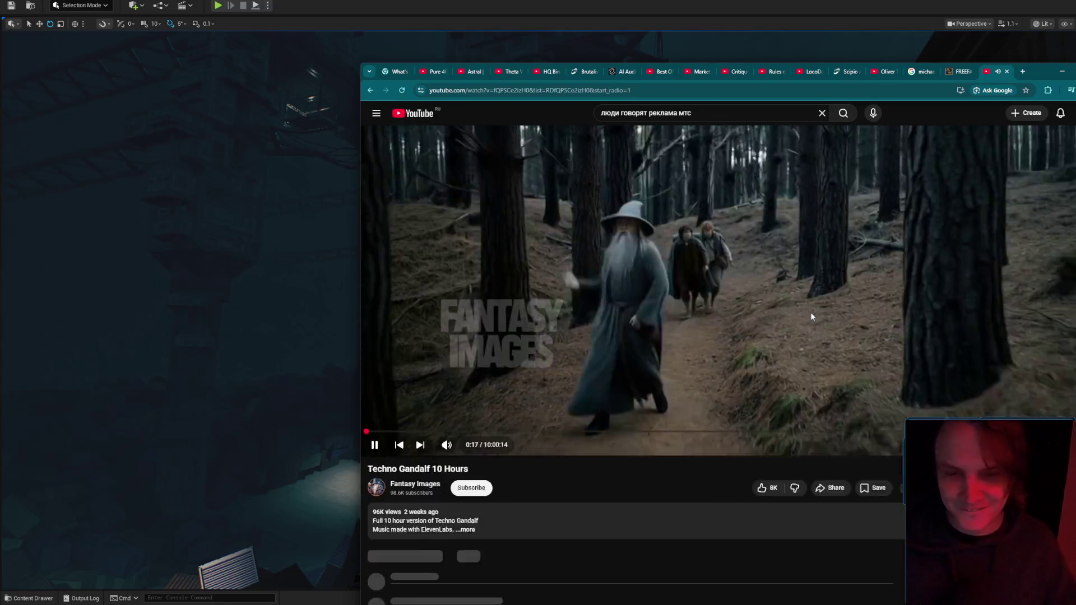
Drag the Techno Gandalf 10 Hours window up and further to the left of the screen.
scroll(811, 317, "down", 2)
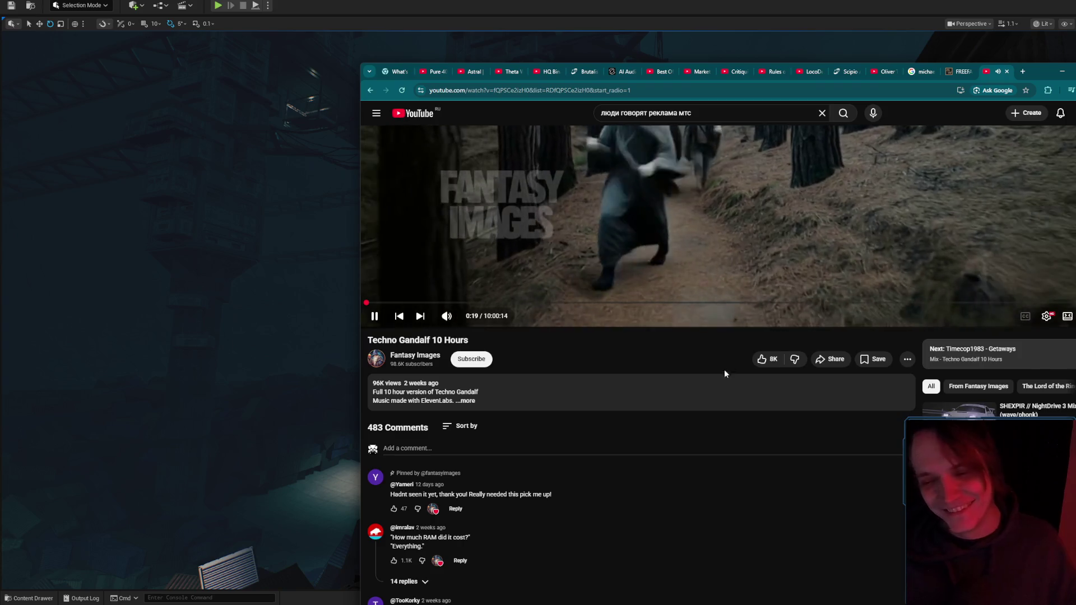
scroll(703, 419, "up", 2)
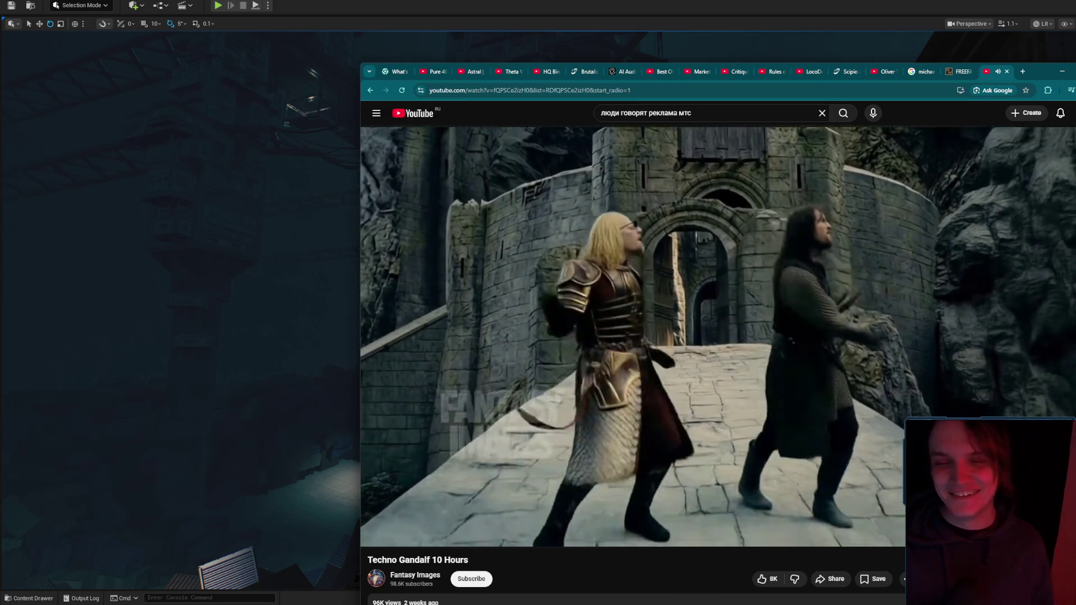
left_click_drag(1039, 75, 919, 71)
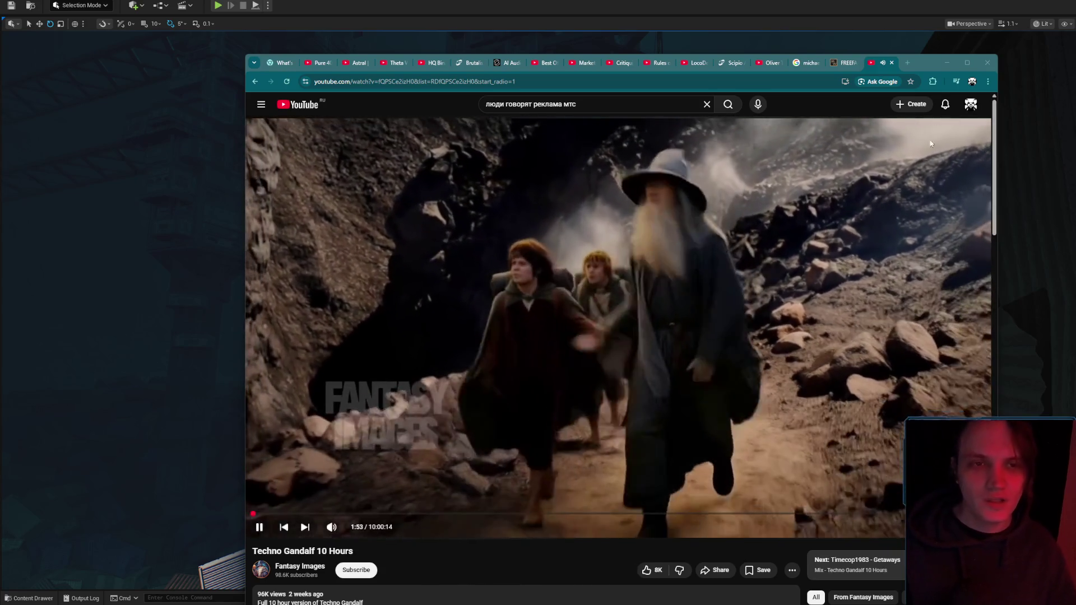
left_click_drag(936, 59, 888, 42)
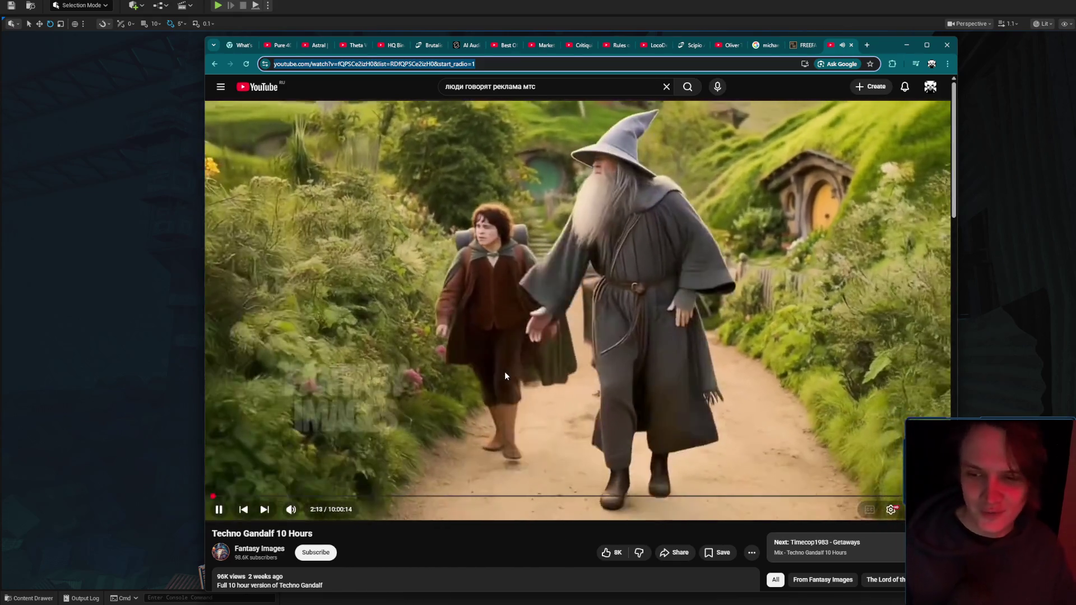
Go to the YouTube home feed, leaving Techno Gandalf playing in the miniplayer.
left_click(270, 95)
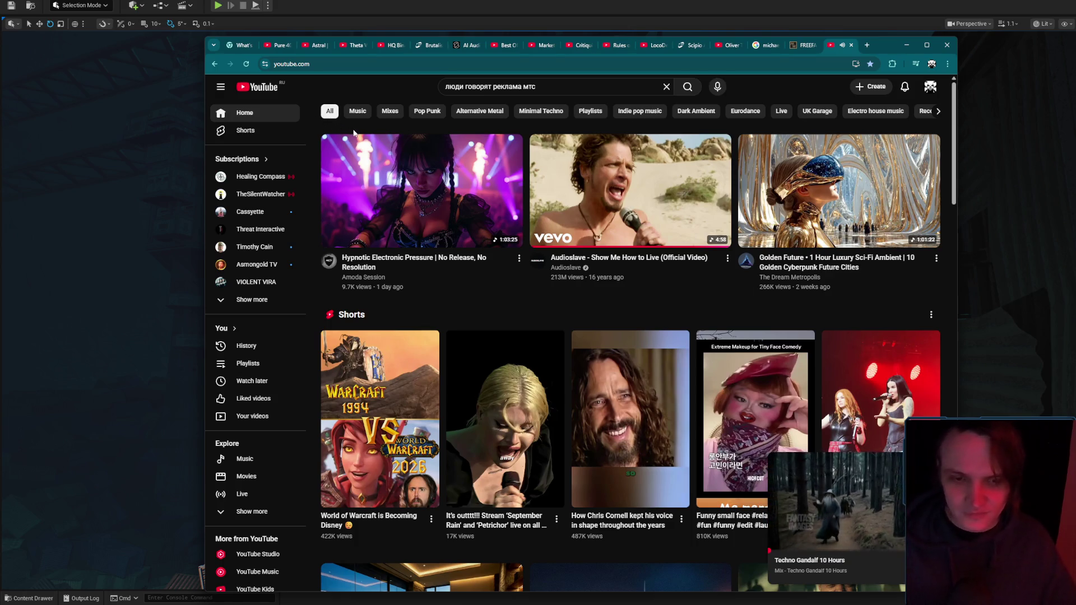
Watch the Chris Cornell short, then return to the YouTube home feed and scroll it.
left_click(594, 404)
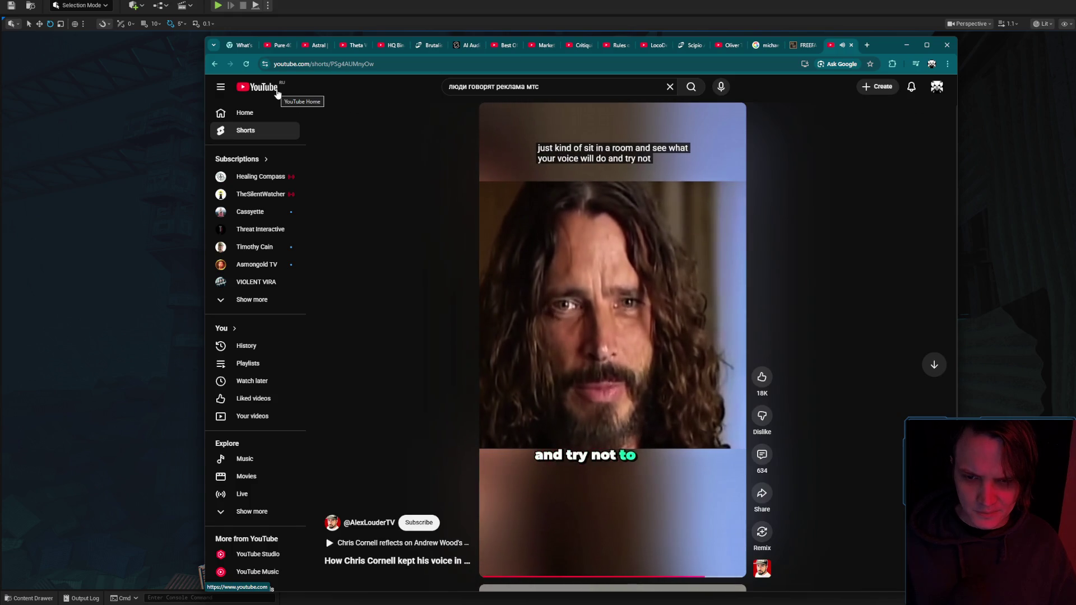
left_click(277, 92)
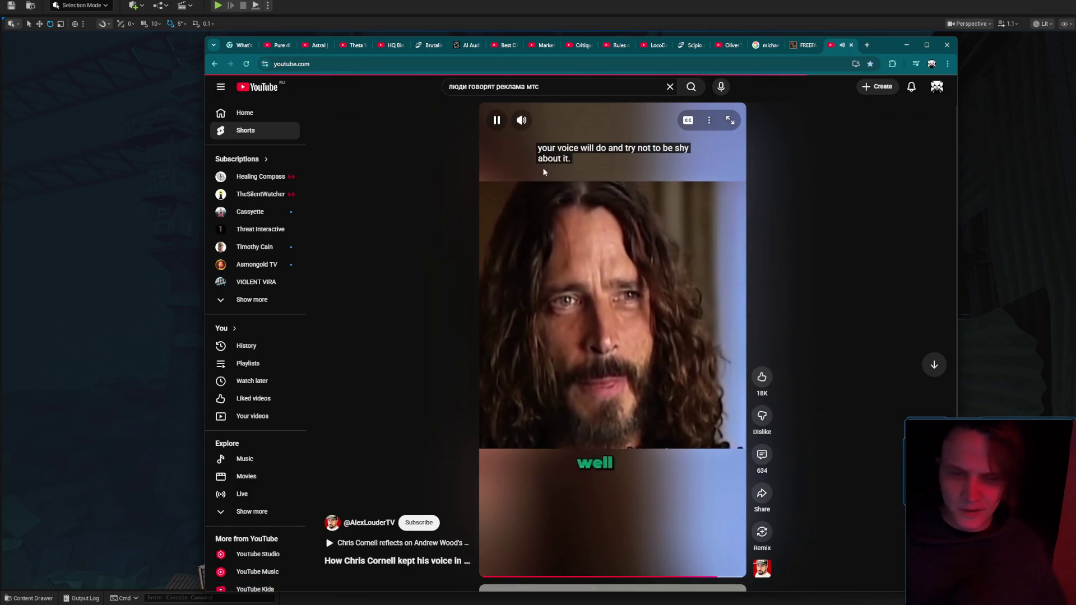
scroll(740, 315, "down", 4)
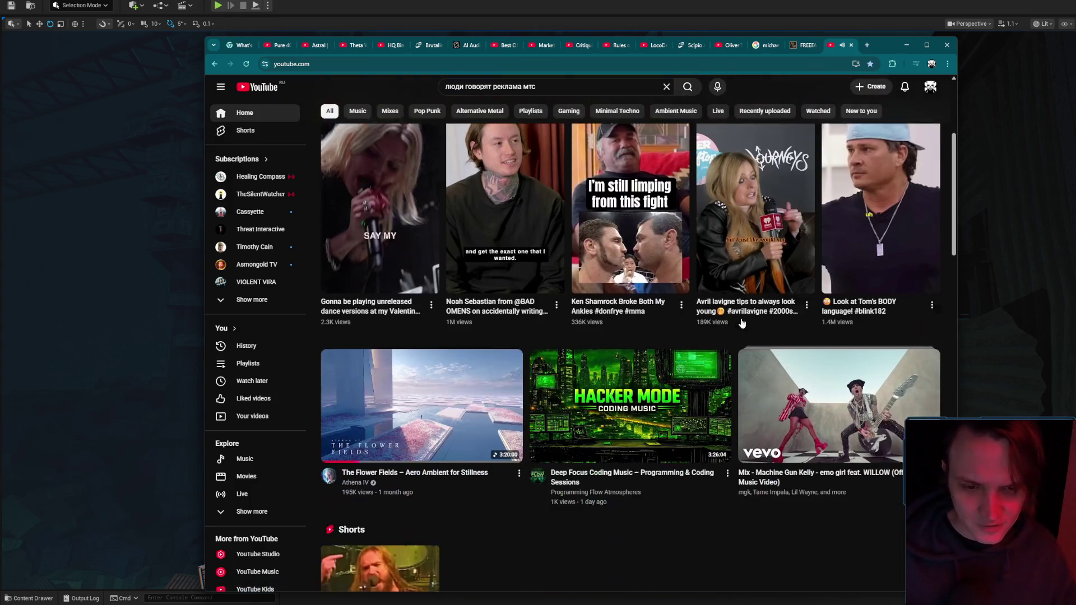
scroll(744, 331, "down", 4)
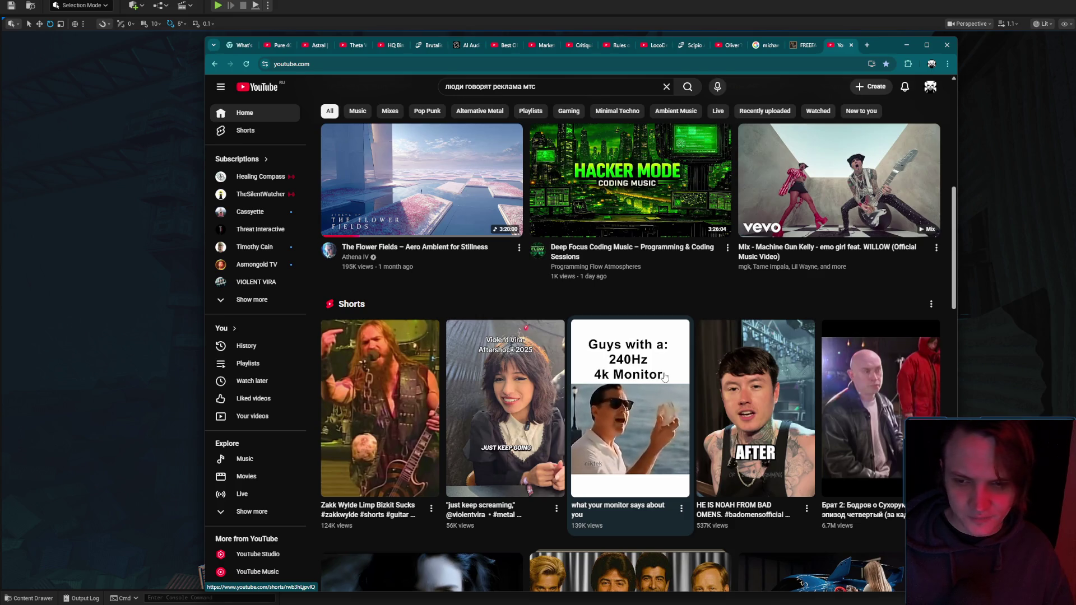
scroll(664, 376, "down", 5)
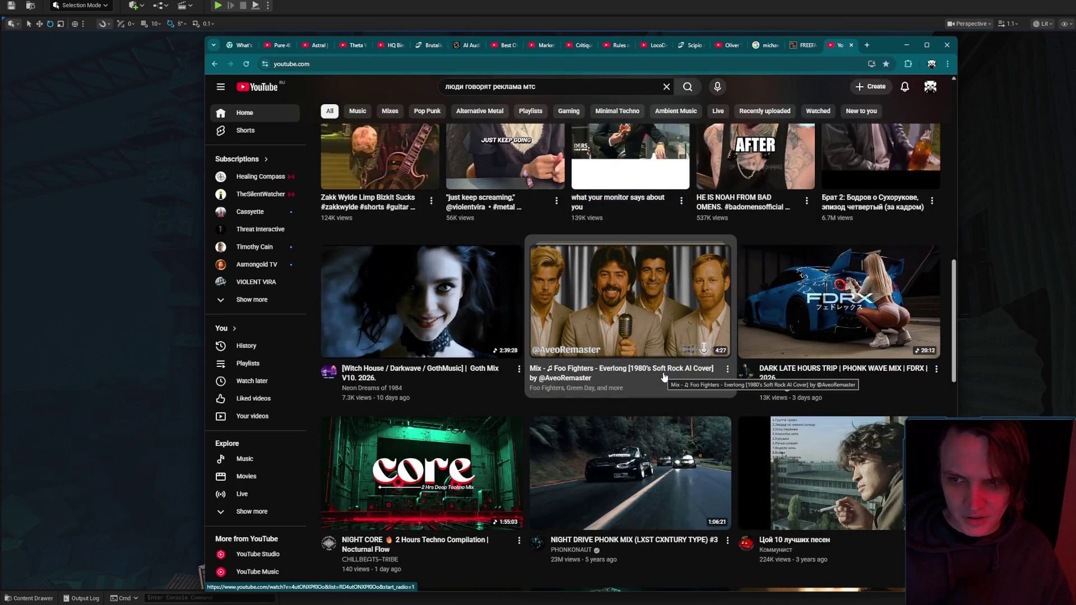
Browse the feed a little more, then switch to the Cowboys Don't Cry and Michael Whelan tabs.
scroll(664, 377, "up", 4)
scroll(689, 376, "down", 4)
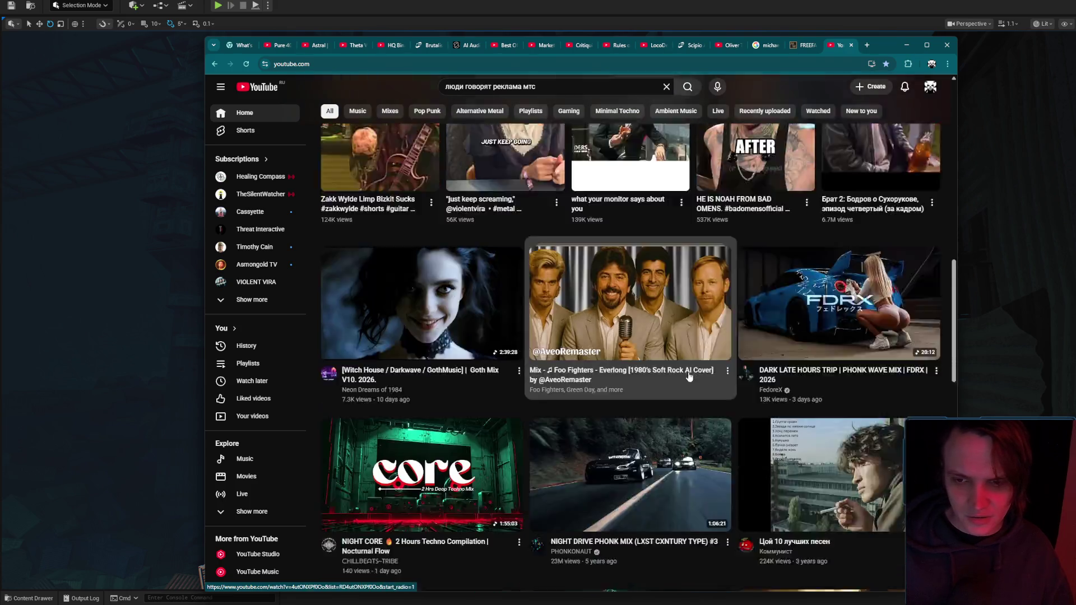
scroll(690, 377, "down", 3)
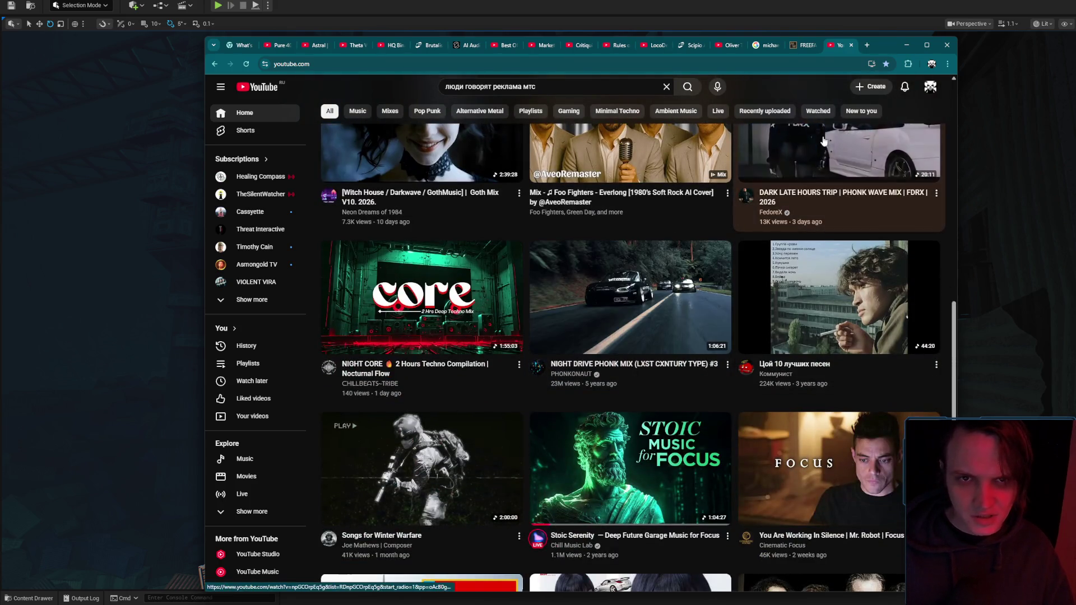
left_click(732, 48)
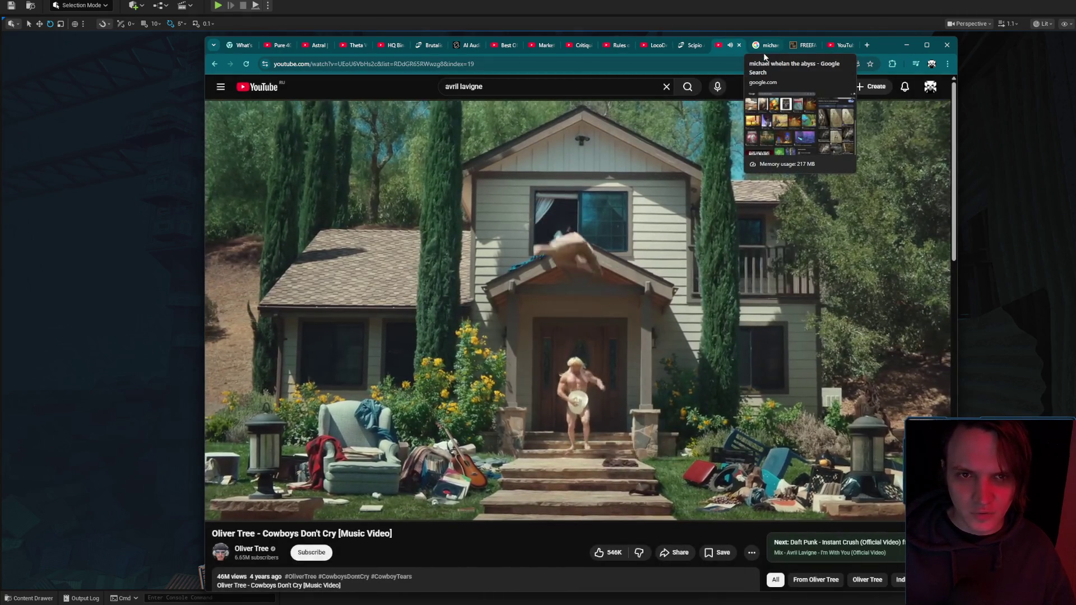
left_click(763, 53)
Close the enlarged Freefall artwork view and the spare YouTube home tab.
left_click(799, 162)
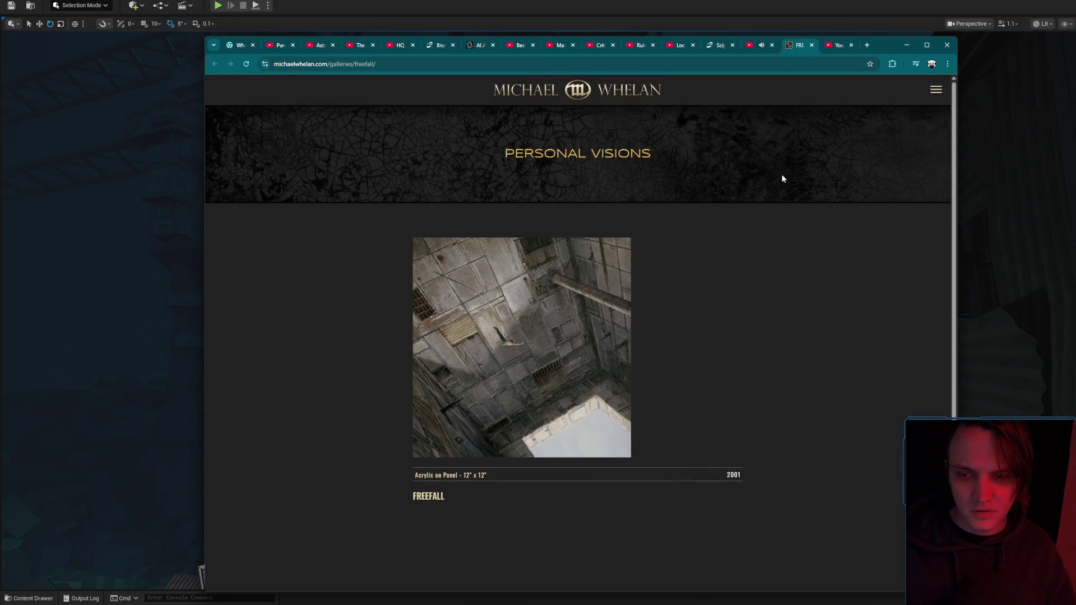
left_click(749, 47)
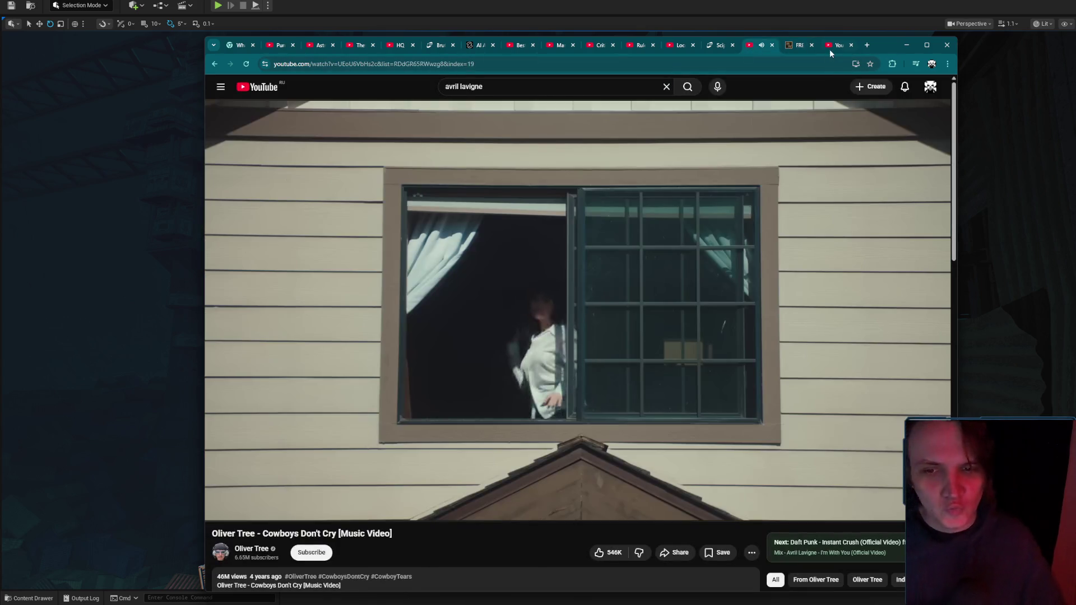
left_click(831, 50)
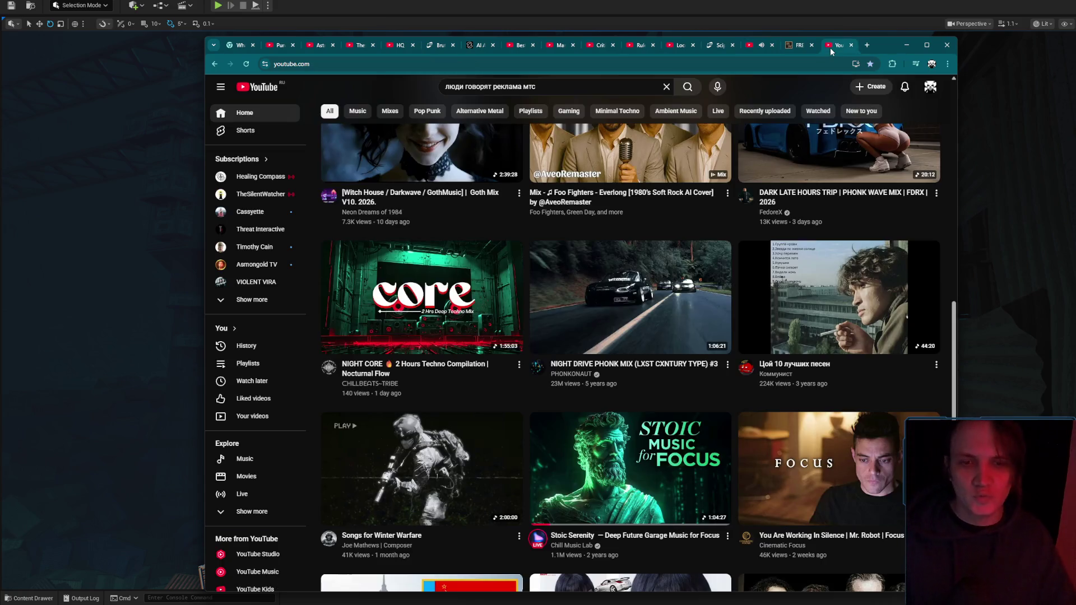
middle_click(831, 50)
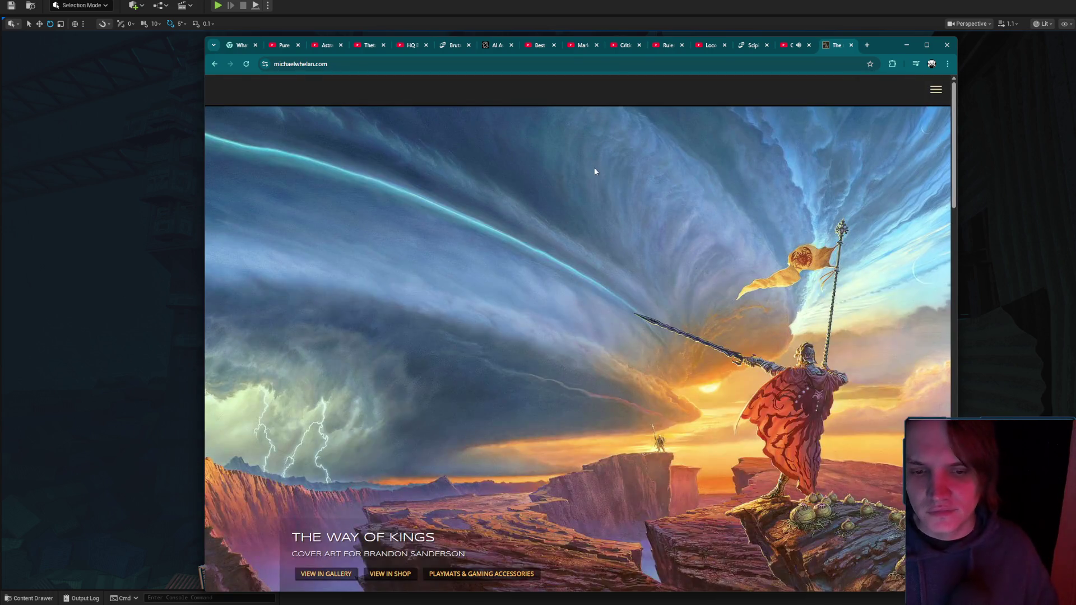
Scroll michaelwhelan.com down to Galleries, lower the volume, and return to Cowboys Don't Cry.
scroll(594, 169, "down", 3)
scroll(605, 205, "down", 8)
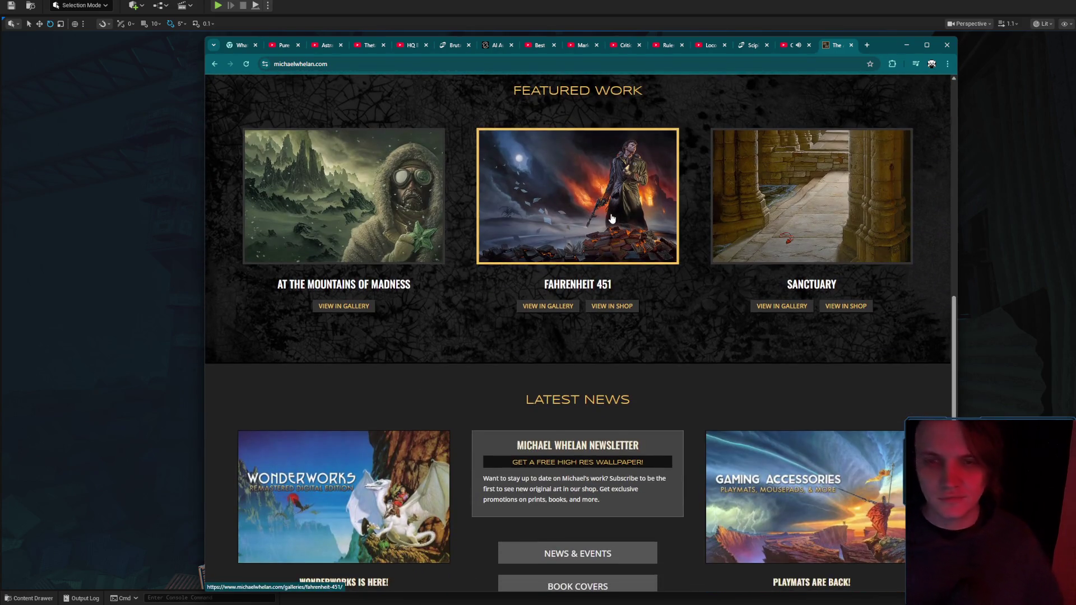
scroll(617, 224, "down", 6)
scroll(626, 242, "down", 4)
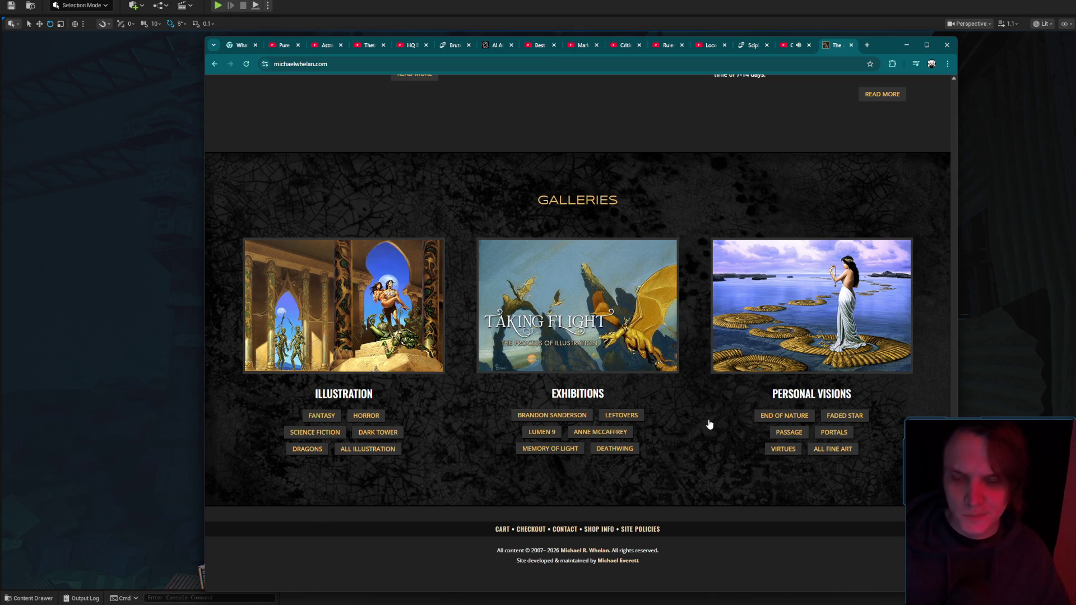
key("XF86AudioLowerVolume")
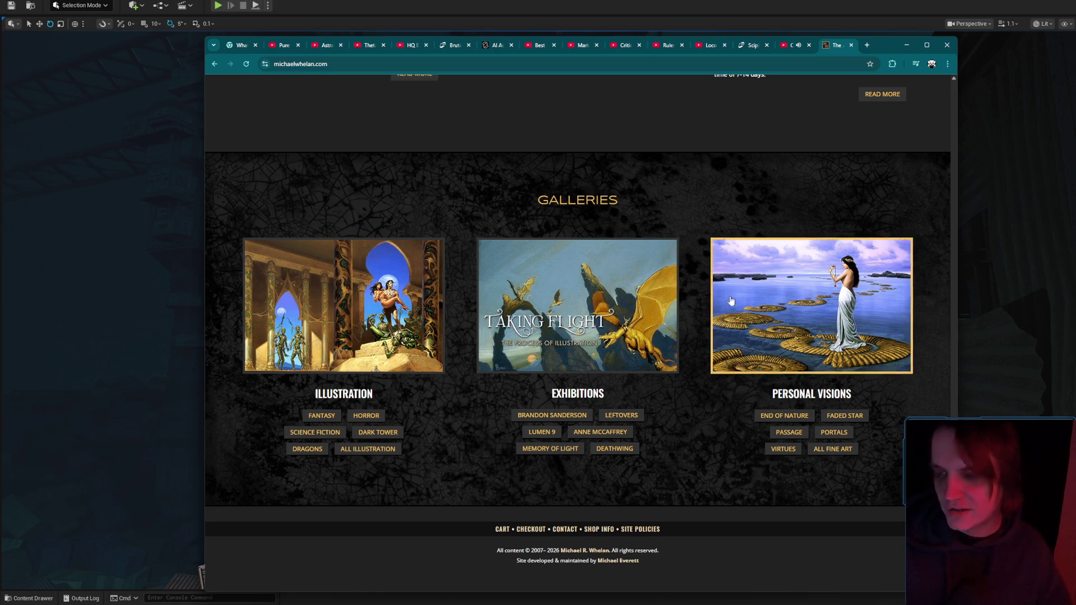
left_click(789, 46)
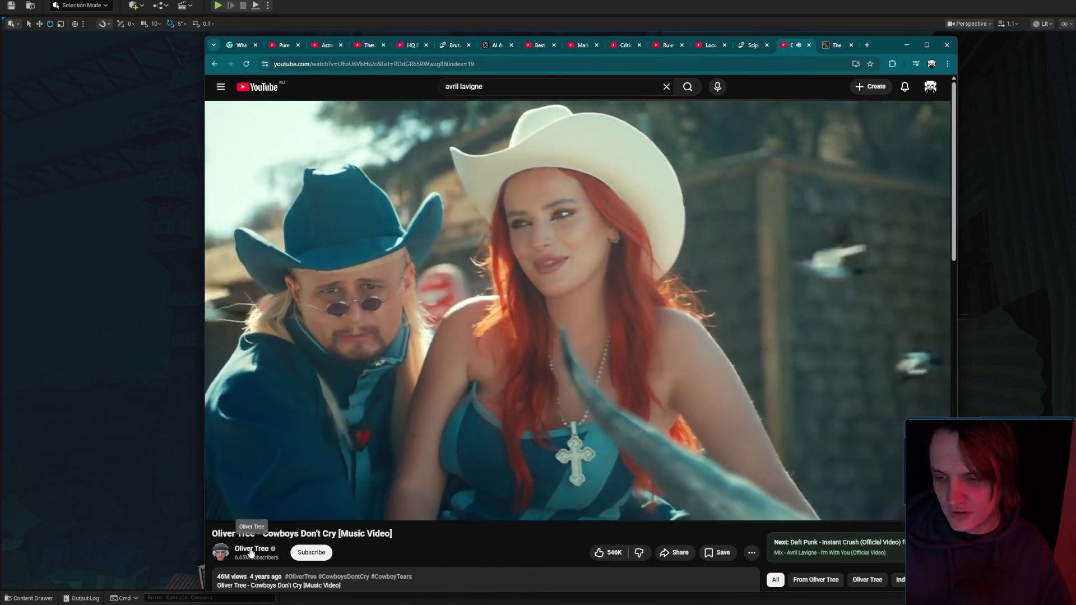
left_click(251, 549)
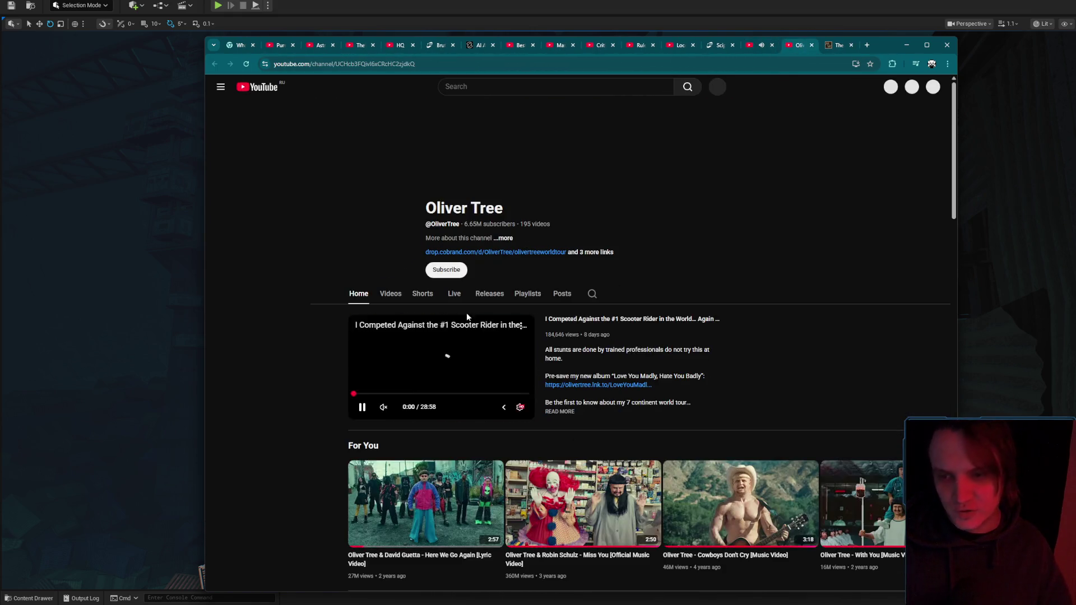
mouse_move(426, 386)
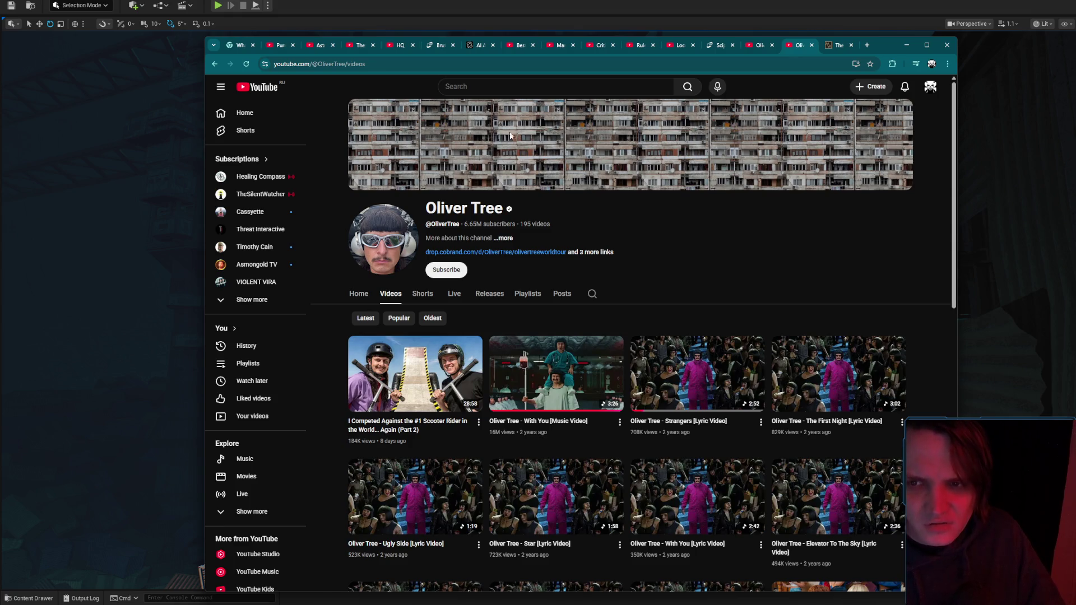
middle_click(783, 46)
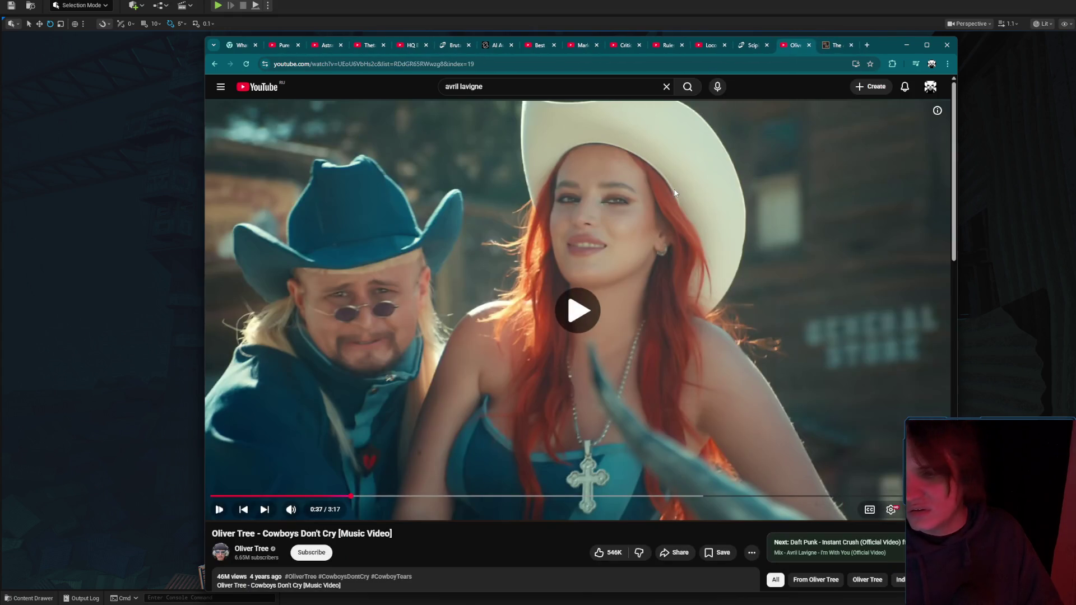
left_click(906, 45)
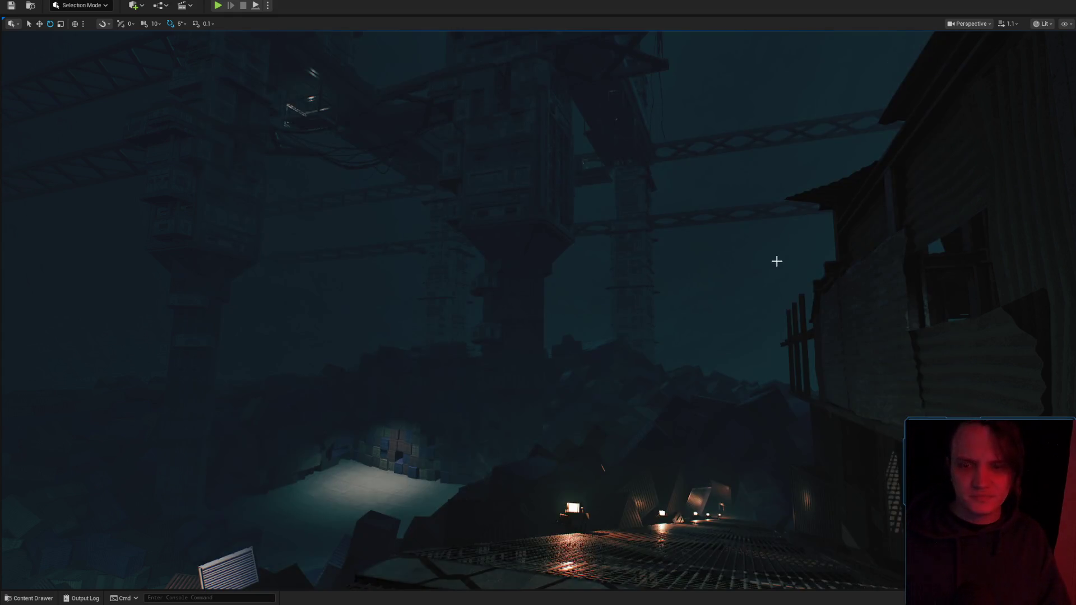
Delete the hanging lantern above the lit walkway.
left_click_drag(767, 273, 757, 277)
scroll(757, 278, "down", 2)
left_click(610, 200)
left_click_drag(672, 246, 672, 245)
key("Delete")
Move the lamp pole further along the walkway with the move gizmo.
mouse_move(616, 295)
left_mouse_down()
mouse_move(596, 321)
mouse_move(608, 324)
mouse_move(570, 358)
mouse_move(487, 399)
left_mouse_up()
key("w")
mouse_move(463, 351)
left_mouse_down()
mouse_move(637, 315)
mouse_move(583, 315)
left_mouse_up()
Select the walkway lights, drop one onto the surface below, and show the Lamps emissive materials.
left_click_drag(636, 293, 637, 293)
left_click_drag(704, 314, 636, 377)
left_click(584, 353)
mouse_move(584, 353)
left_mouse_down()
mouse_move(532, 451)
mouse_move(538, 375)
mouse_move(496, 400)
mouse_move(578, 350)
mouse_move(577, 288)
mouse_move(555, 336)
mouse_move(575, 325)
mouse_move(553, 317)
mouse_move(723, 300)
left_mouse_up()
left_click(726, 298)
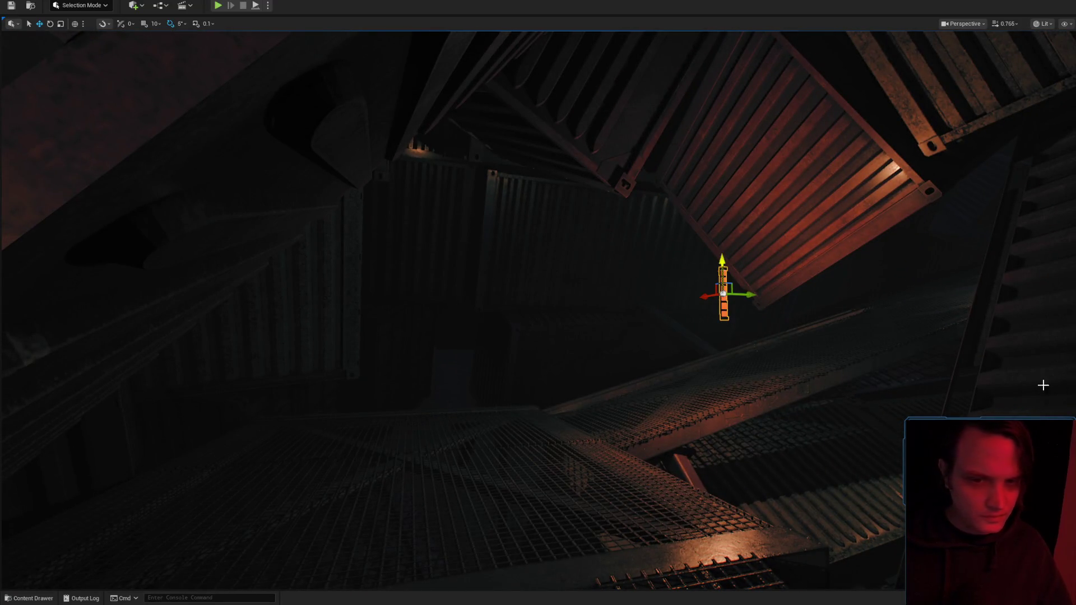
left_click_drag(1031, 382, 1037, 356)
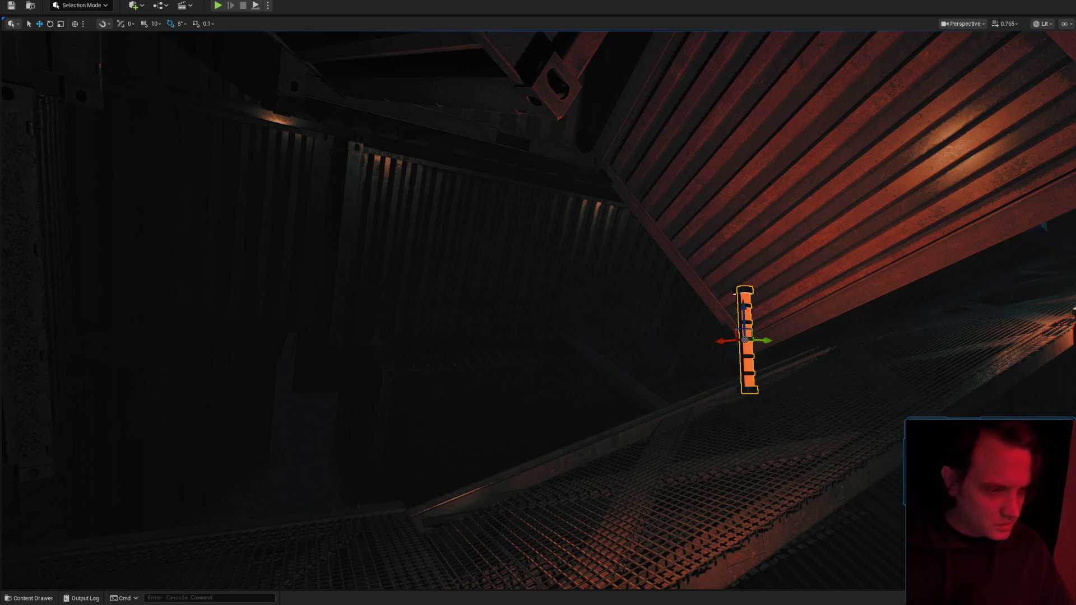
left_click(1060, 330)
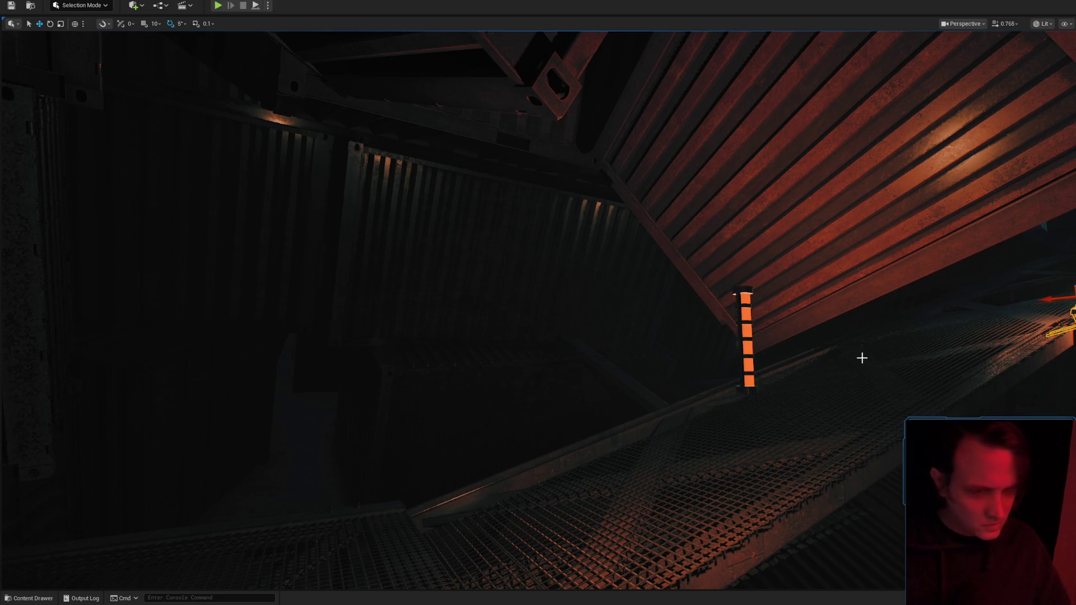
left_click_drag(863, 357, 897, 358)
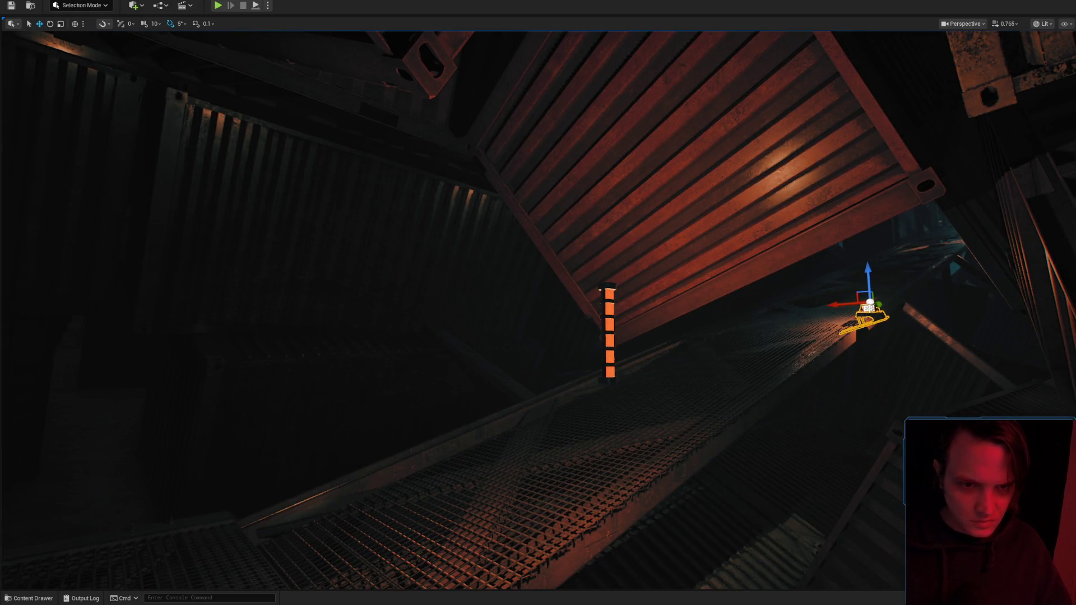
key("End")
key("ctrl+space")
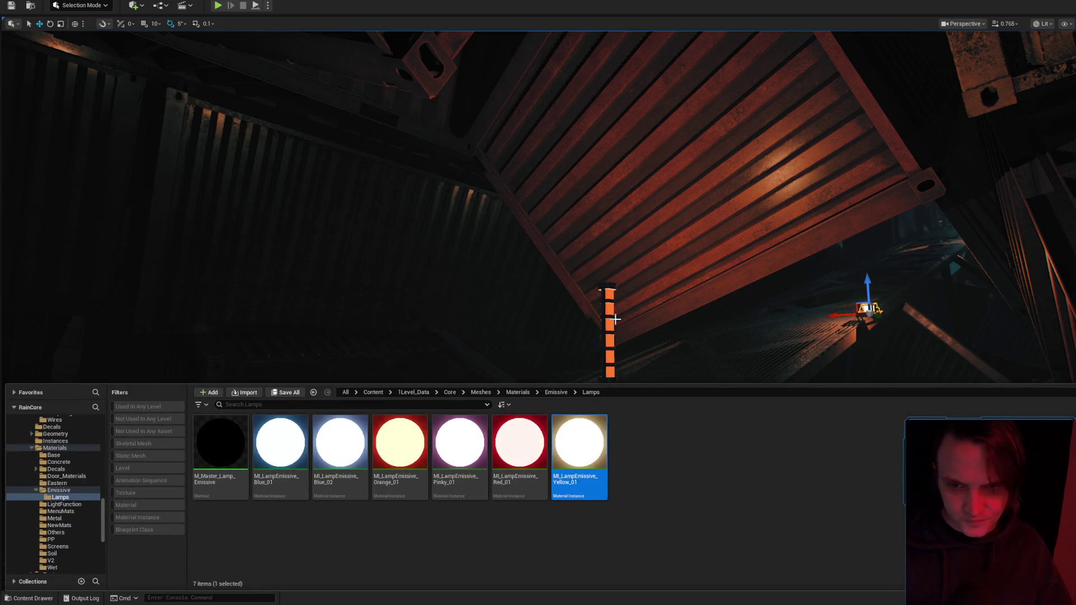
Select the orange tube lamp strip and inspect it from several angles.
left_click(616, 319)
left_click(609, 319)
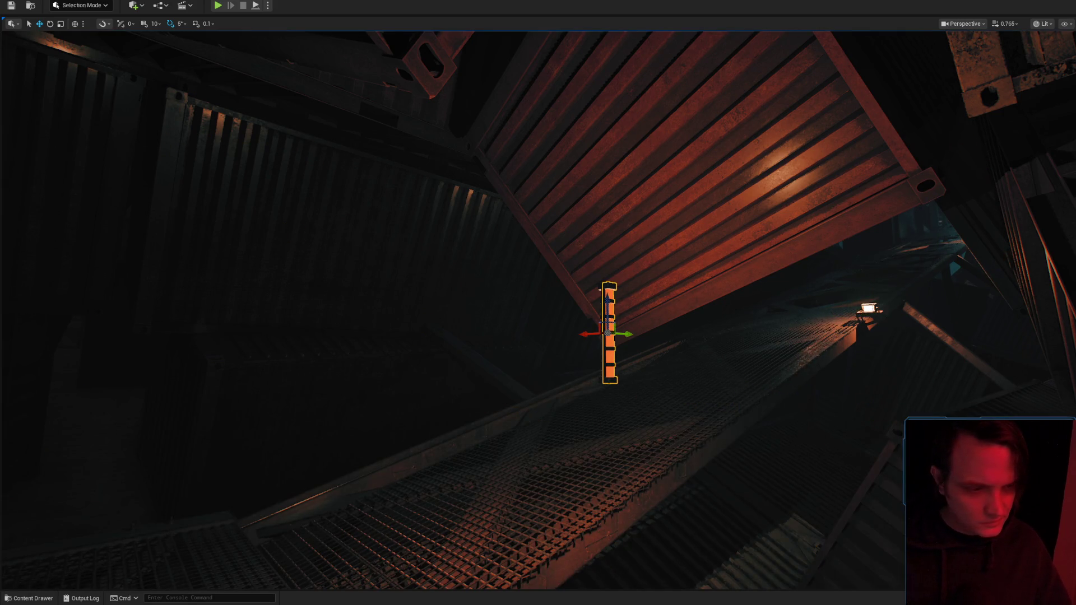
mouse_move(781, 408)
left_mouse_down()
mouse_move(763, 392)
mouse_move(780, 409)
mouse_move(807, 398)
left_mouse_up()
mouse_move(641, 336)
left_mouse_down()
mouse_move(628, 325)
mouse_move(642, 338)
left_mouse_up()
left_click(547, 353)
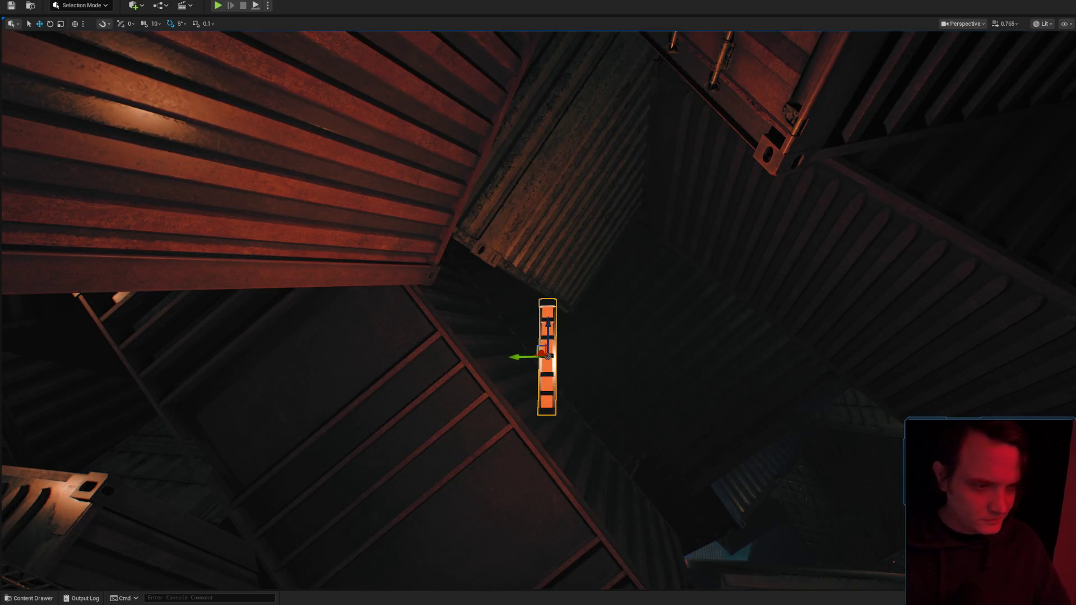
mouse_move(548, 353)
left_mouse_down()
mouse_move(721, 392)
mouse_move(734, 381)
mouse_move(724, 370)
mouse_move(768, 395)
mouse_move(797, 342)
left_mouse_up()
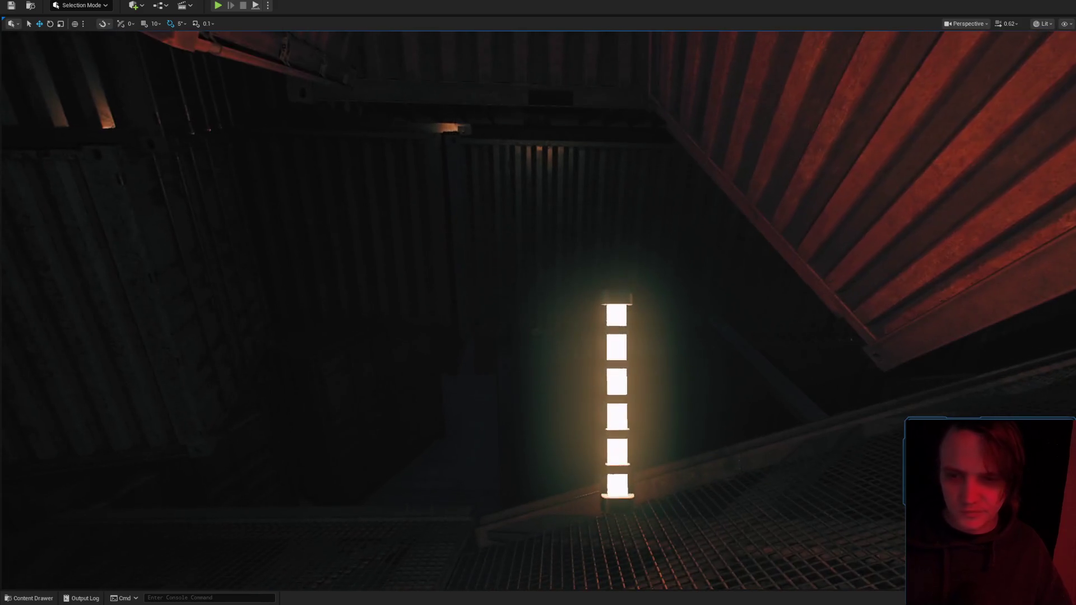
In the Content Drawer, select the Content folder and enable the Static Mesh filter.
left_click(30, 598)
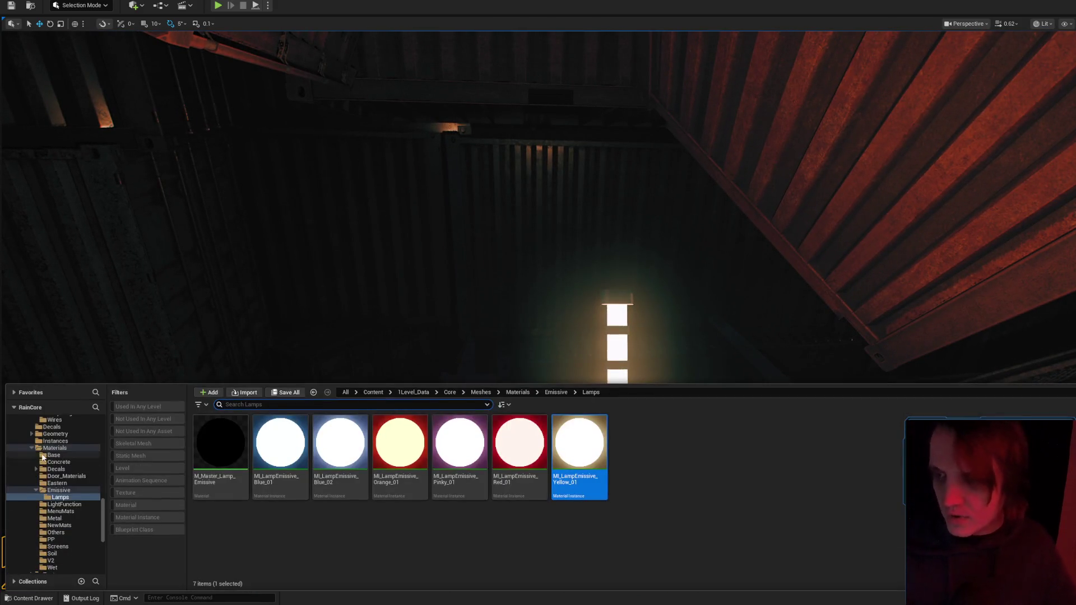
scroll(58, 477, "up", 10)
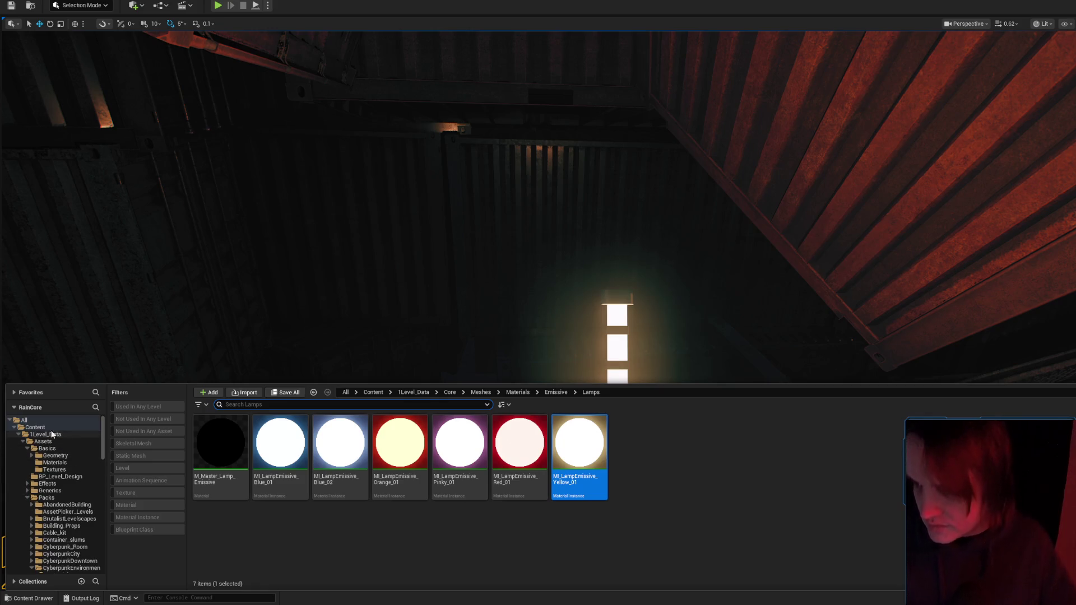
left_click(55, 429)
left_click(135, 456)
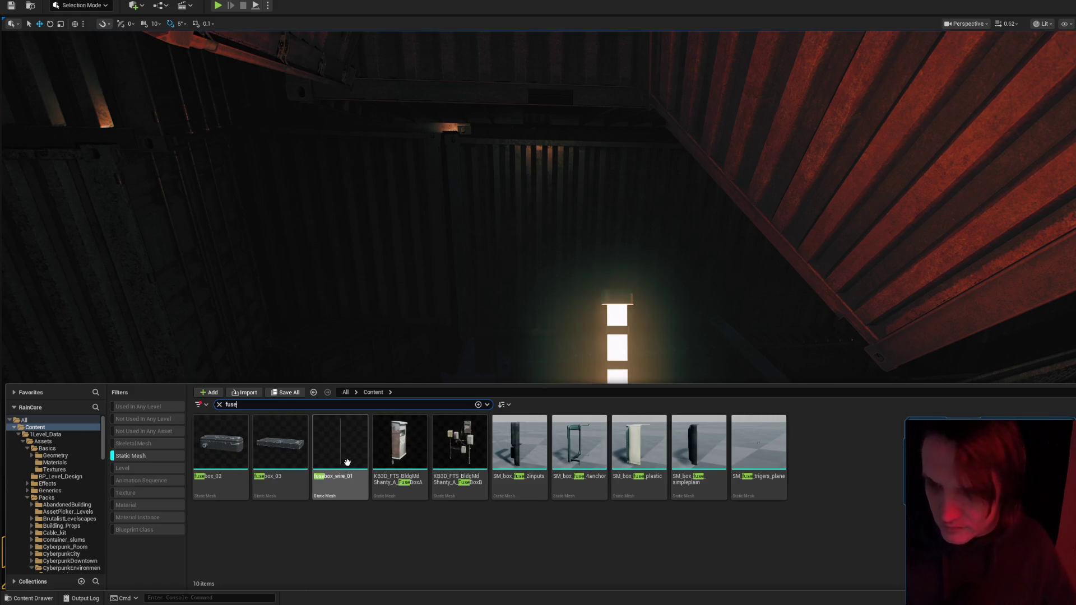
Drag the fuse box wire mesh into the level and raise it onto the tube lamp as its cable.
left_click(617, 284)
left_click_drag(613, 292, 615, 303)
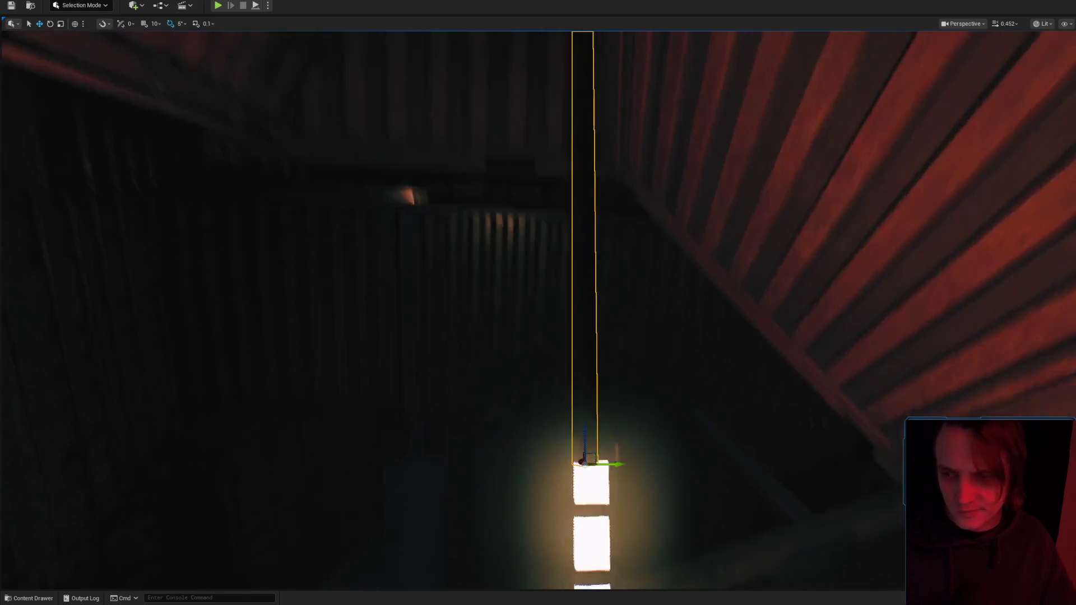
mouse_move(592, 372)
left_mouse_down()
mouse_move(587, 361)
mouse_move(617, 365)
mouse_move(604, 341)
mouse_move(613, 336)
mouse_move(605, 370)
mouse_move(574, 407)
mouse_move(598, 427)
mouse_move(643, 340)
mouse_move(566, 391)
left_mouse_up()
scroll(603, 341, "up", 1)
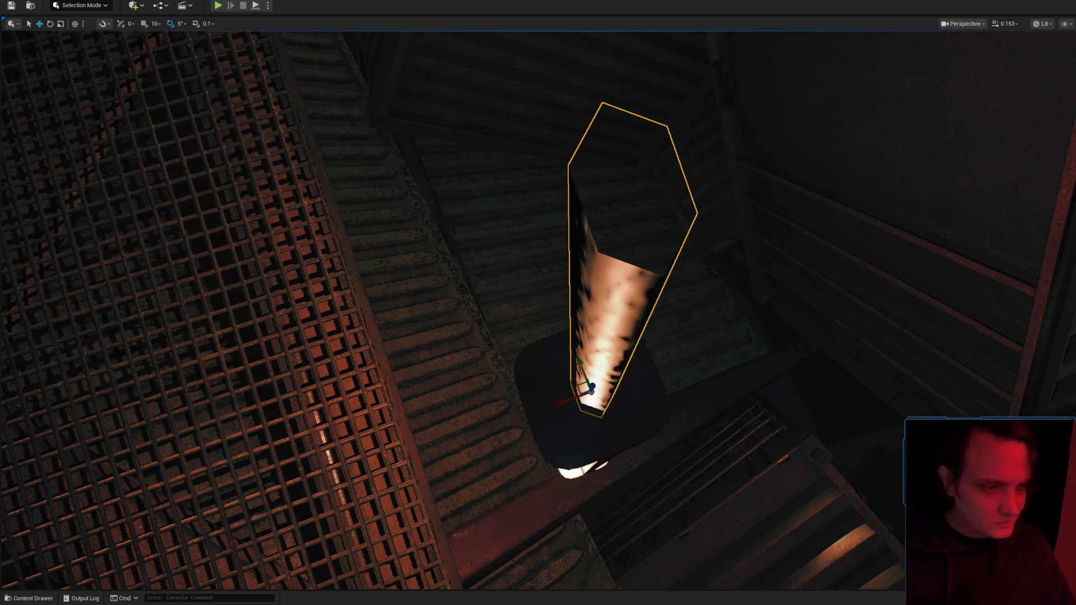
left_click_drag(905, 325, 906, 292)
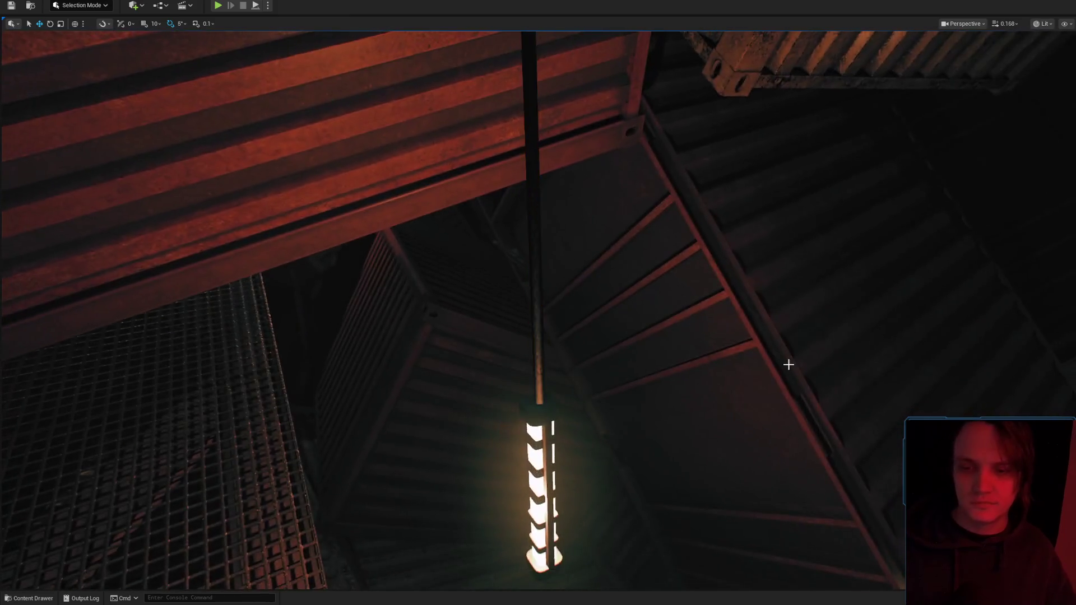
mouse_move(788, 362)
left_mouse_down()
mouse_move(645, 303)
mouse_move(600, 342)
mouse_move(522, 358)
mouse_move(742, 373)
left_mouse_up()
scroll(538, 303, "up", 2)
scroll(538, 303, "up", 1)
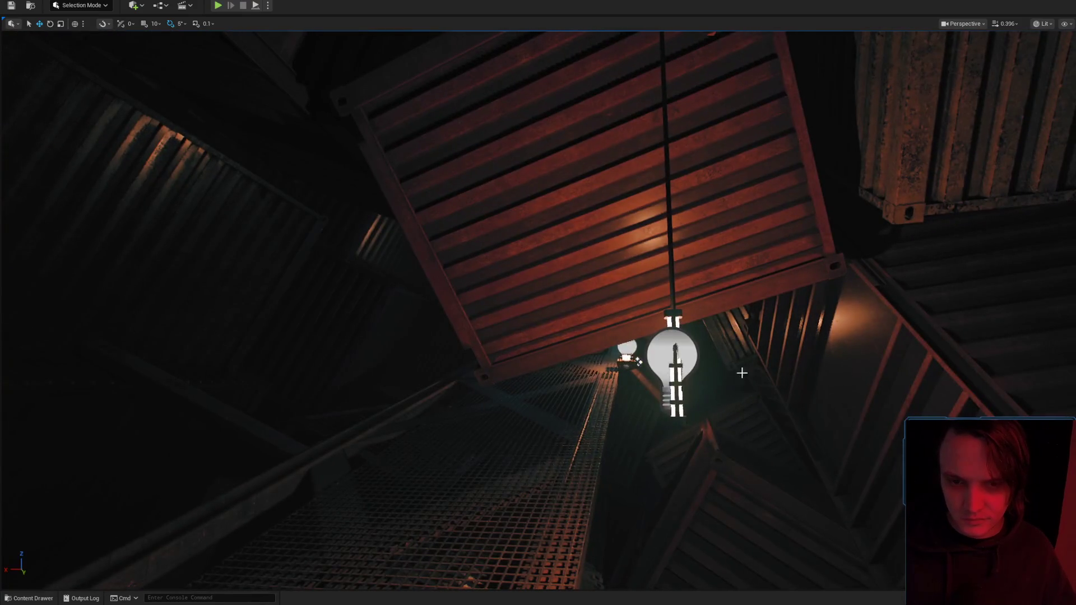
mouse_move(640, 362)
left_mouse_down()
mouse_move(567, 420)
mouse_move(524, 403)
mouse_move(274, 217)
left_mouse_up()
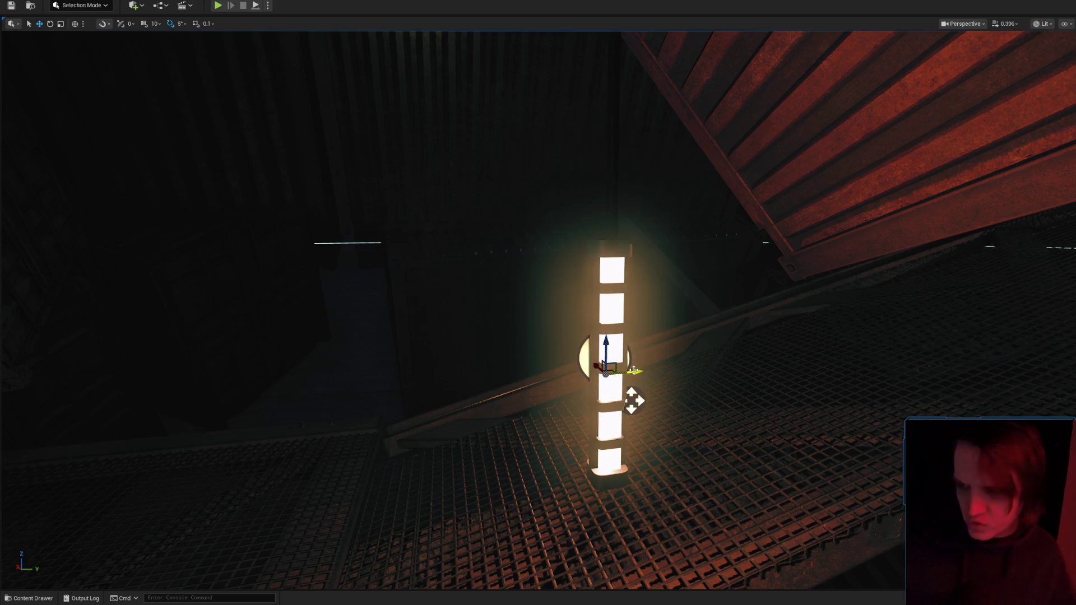
Navigate around the glowing tube column and select the hanging tube light.
left_click_drag(710, 372, 679, 409)
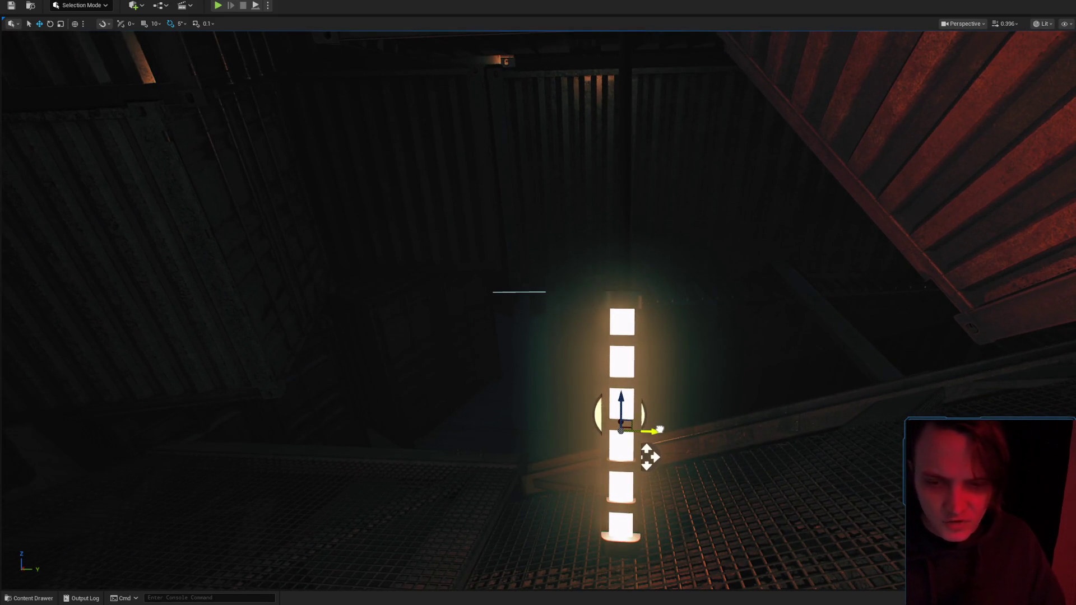
mouse_move(884, 382)
left_mouse_down()
mouse_move(738, 283)
mouse_move(781, 397)
left_mouse_up()
left_click_drag(657, 340, 658, 341)
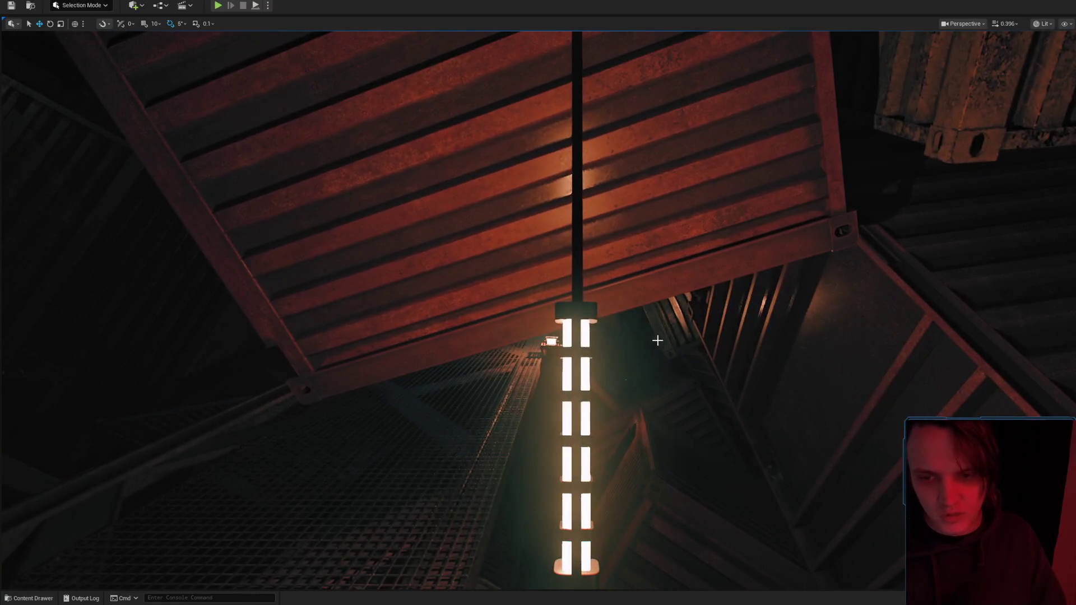
left_click_drag(668, 289, 668, 288)
left_click_drag(728, 265, 567, 329)
left_click_drag(602, 378, 602, 378)
scroll(602, 378, "up", 2)
scroll(602, 378, "up", 1)
left_click_drag(920, 300, 570, 393)
left_click_drag(647, 379, 648, 380)
left_click(515, 320)
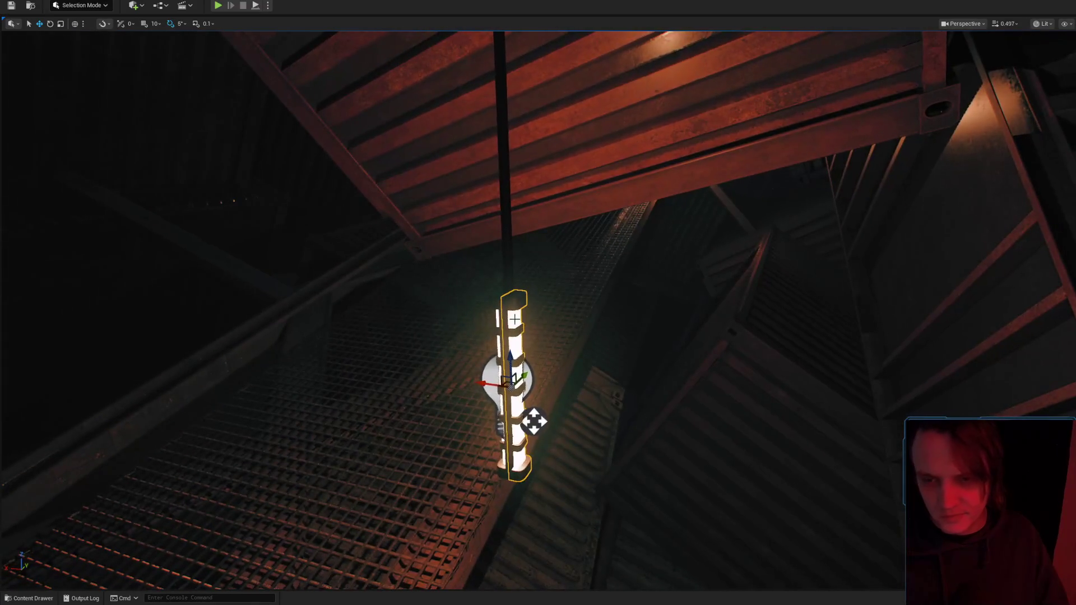
Alt-drag a copy of the hanging light and position it over another walkway stretch.
left_click_drag(506, 272, 507, 271)
left_click_drag(509, 482, 509, 483)
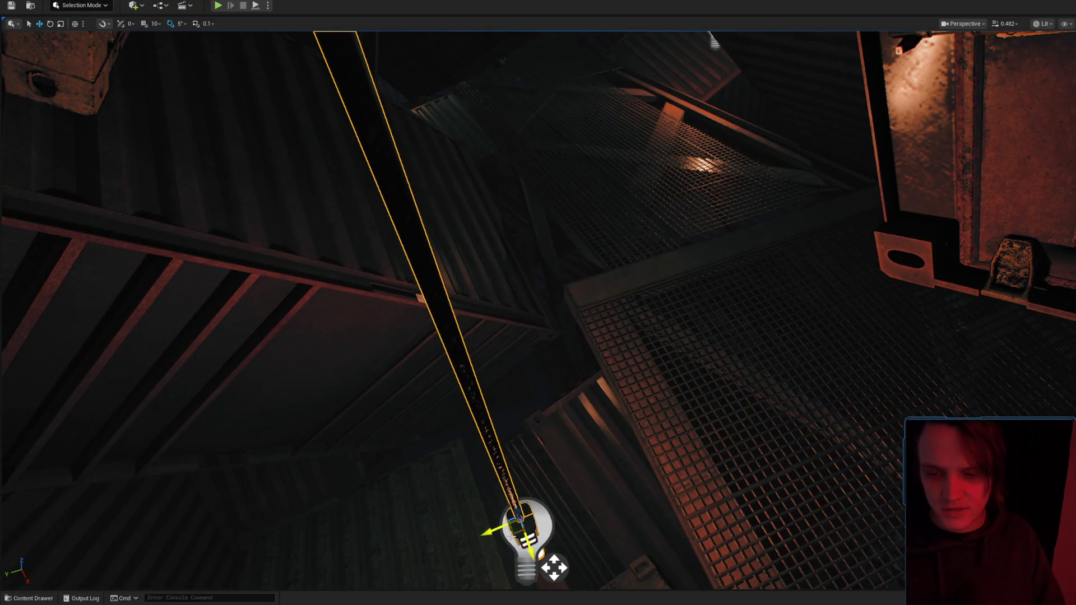
mouse_move(512, 533)
left_mouse_down()
mouse_move(601, 227)
mouse_move(681, 39)
mouse_move(665, 70)
mouse_move(679, 143)
left_mouse_up()
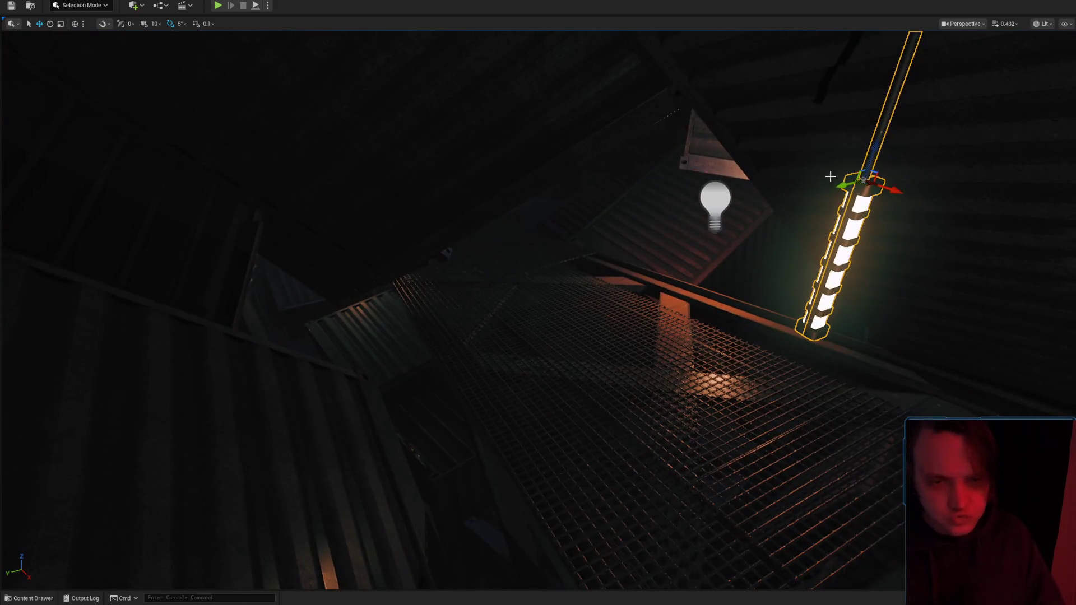
left_click_drag(865, 187, 757, 91)
mouse_move(730, 45)
left_mouse_down()
mouse_move(725, 182)
mouse_move(763, 144)
left_mouse_up()
mouse_move(608, 166)
left_mouse_down()
mouse_move(577, 315)
mouse_move(586, 392)
mouse_move(578, 343)
left_mouse_up()
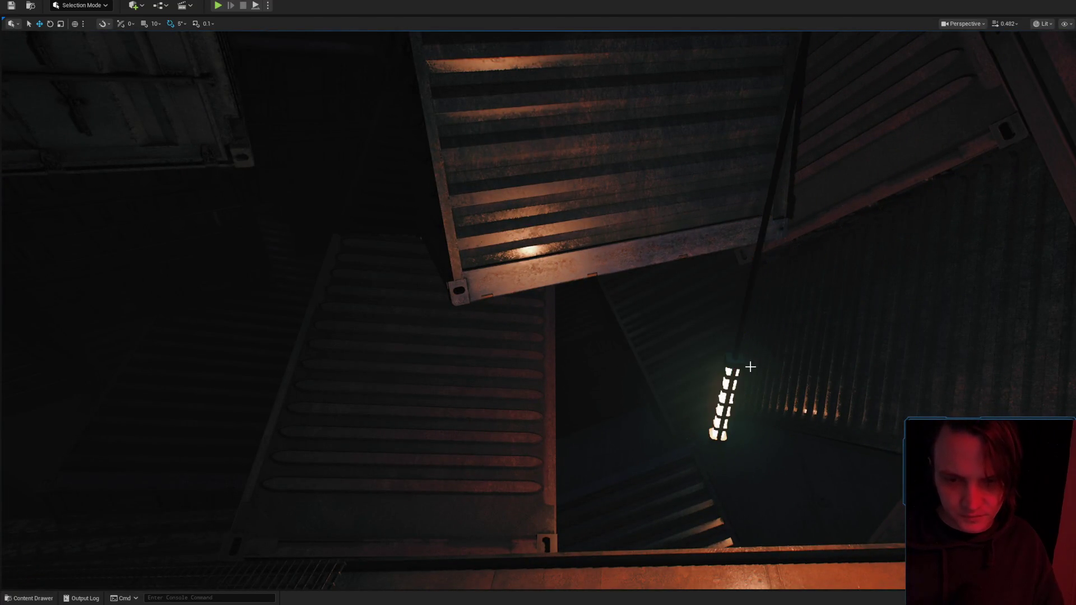
mouse_move(745, 365)
left_mouse_down()
mouse_move(677, 409)
mouse_move(533, 347)
mouse_move(560, 330)
left_mouse_up()
key("Escape")
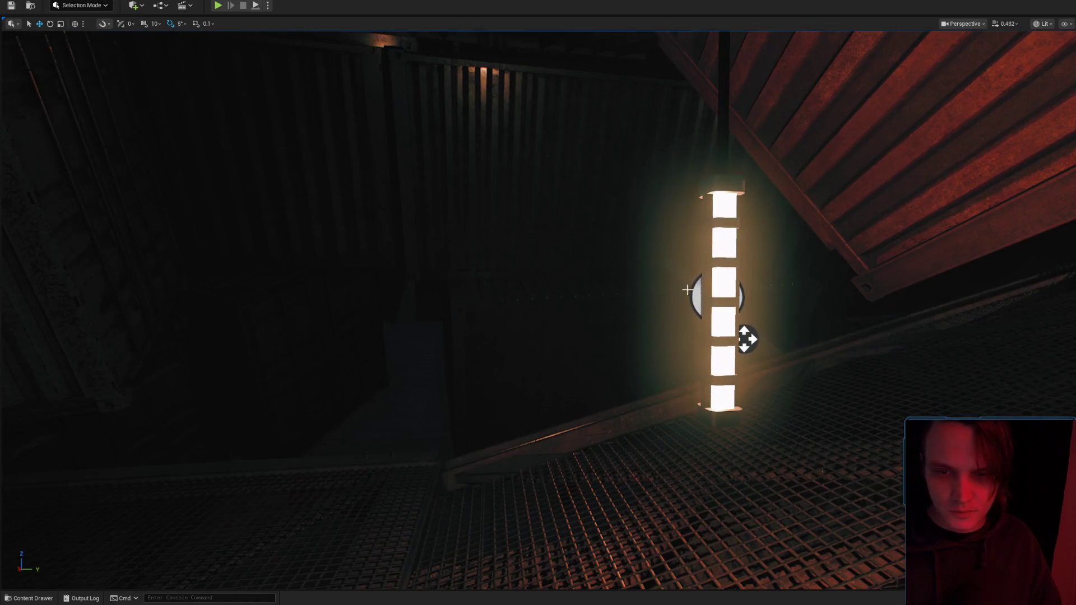
Select another tube light and duplicate it to a higher spot in the stairwell.
left_click_drag(723, 245, 678, 318)
left_click(679, 318)
mouse_move(719, 453)
left_mouse_down()
mouse_move(637, 529)
mouse_move(615, 514)
mouse_move(620, 416)
mouse_move(608, 359)
mouse_move(646, 357)
left_mouse_up()
left_click_drag(531, 418, 571, 190)
mouse_move(617, 256)
left_mouse_down()
mouse_move(626, 314)
mouse_move(667, 303)
mouse_move(674, 277)
mouse_move(663, 313)
mouse_move(659, 264)
left_mouse_up()
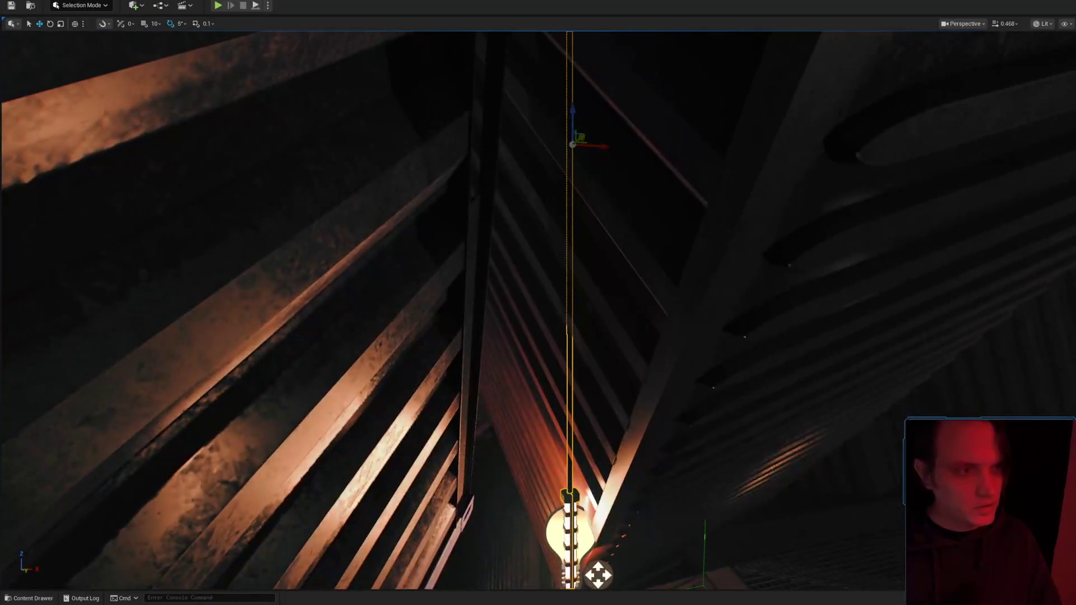
key("alt+Tab")
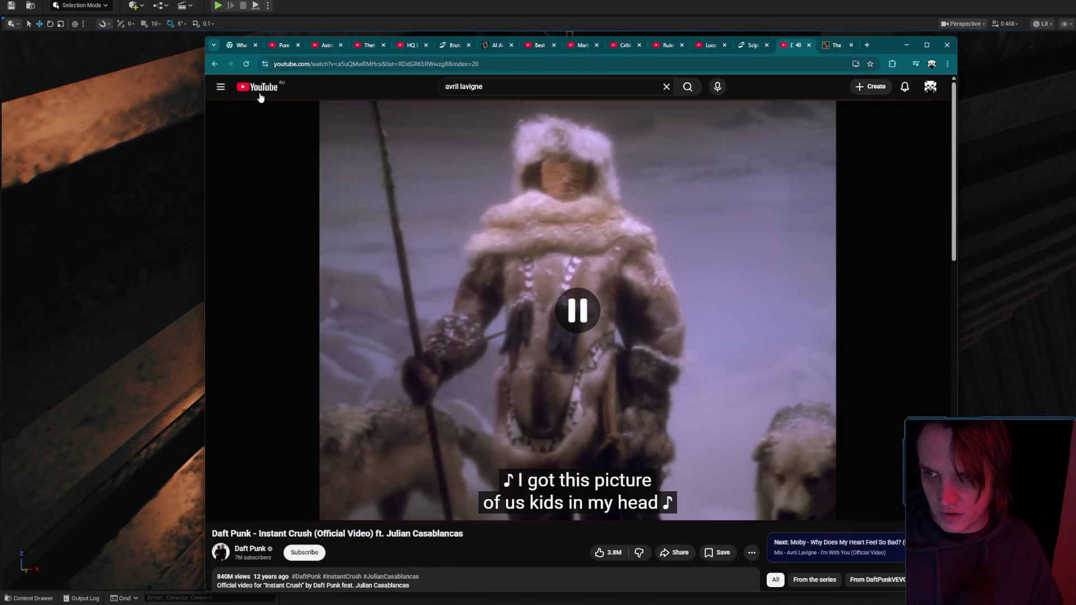
Open the radio show video from the YouTube home page and skip ahead in it.
left_click(260, 92)
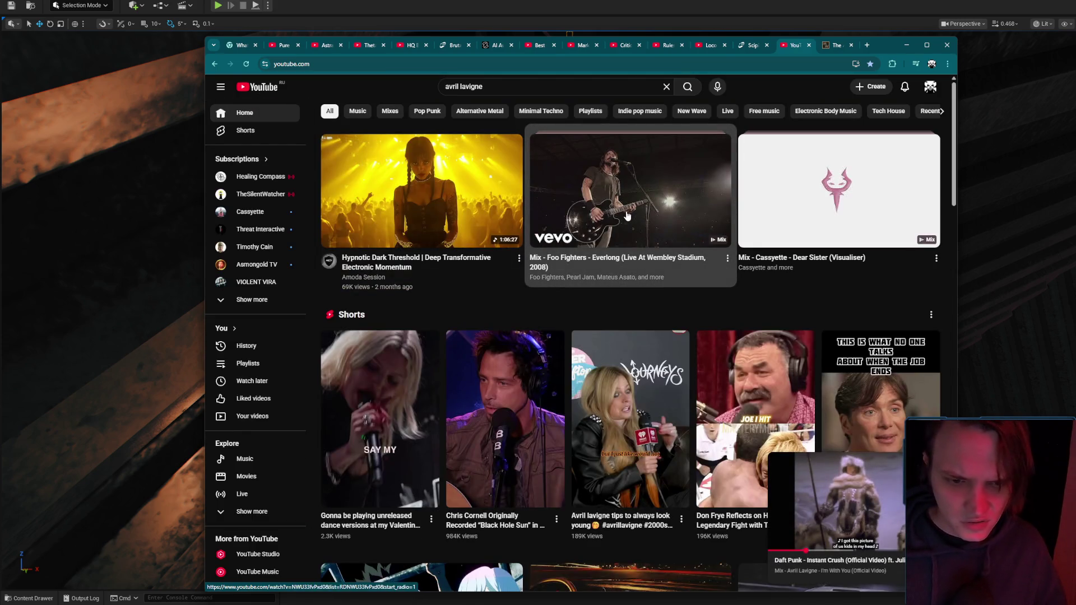
scroll(628, 216, "down", 7)
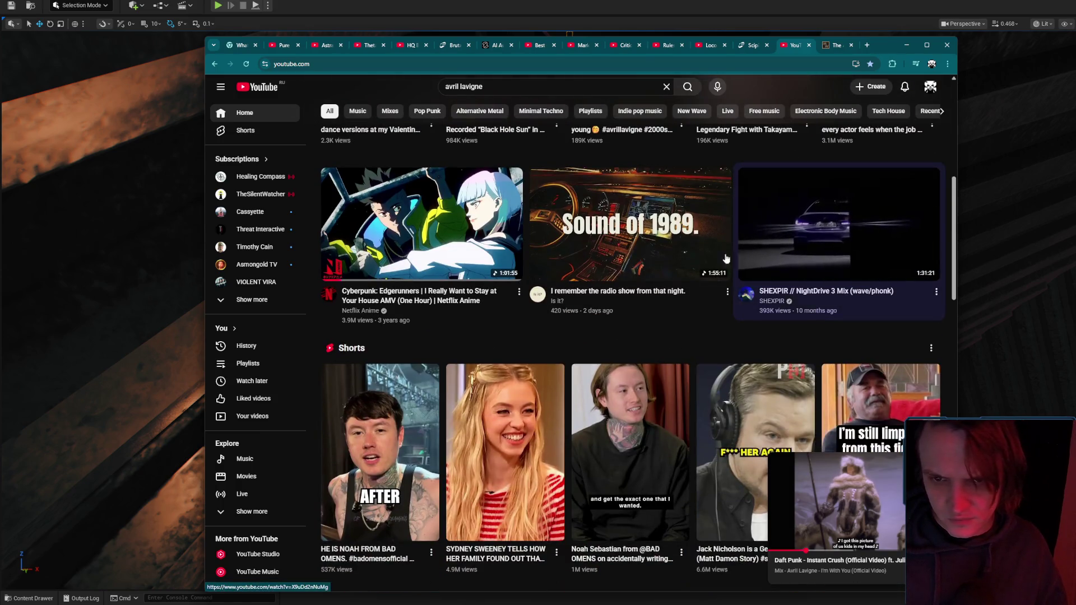
left_click(584, 240)
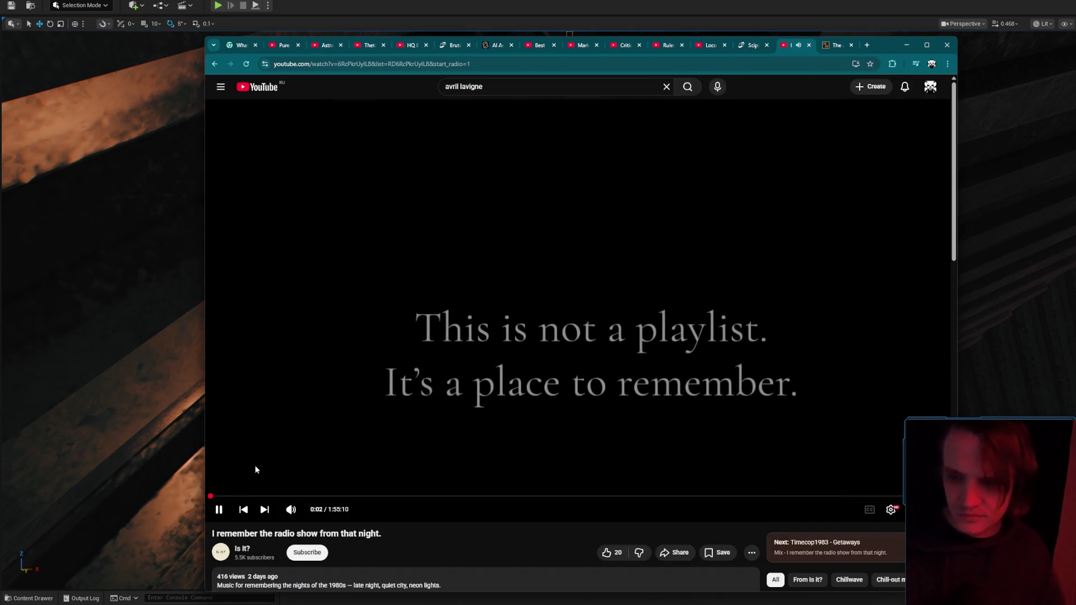
left_click(222, 496)
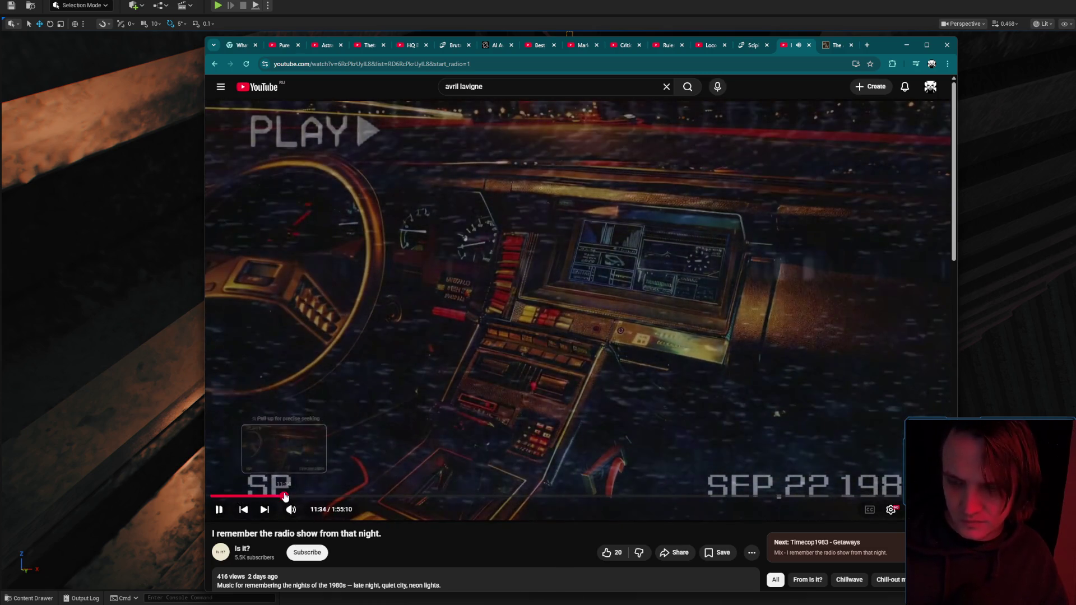
left_click(285, 496)
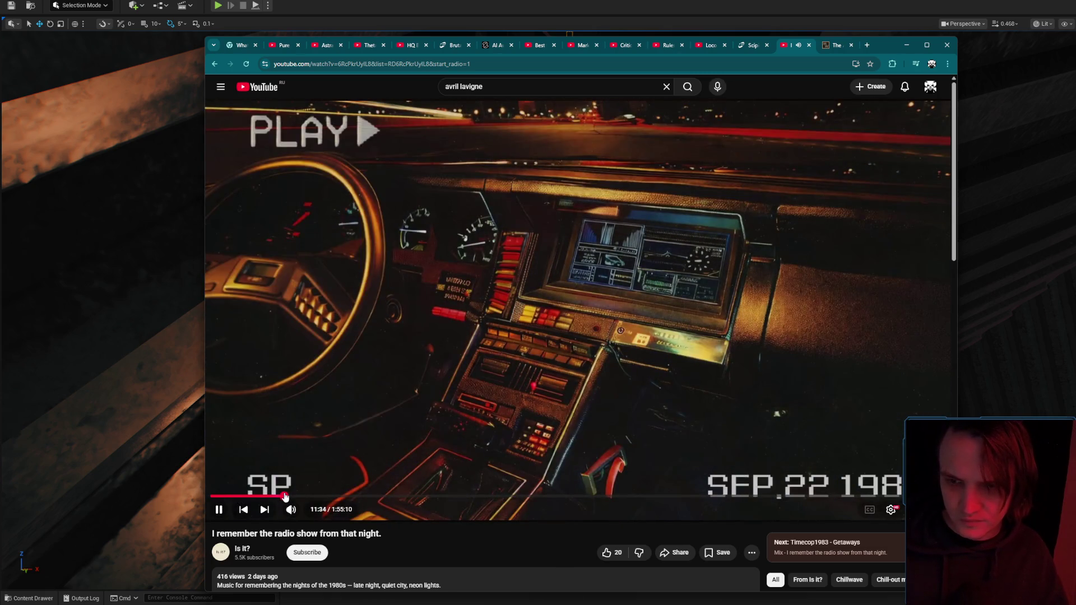
Play the Cyberpunk: Edgerunners AMV from the home feed and minimize the browser.
left_click(215, 65)
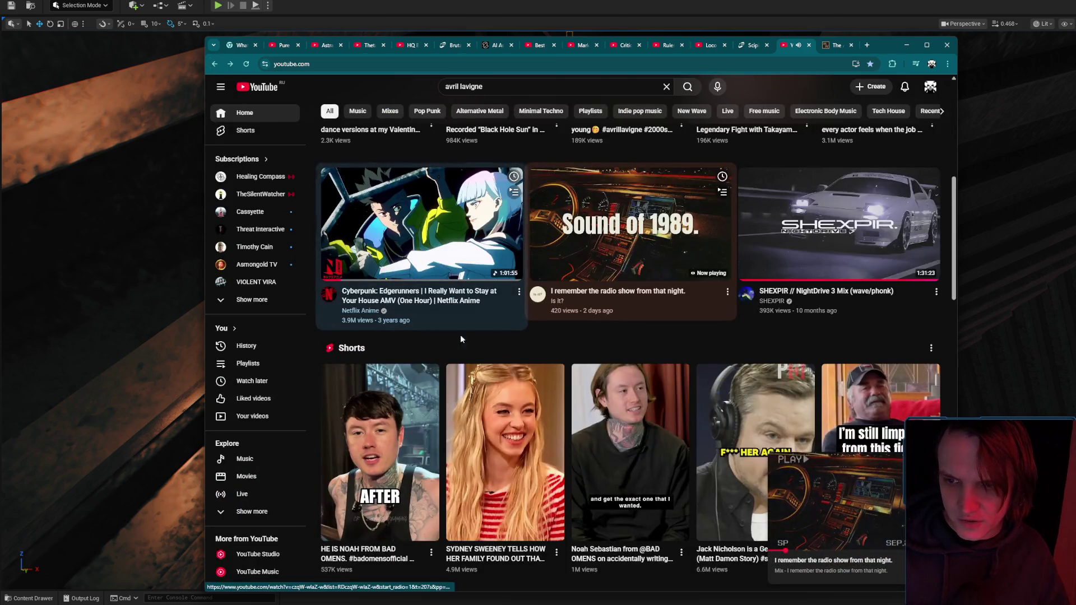
left_click(464, 306)
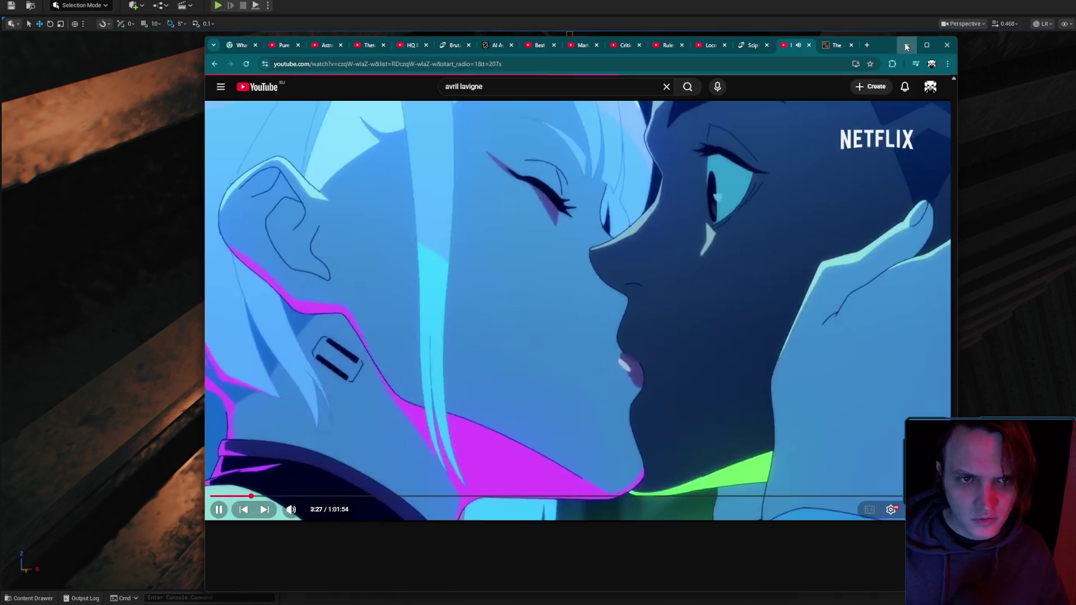
left_click(906, 45)
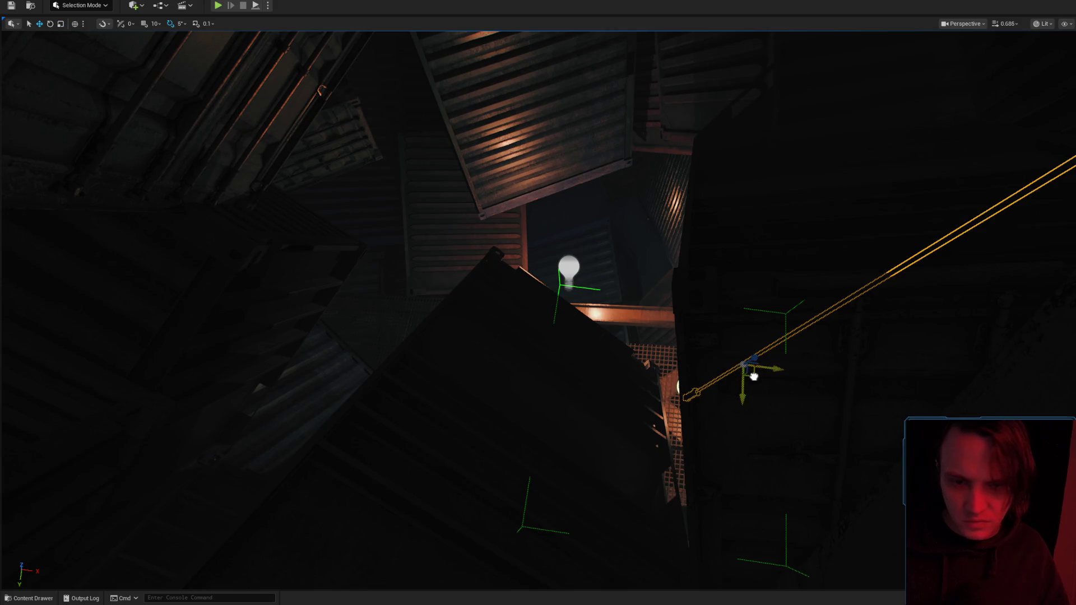
left_click_drag(754, 377, 616, 300)
scroll(575, 137, "up", 5)
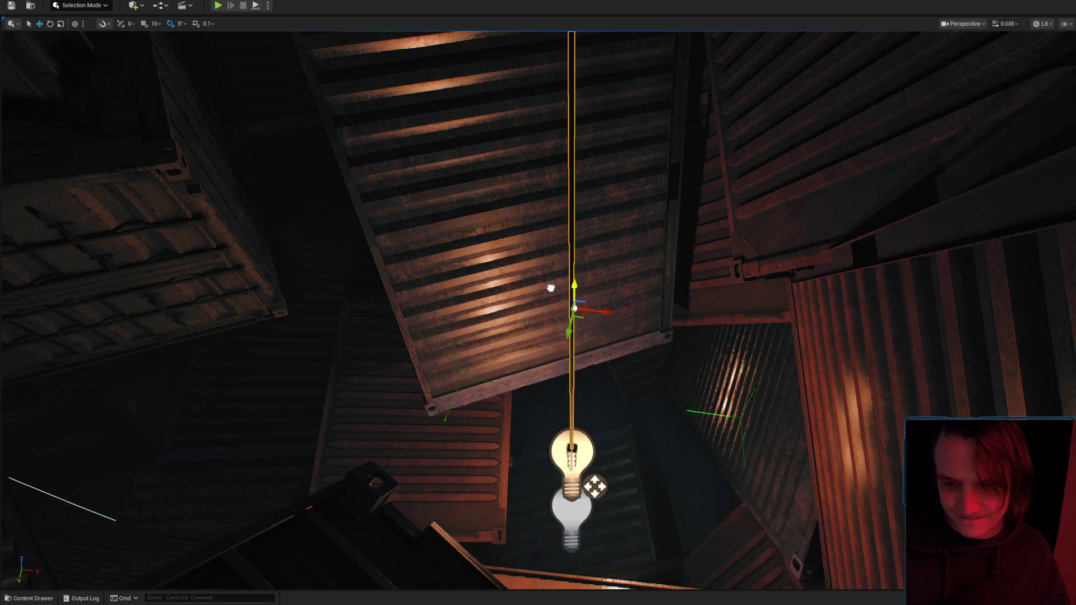
left_click_drag(551, 288, 555, 378)
mouse_move(562, 320)
left_mouse_down()
mouse_move(555, 297)
mouse_move(583, 342)
mouse_move(592, 331)
mouse_move(303, 415)
mouse_move(392, 336)
mouse_move(510, 179)
mouse_move(505, 280)
mouse_move(545, 422)
left_mouse_up()
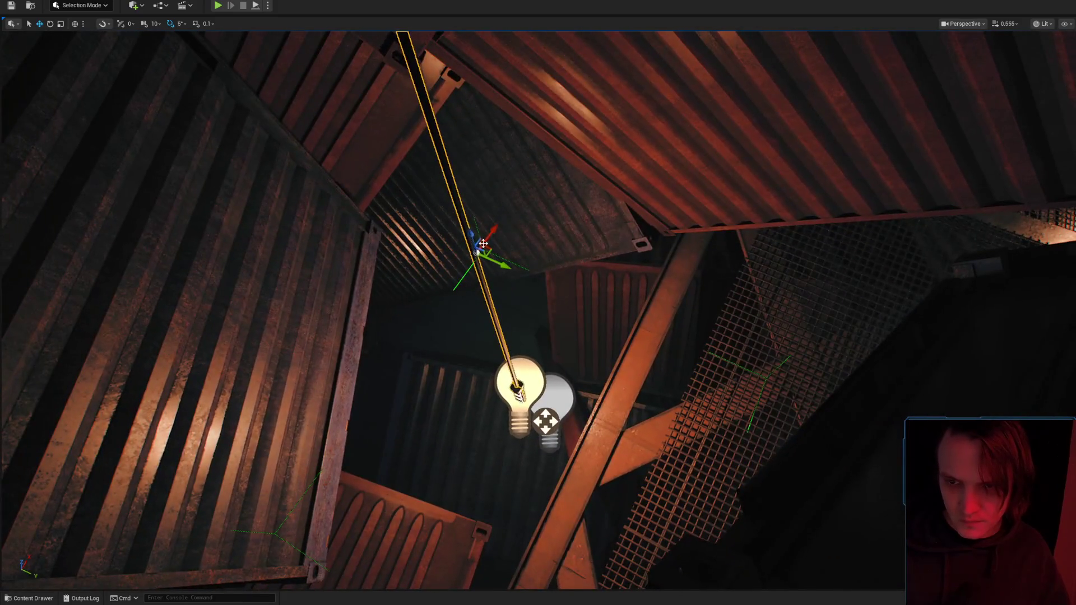
mouse_move(546, 259)
left_mouse_down()
mouse_move(800, 212)
mouse_move(704, 365)
mouse_move(762, 268)
mouse_move(523, 312)
mouse_move(642, 337)
mouse_move(584, 415)
mouse_move(533, 314)
mouse_move(477, 281)
mouse_move(423, 334)
left_mouse_up()
scroll(465, 292, "down", 2)
scroll(443, 314, "up", 2)
left_click_drag(593, 398, 593, 398)
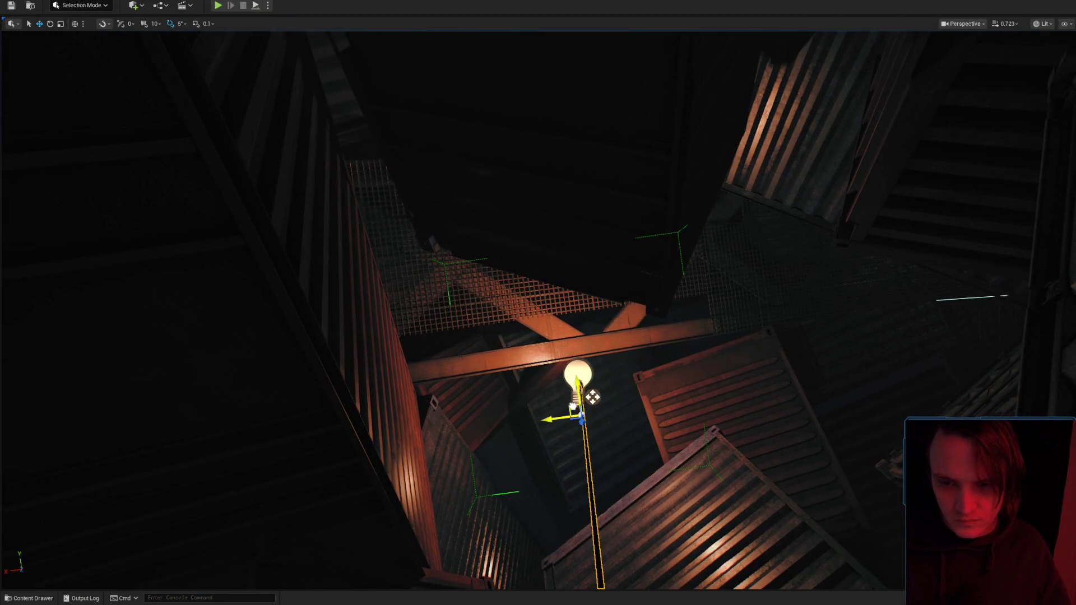
left_click_drag(645, 373, 665, 398)
scroll(645, 372, "down", 1)
scroll(667, 397, "down", 1)
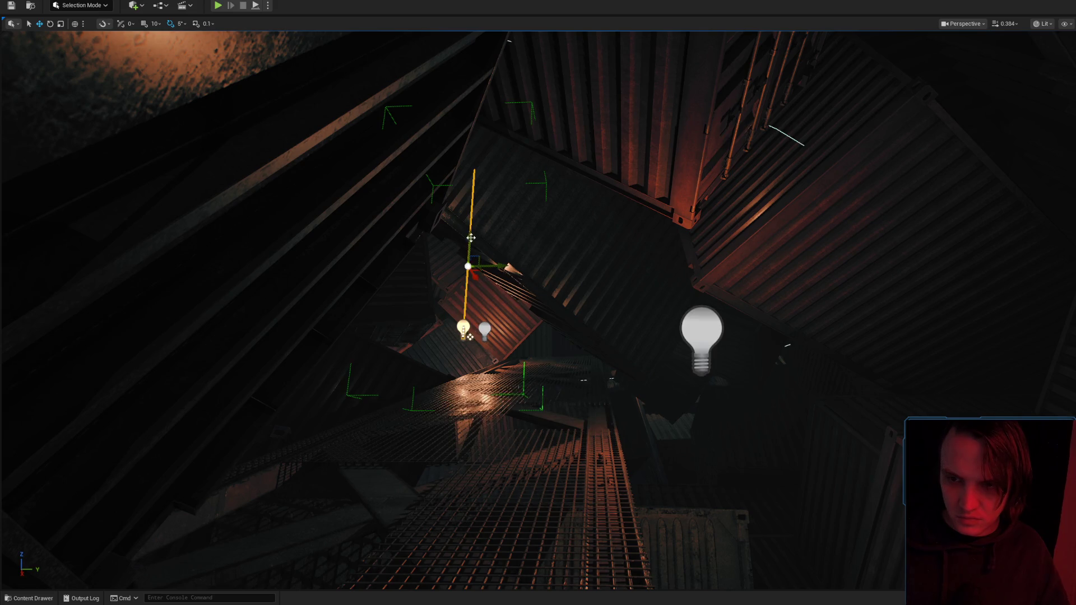
left_click_drag(472, 246, 472, 245)
scroll(472, 246, "down", 1)
mouse_move(584, 350)
left_mouse_down()
mouse_move(591, 359)
mouse_move(582, 368)
mouse_move(615, 279)
mouse_move(622, 198)
left_mouse_up()
scroll(583, 351, "up", 1)
key("g")
key("g")
scroll(581, 367, "up", 1)
scroll(617, 224, "up", 1)
key("g")
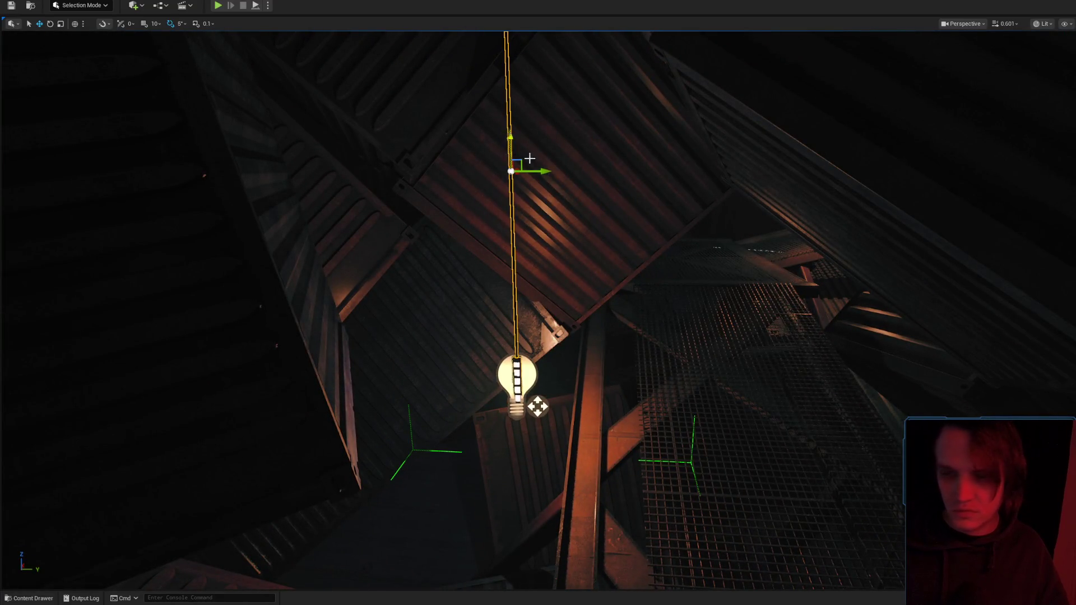
left_click_drag(523, 136, 522, 202)
left_click_drag(527, 157, 527, 236)
left_click_drag(683, 138, 684, 138)
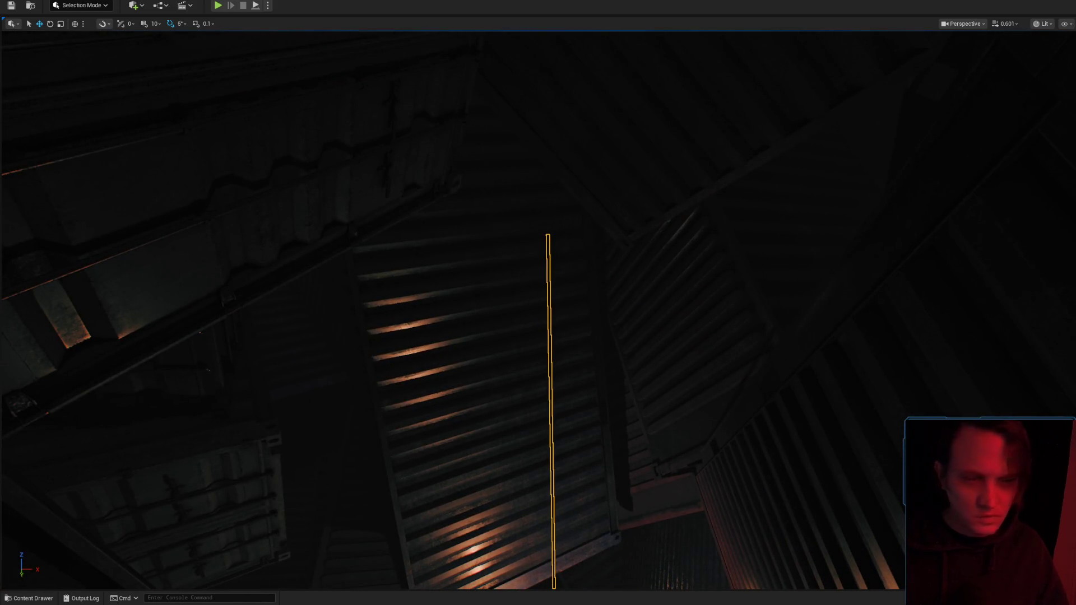
Delete the duplicate point light beside the hanging lamp.
left_click_drag(449, 155, 449, 156)
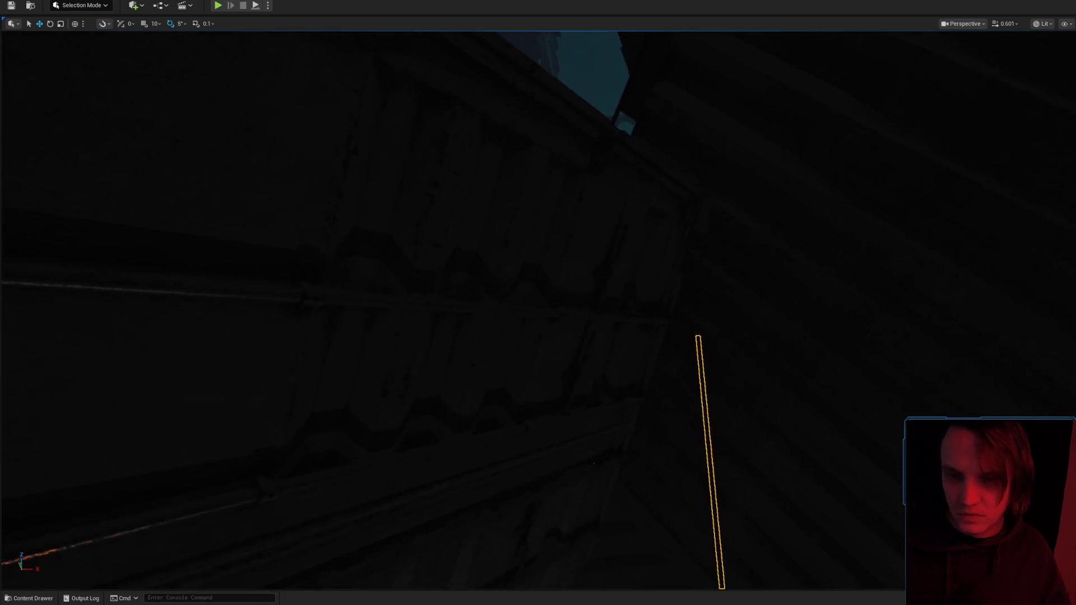
left_click_drag(721, 307, 675, 290)
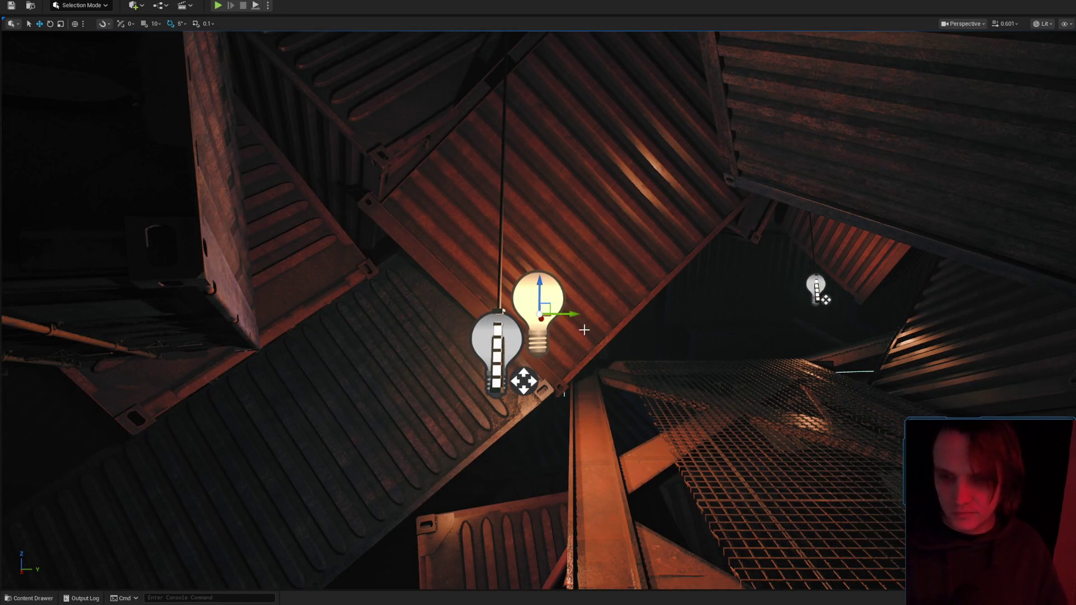
key("Delete")
left_click_drag(585, 330, 584, 329)
left_click_drag(551, 367, 552, 367)
scroll(551, 367, "up", 2)
Preview the hanging lamp up close in Game View (G), then restore editor icons.
key("g")
left_click_drag(733, 392, 733, 392)
left_click_drag(732, 302, 783, 287)
key("g")
key("g")
Fly through the lit container stairwell and out into the dark beyond the stacks.
scroll(783, 286, "down", 2)
scroll(783, 286, "down", 2)
left_click_drag(829, 364, 796, 357)
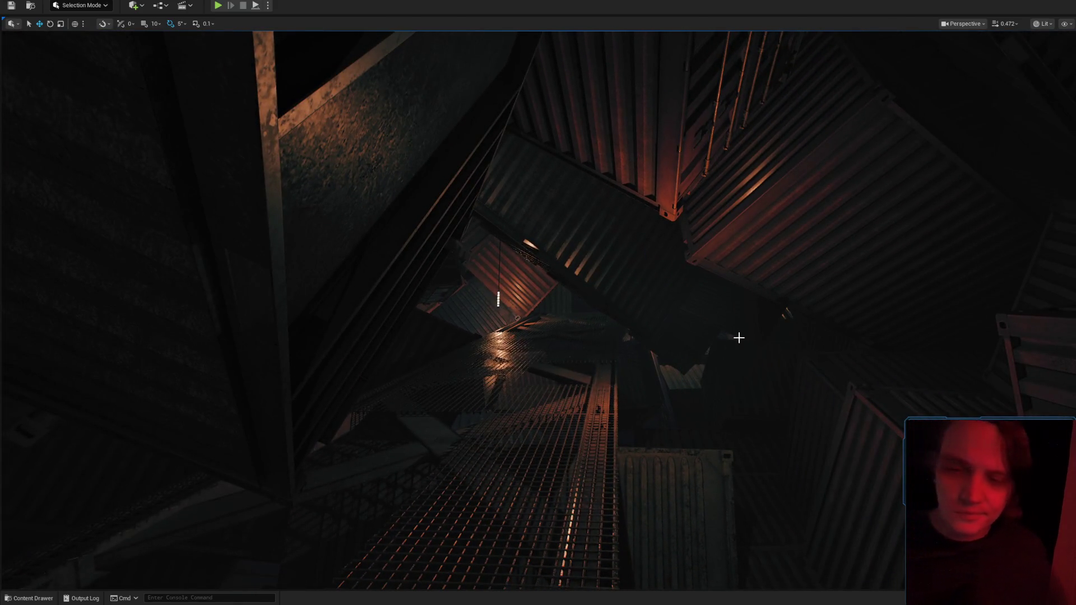
left_click_drag(739, 338, 739, 337)
scroll(739, 337, "up", 2)
left_click_drag(613, 282, 612, 282)
left_click_drag(605, 343, 605, 343)
left_click_drag(638, 424, 638, 424)
scroll(638, 424, "up", 3)
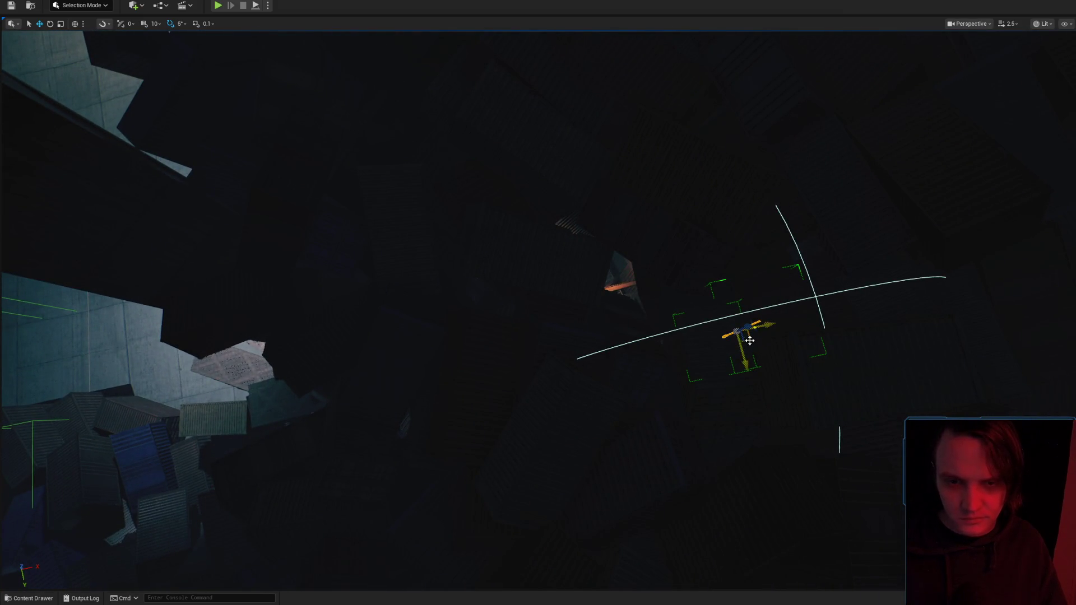
Lower the hanging tube lamp on a longer cable and shift it sideways to the right.
left_click_drag(609, 352, 609, 352)
scroll(609, 352, "down", 3)
scroll(609, 352, "down", 1)
left_click_drag(534, 352, 533, 352)
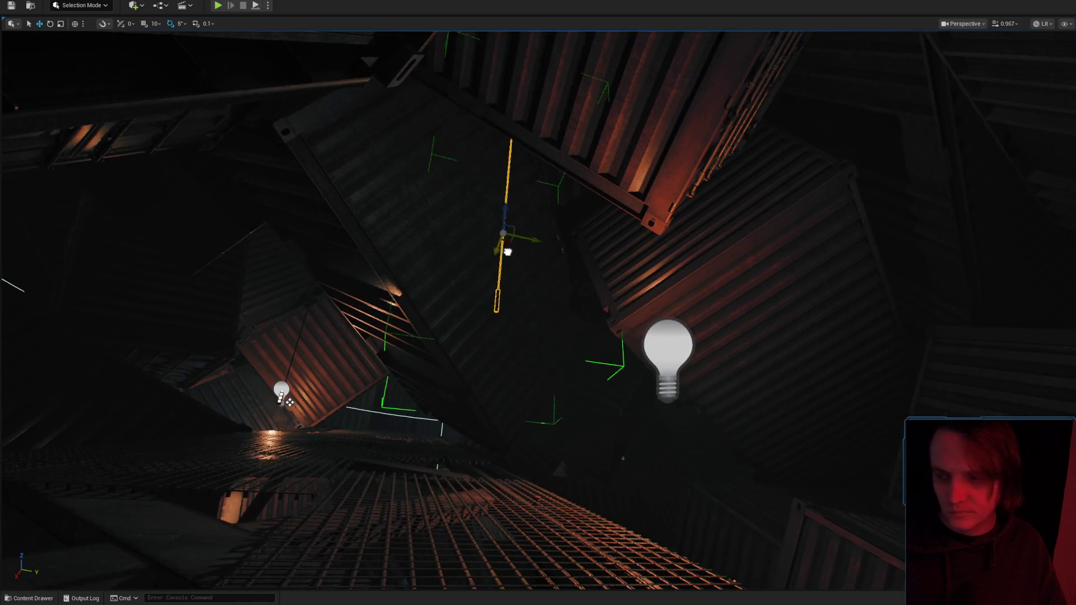
left_click_drag(530, 163, 519, 242)
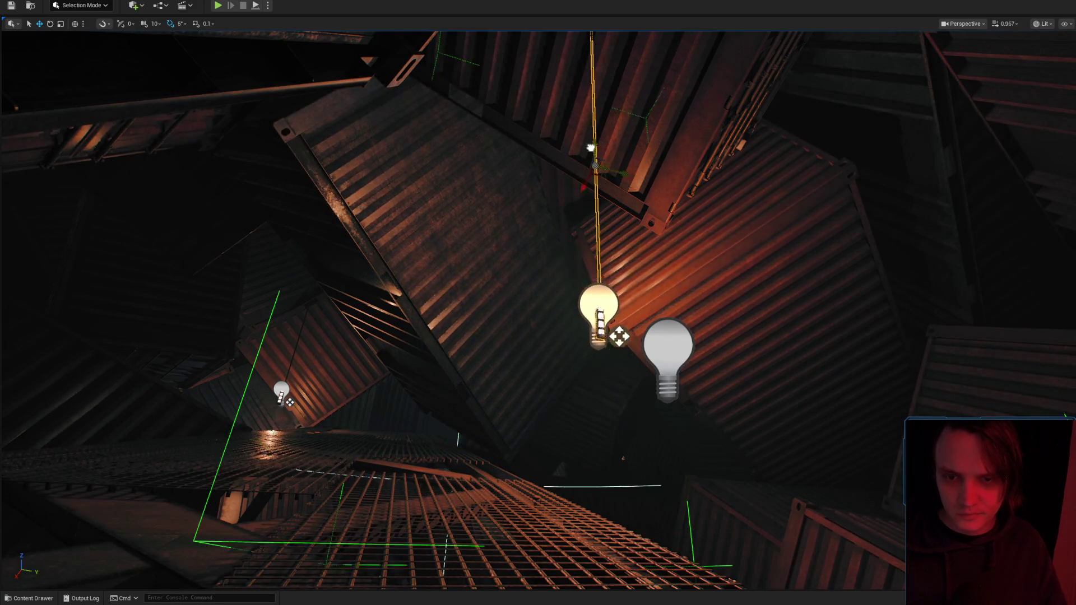
left_click_drag(591, 147, 597, 226)
left_click_drag(607, 180, 606, 180)
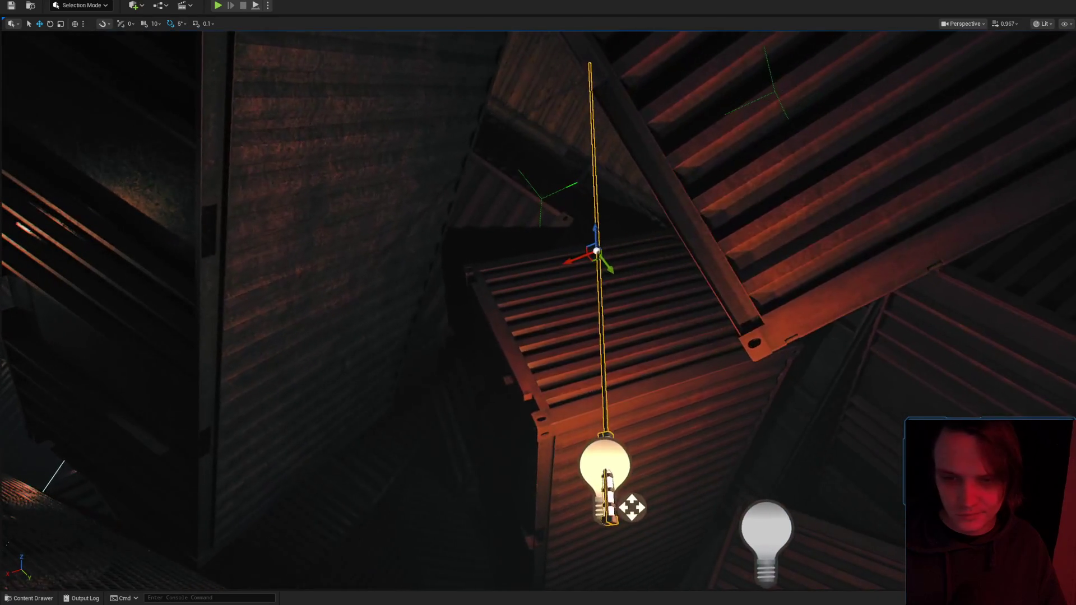
mouse_move(648, 251)
left_mouse_down()
mouse_move(699, 244)
mouse_move(690, 242)
left_mouse_up()
mouse_move(628, 167)
left_mouse_down()
mouse_move(584, 205)
mouse_move(592, 170)
left_mouse_up()
Select the leftover duplicate point light near the lamp and delete it.
left_click_drag(587, 245, 587, 245)
left_click_drag(664, 508, 665, 508)
left_click(664, 507)
left_click_drag(610, 430, 610, 430)
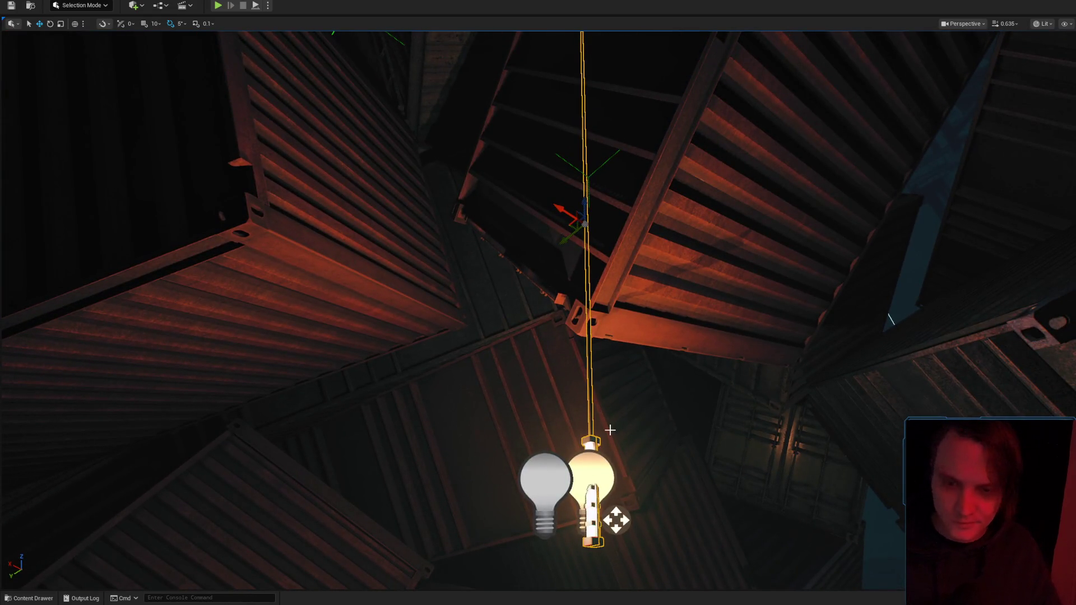
key("Delete")
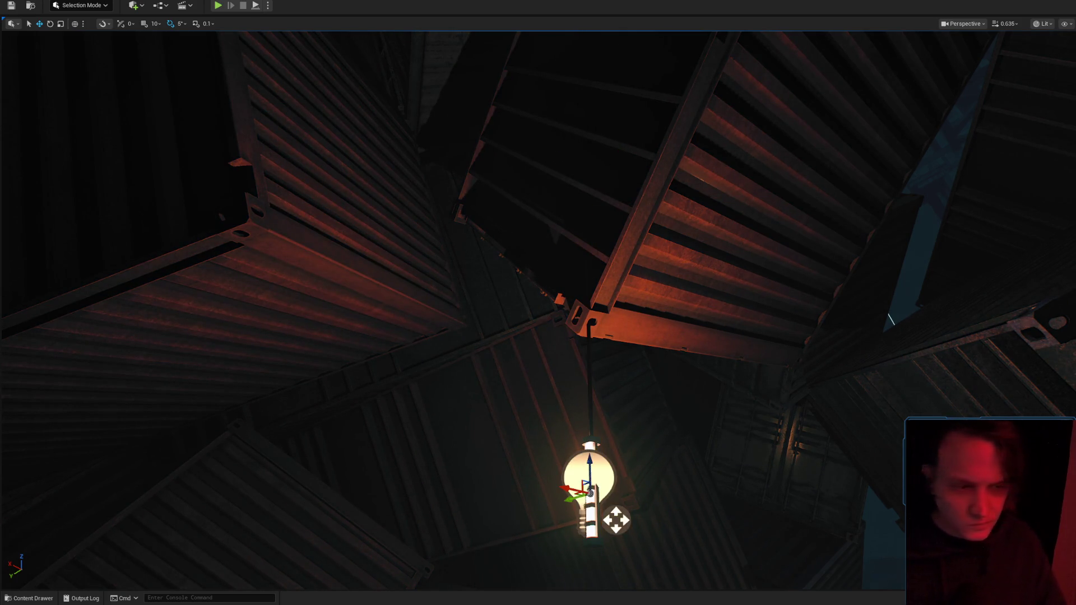
Fly around to inspect the two tube lamps hanging above the grated walkway.
left_click_drag(724, 402, 724, 401)
left_click_drag(675, 337, 676, 336)
left_click_drag(653, 255, 1031, 366)
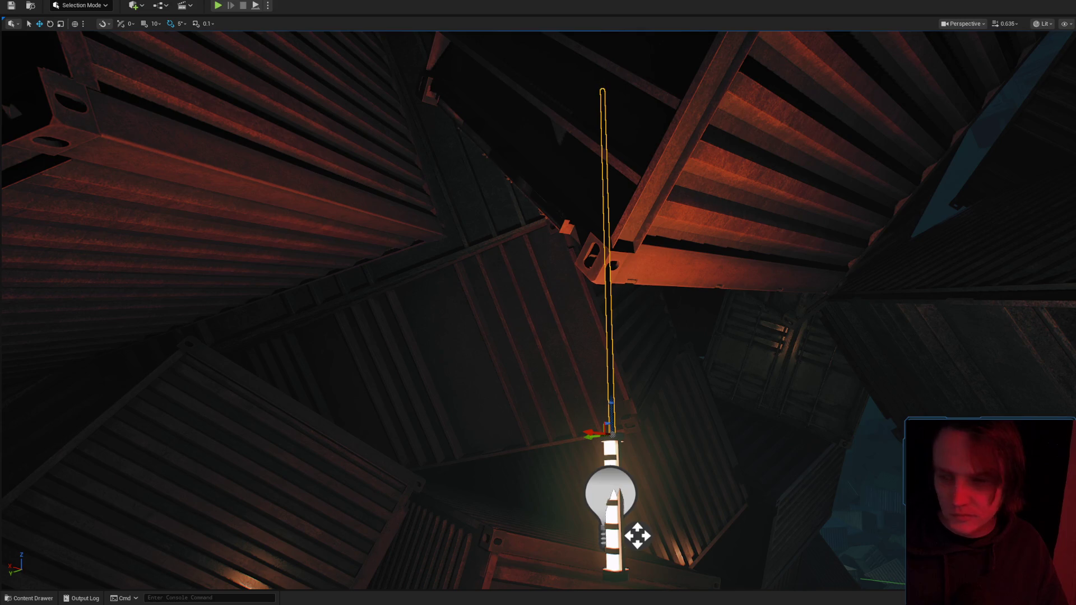
left_click_drag(638, 536, 637, 536)
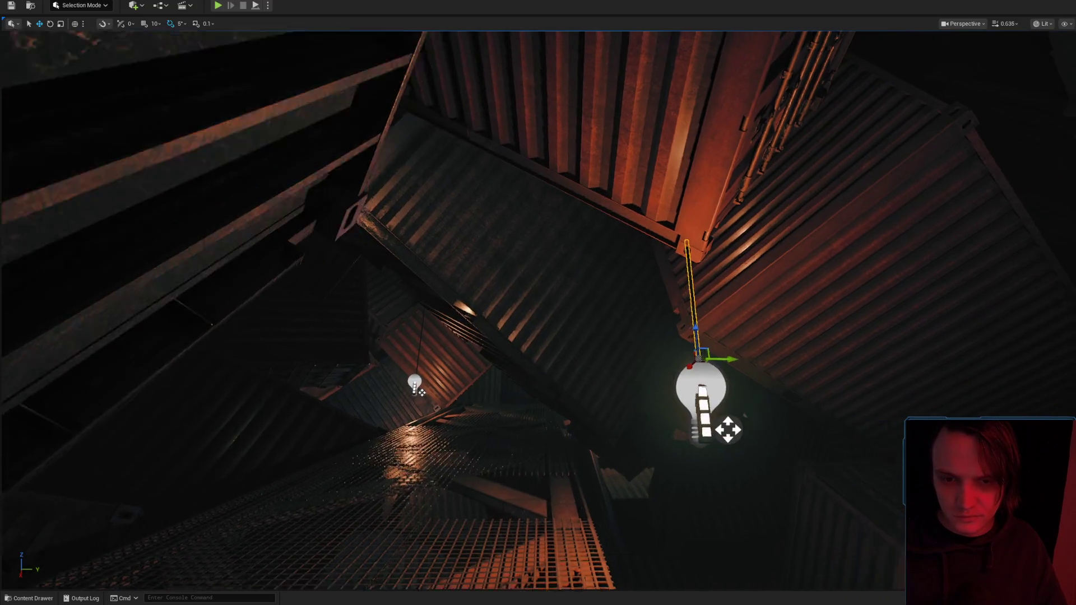
left_click_drag(837, 350, 837, 350)
left_click_drag(649, 471, 649, 471)
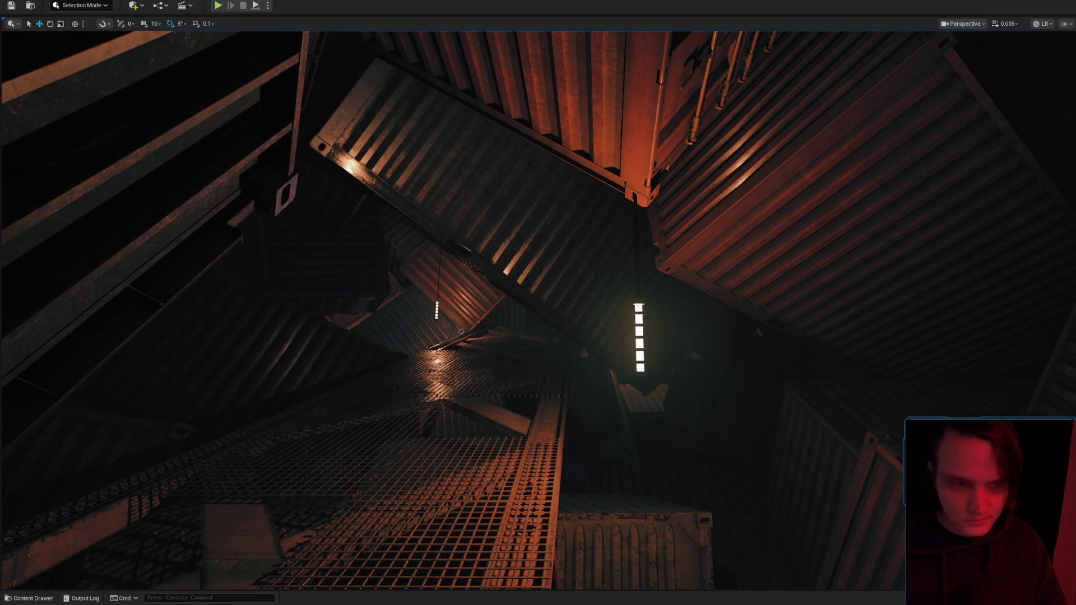
Delete the stray point light in the darker part of the container scene.
left_click_drag(896, 382, 895, 382)
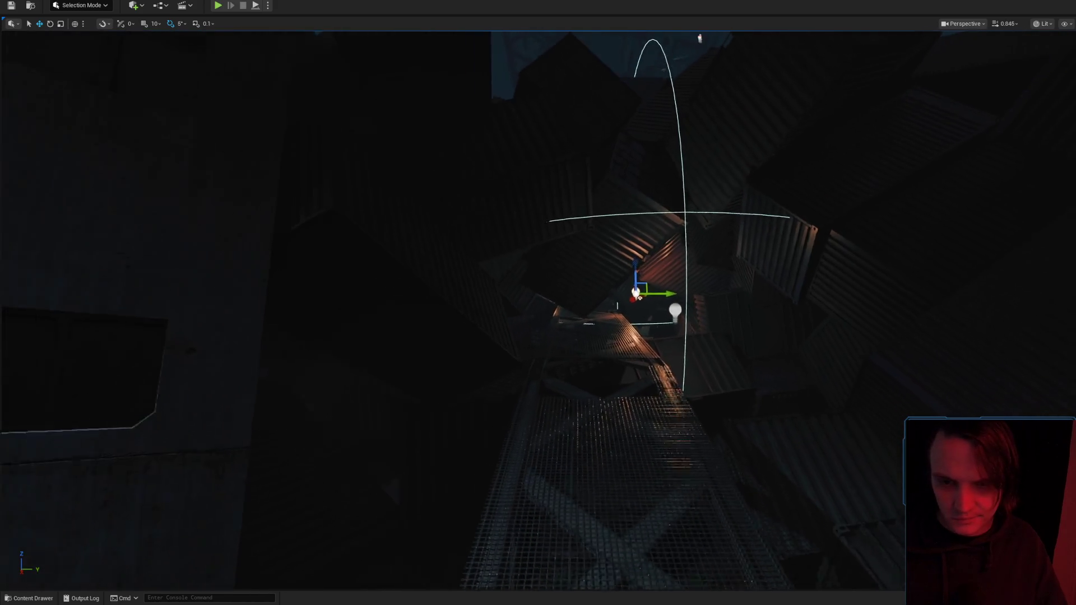
left_click_drag(896, 382, 750, 376)
key("Delete")
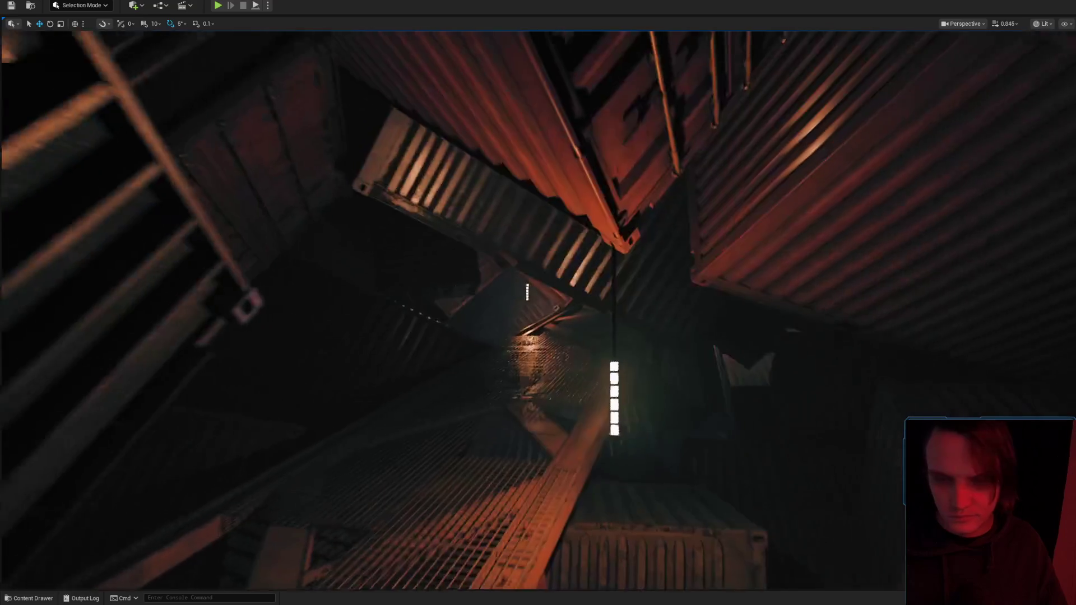
Select and frame the hanging tube lamp, inspect it among the containers, and return to translate mode.
left_click(610, 403)
key("f")
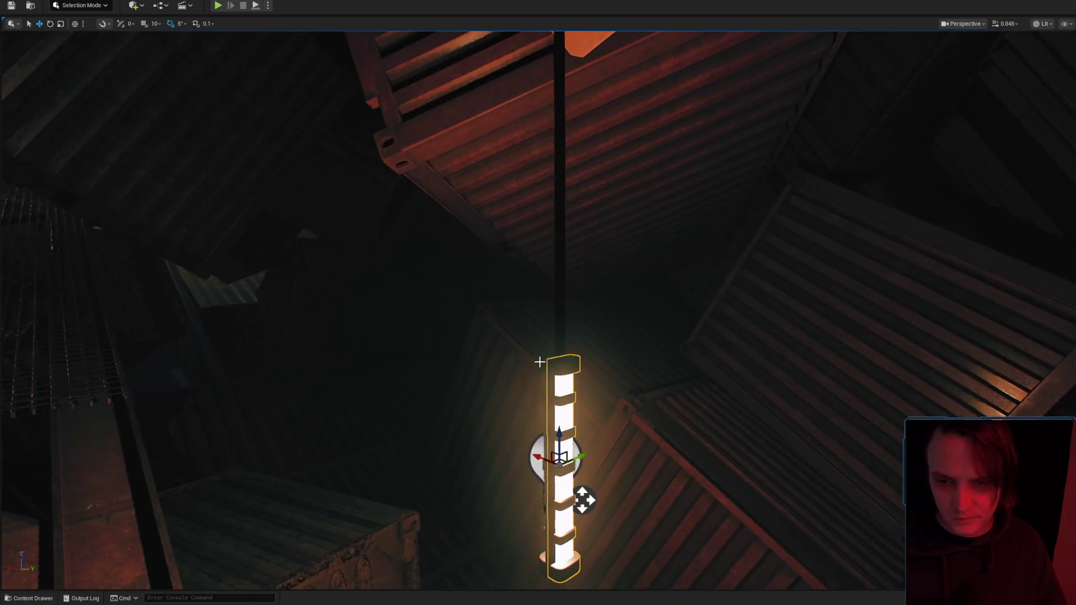
left_click_drag(558, 336, 557, 336)
scroll(558, 336, "up", 2)
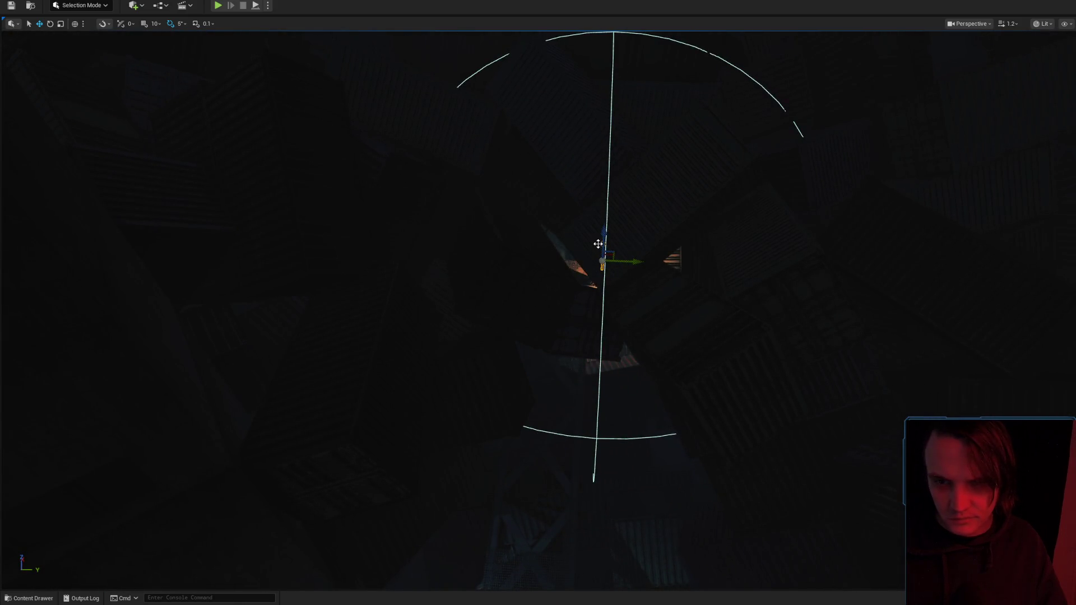
left_click_drag(592, 485, 611, 358)
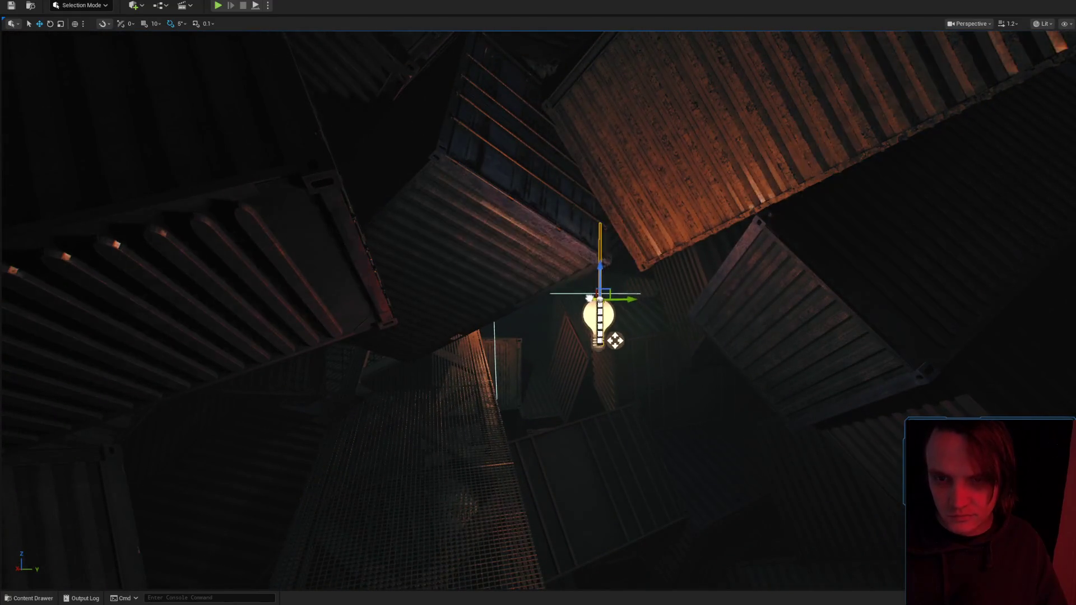
mouse_move(638, 243)
left_mouse_down()
mouse_move(521, 248)
mouse_move(560, 402)
mouse_move(559, 312)
mouse_move(560, 359)
mouse_move(598, 417)
mouse_move(589, 431)
mouse_move(577, 426)
left_mouse_up()
scroll(578, 426, "down", 1)
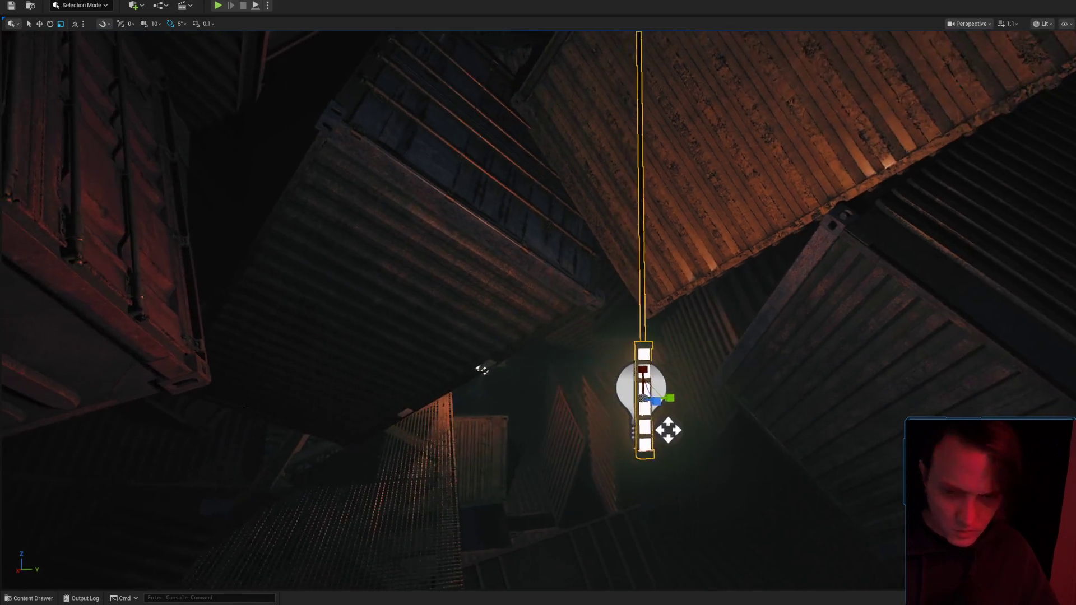
mouse_move(614, 381)
left_mouse_down()
mouse_move(721, 368)
mouse_move(780, 329)
left_mouse_up()
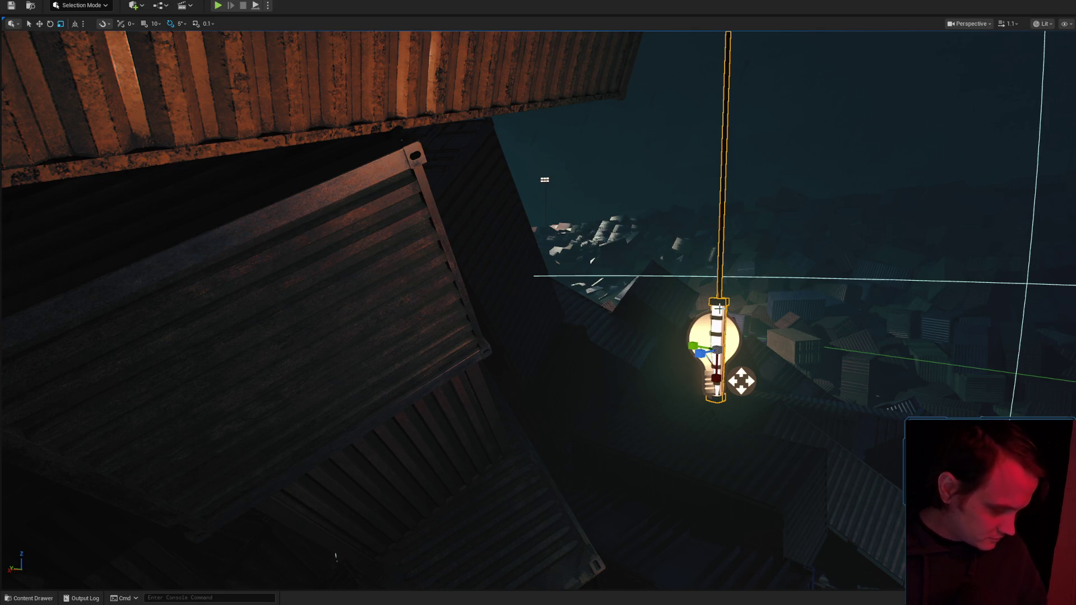
mouse_move(719, 309)
left_mouse_down()
mouse_move(644, 337)
mouse_move(700, 314)
mouse_move(656, 328)
mouse_move(639, 269)
mouse_move(639, 347)
mouse_move(620, 360)
mouse_move(544, 360)
left_mouse_up()
scroll(645, 336, "up", 2)
key("w")
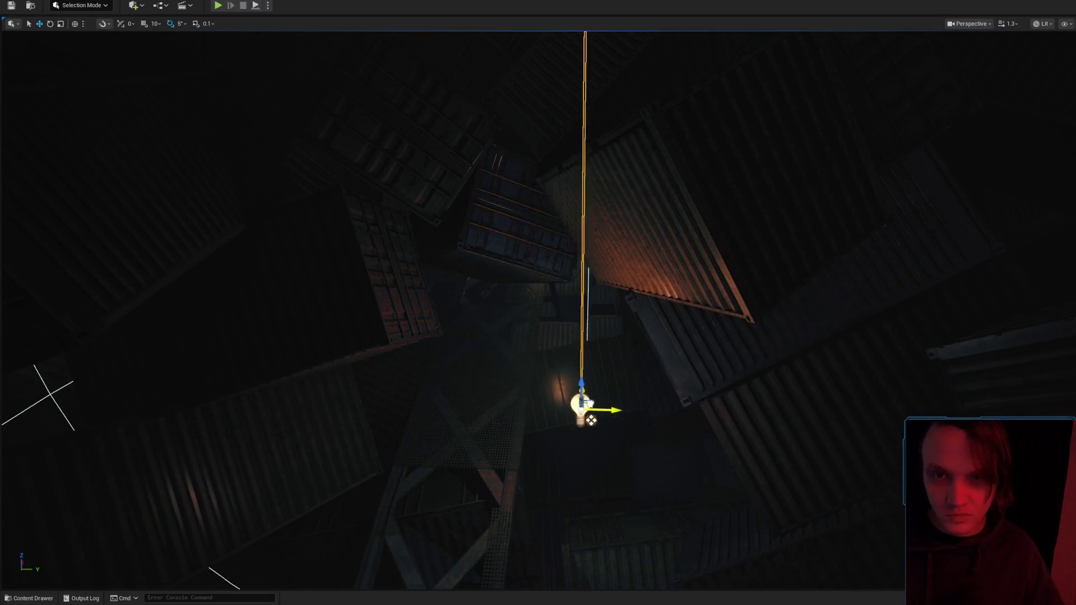
mouse_move(632, 405)
left_mouse_down()
mouse_move(617, 393)
mouse_move(511, 513)
mouse_move(544, 449)
left_mouse_up()
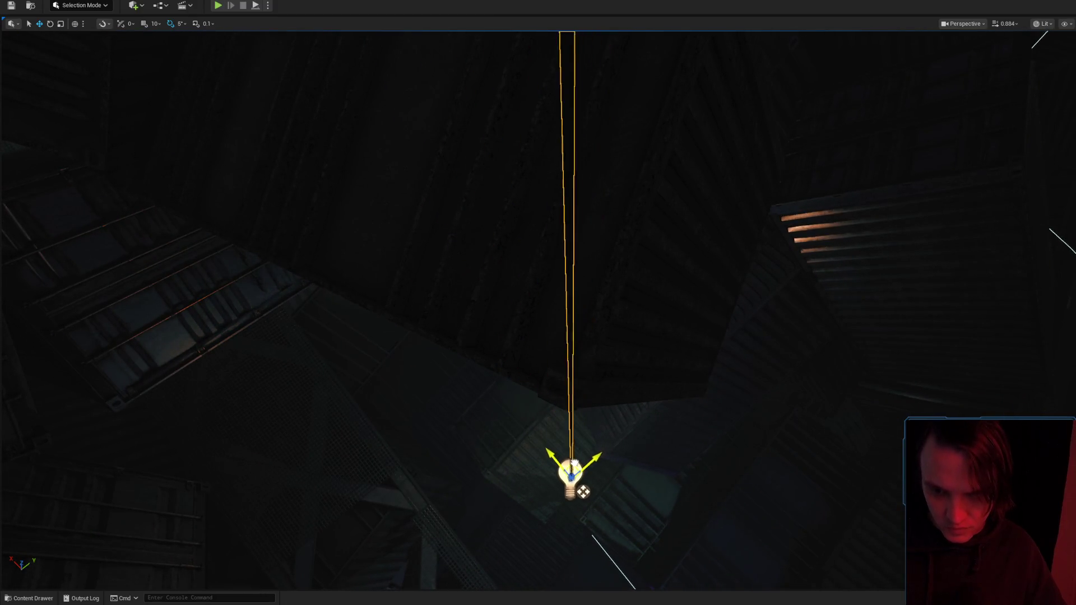
left_click_drag(580, 499, 555, 477)
scroll(561, 482, "down", 2)
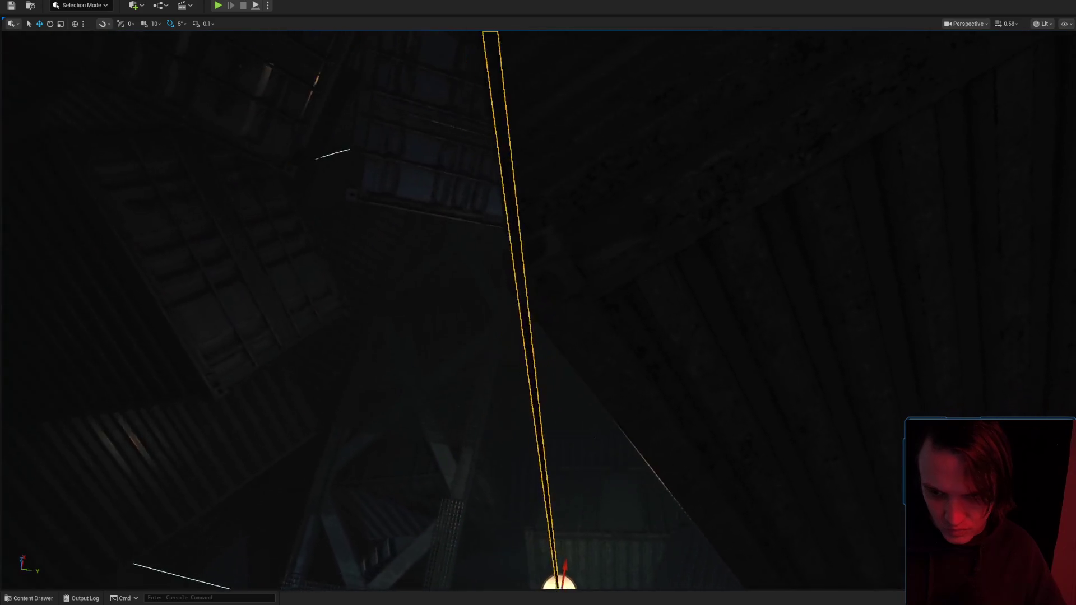
mouse_move(584, 438)
left_mouse_down()
mouse_move(572, 443)
mouse_move(584, 438)
left_mouse_up()
mouse_move(589, 519)
left_mouse_down()
mouse_move(575, 415)
mouse_move(599, 417)
left_mouse_up()
mouse_move(603, 327)
left_mouse_down()
mouse_move(692, 254)
mouse_move(694, 274)
left_mouse_up()
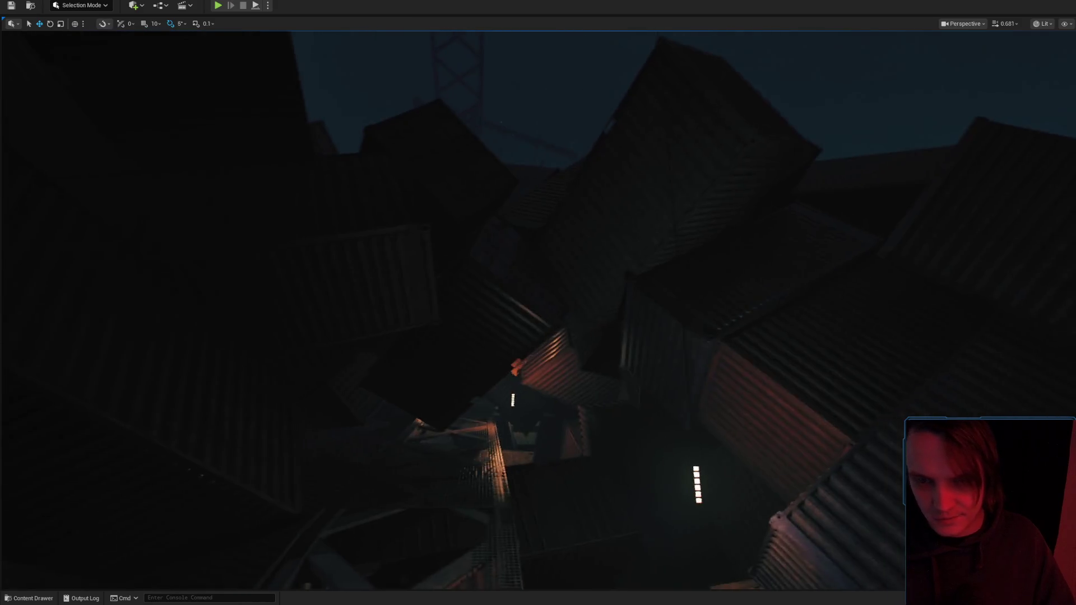
left_click_drag(696, 432, 696, 432)
left_click_drag(348, 537, 563, 308)
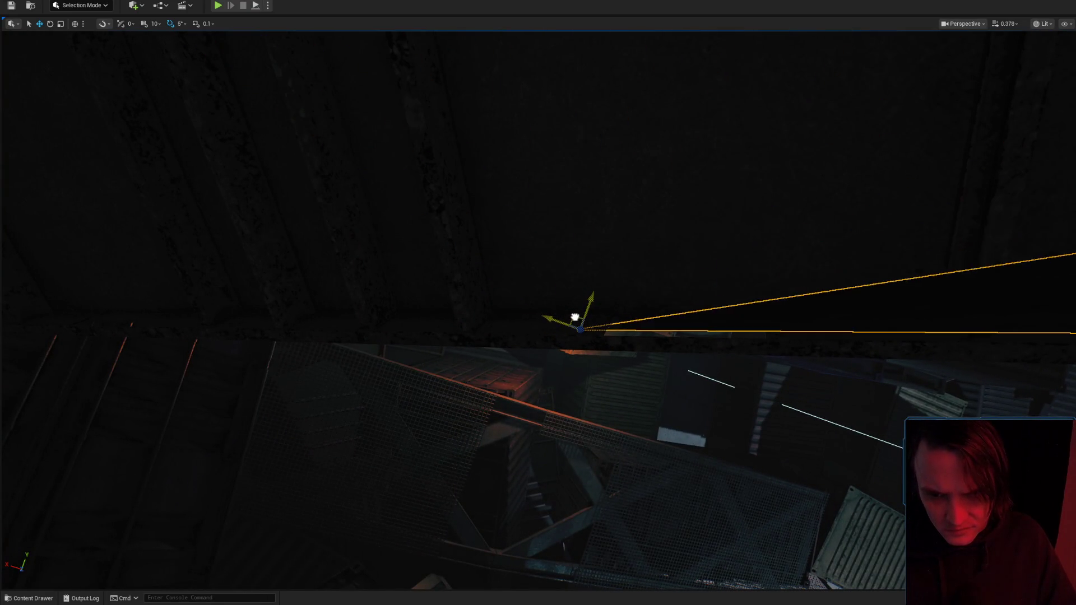
left_click_drag(584, 304, 599, 318)
scroll(584, 304, "up", 3)
scroll(599, 318, "up", 1)
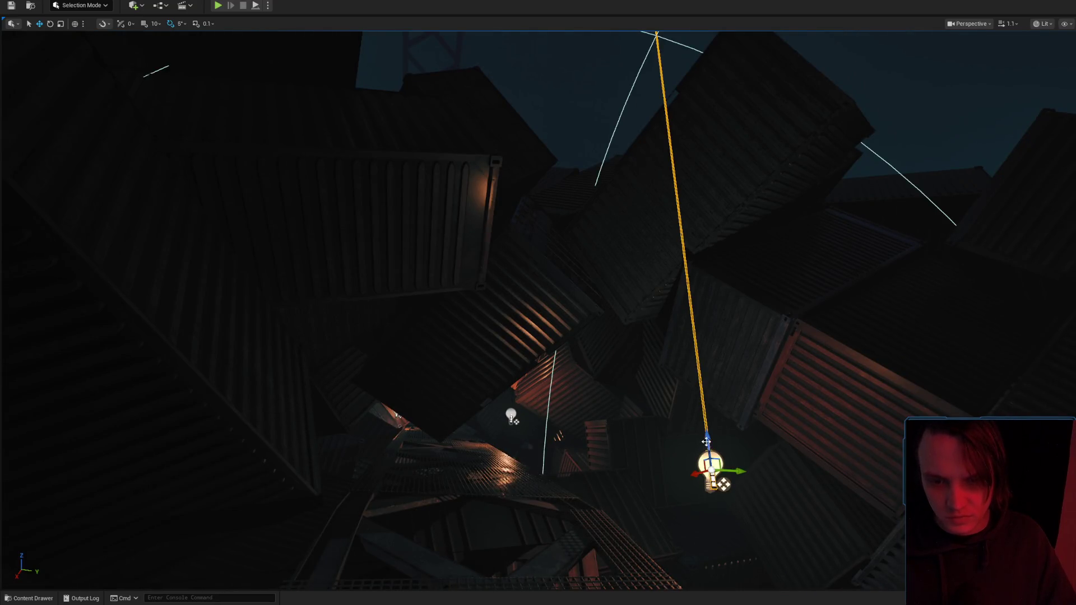
left_click_drag(700, 364, 724, 271)
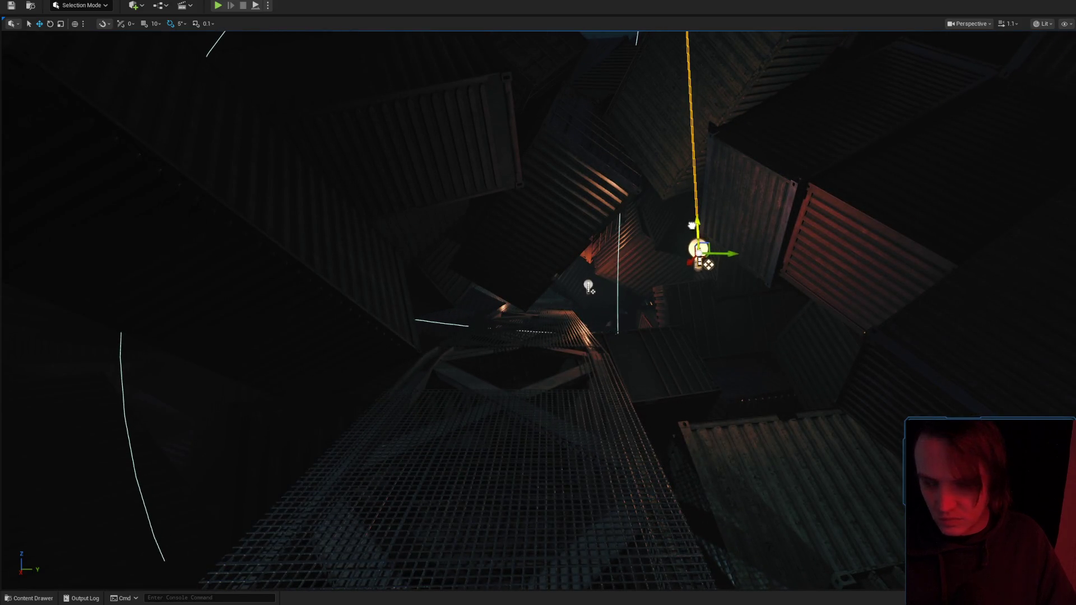
left_click_drag(564, 226, 563, 227)
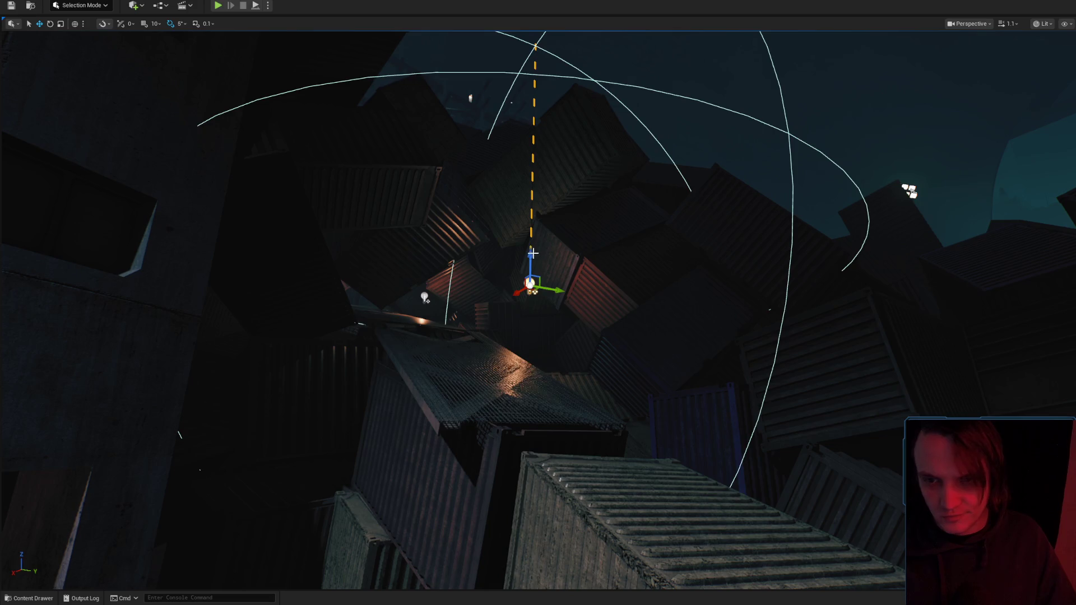
left_click_drag(623, 276, 623, 276)
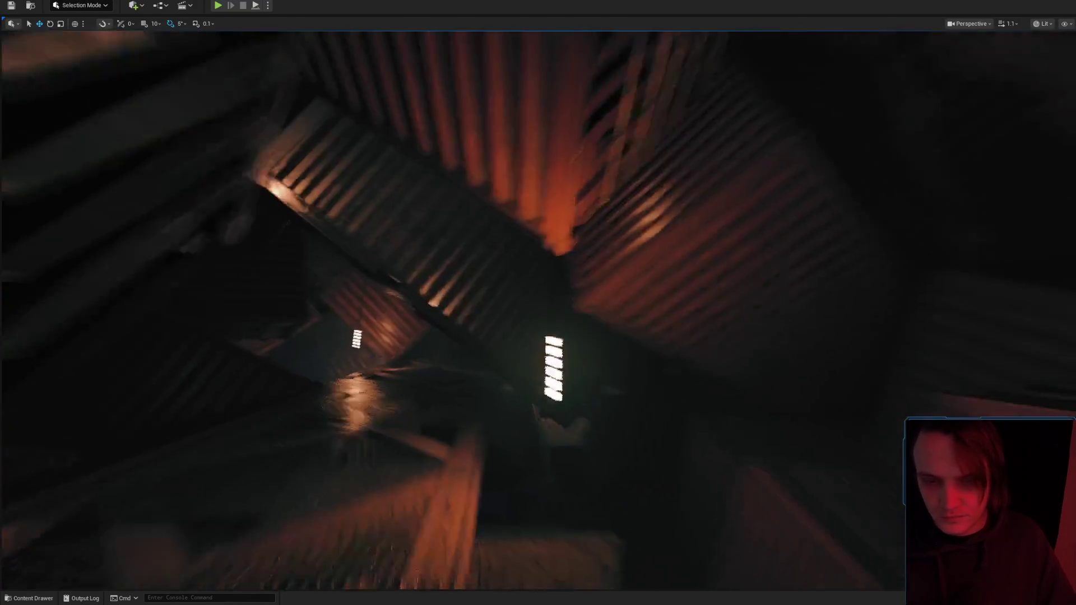
scroll(538, 309, "up", 2)
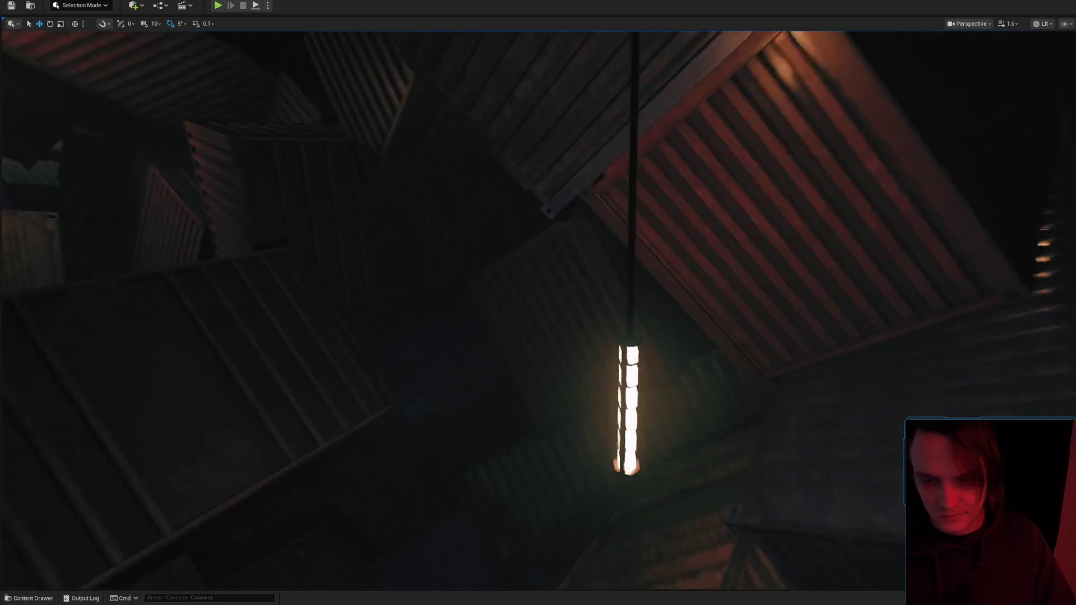
left_click(630, 371)
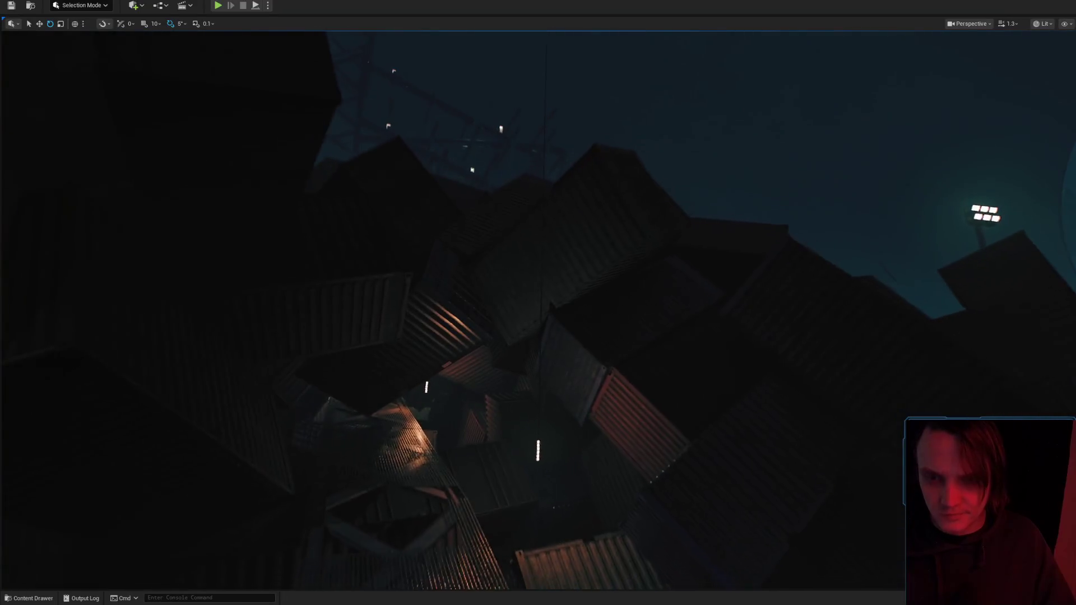
key("w")
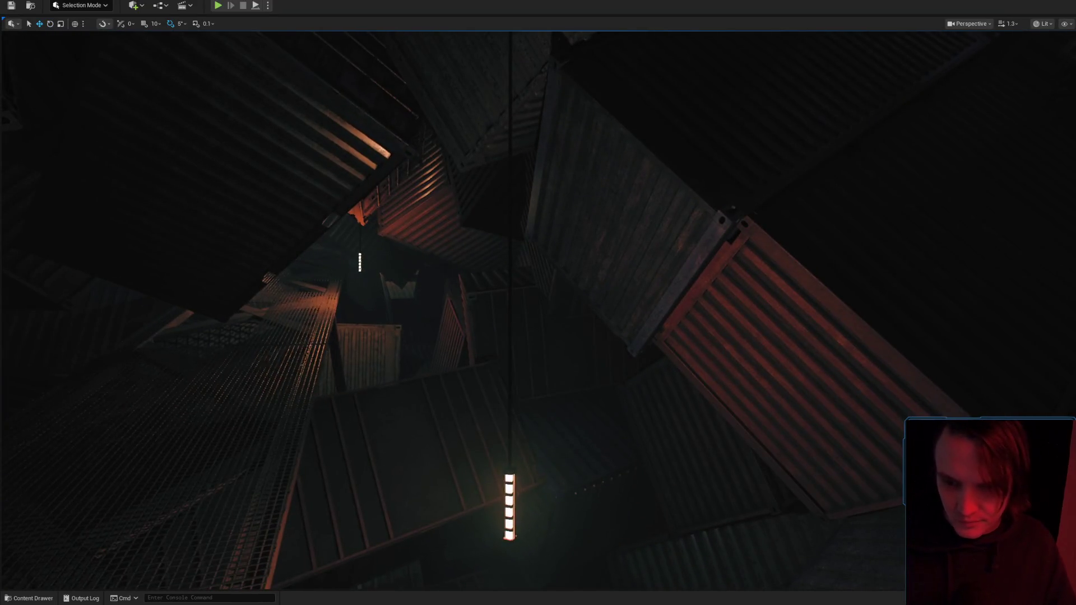
key("e")
key("r")
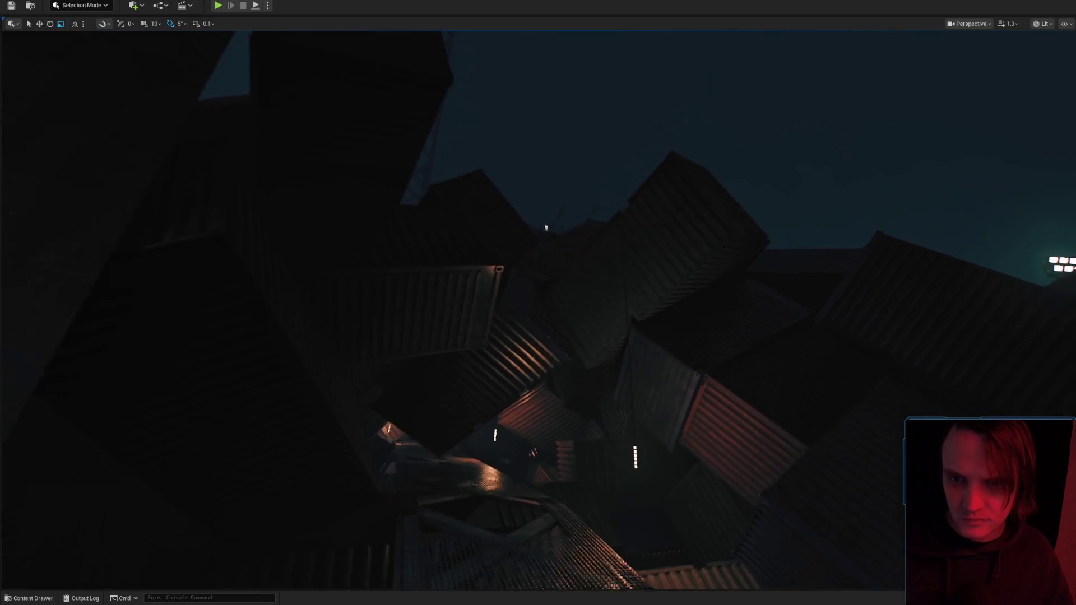
scroll(539, 302, "down", 1)
scroll(539, 302, "down", 1)
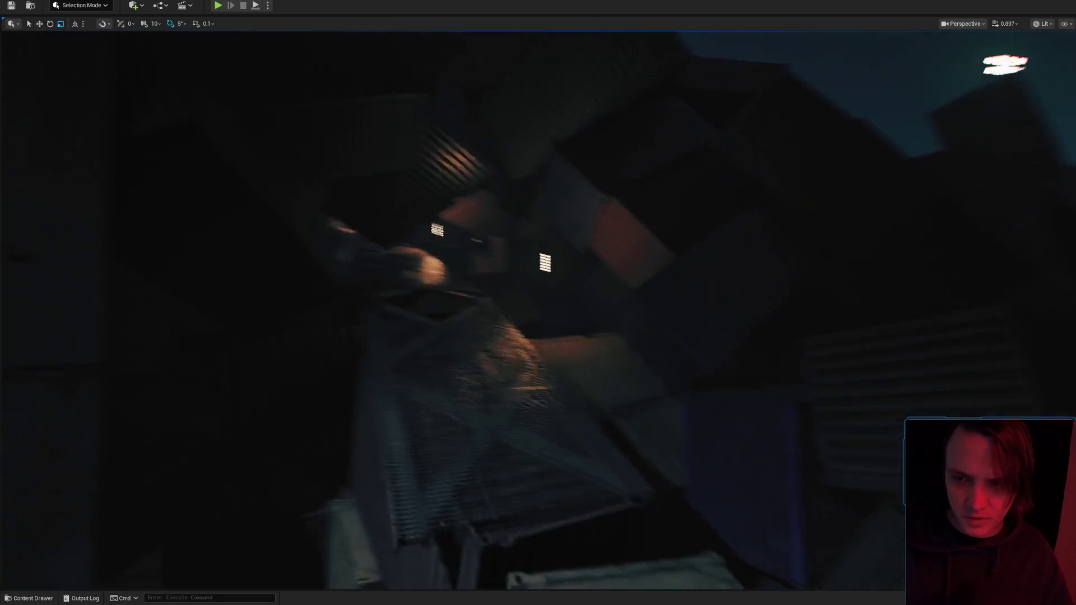
key("Escape")
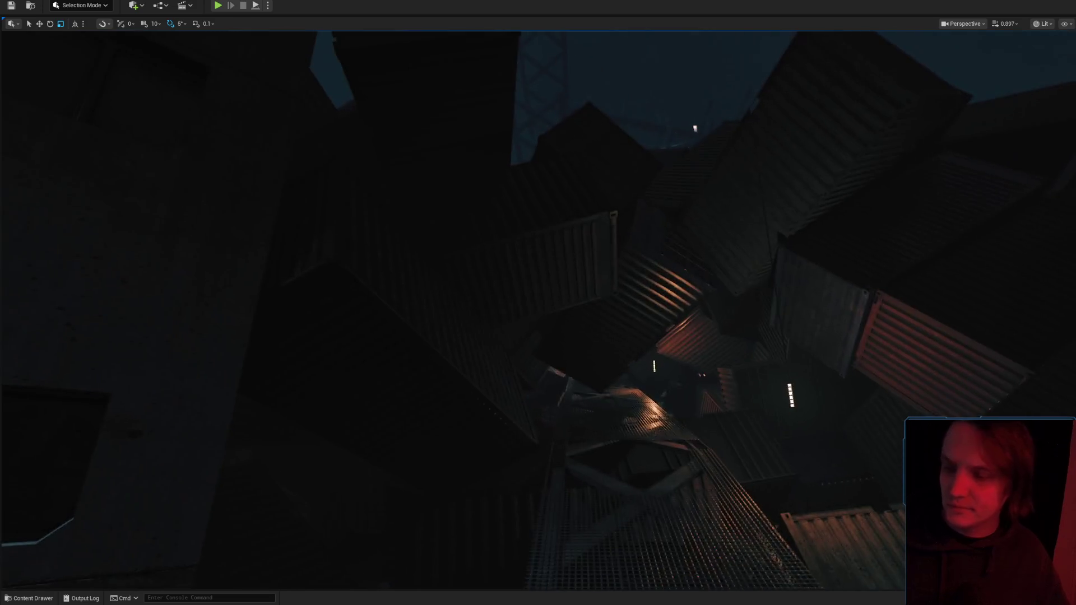
scroll(538, 303, "down", 2)
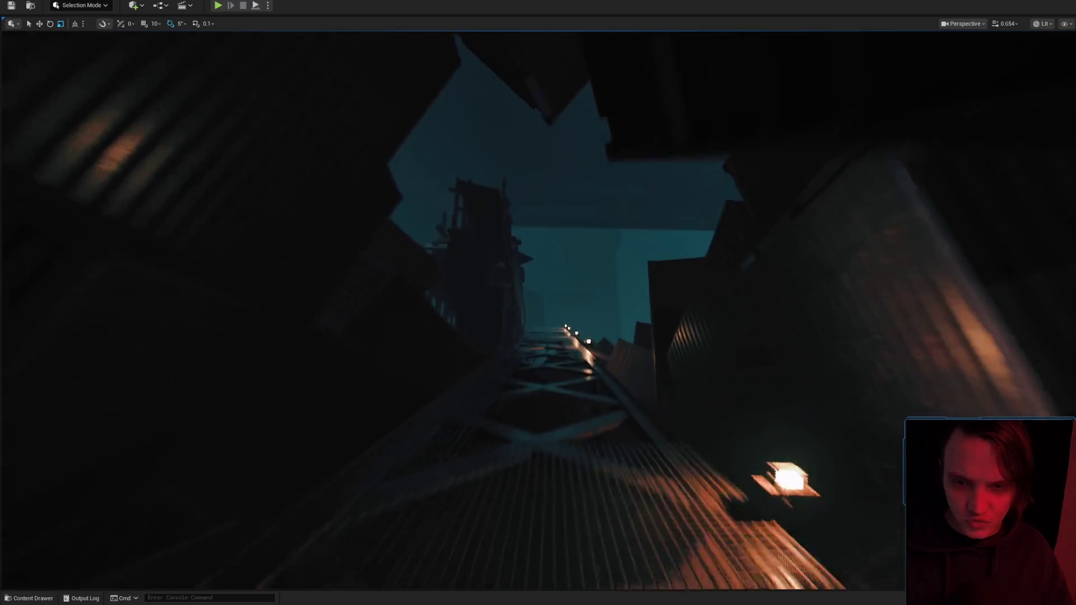
scroll(538, 303, "up", 2)
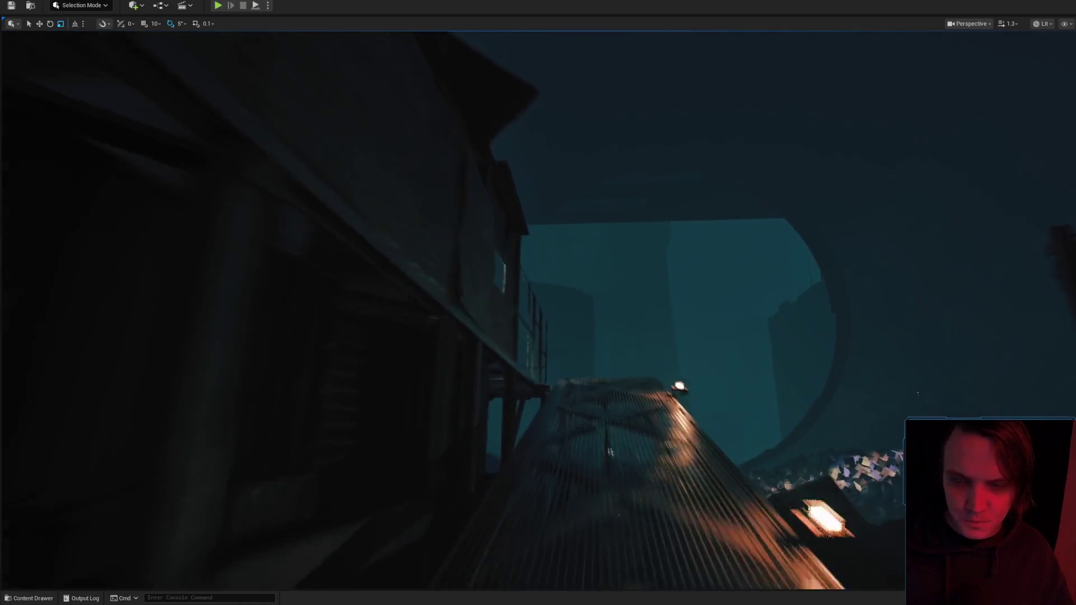
scroll(538, 303, "down", 2)
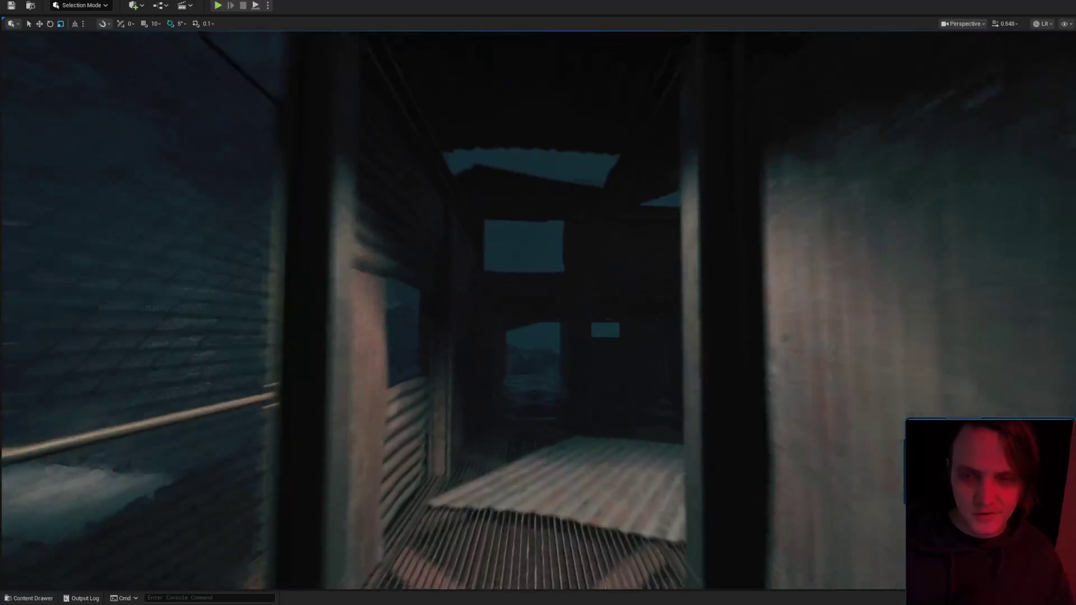
scroll(539, 303, "down", 1)
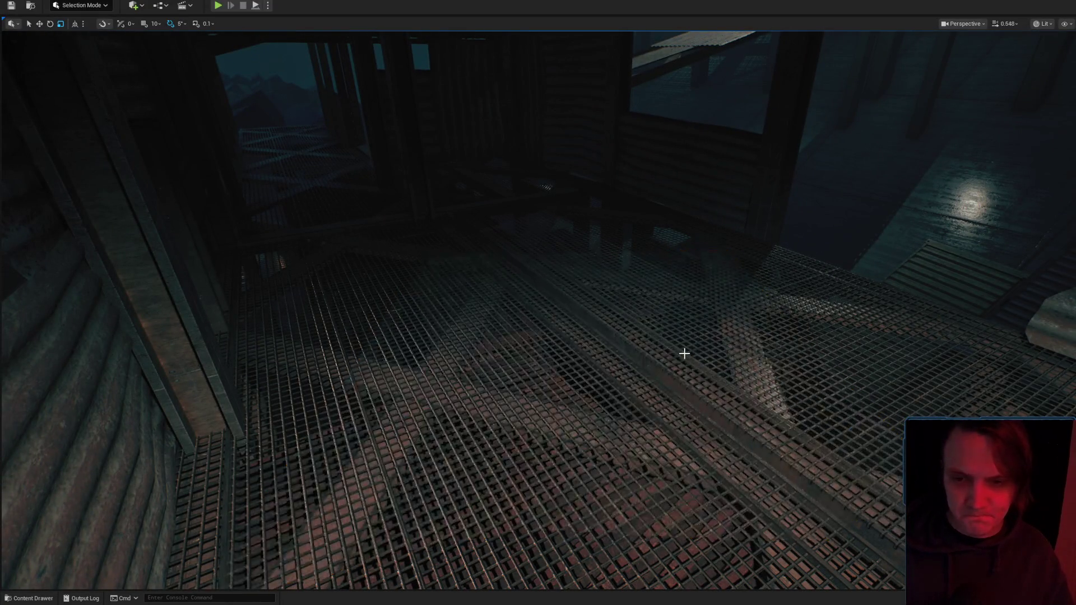
scroll(538, 303, "down", 1)
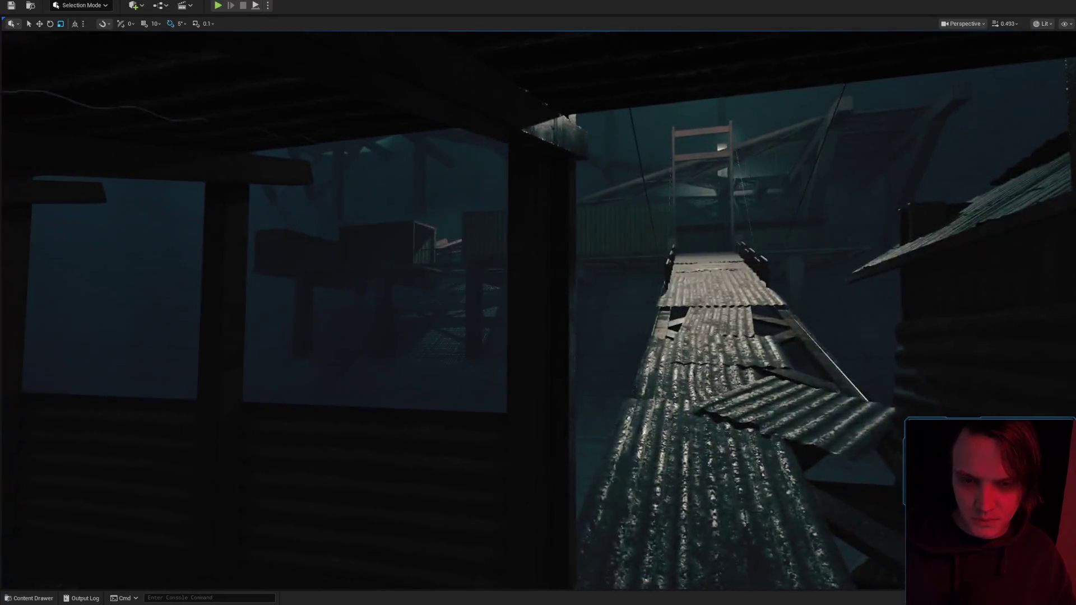
scroll(538, 302, "up", 3)
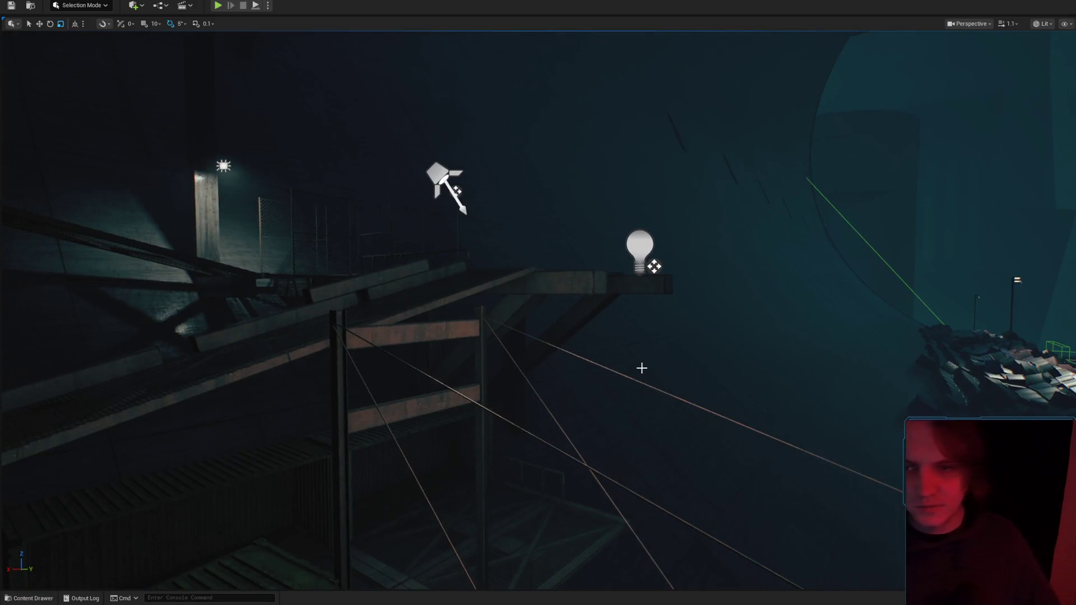
scroll(642, 368, "up", 6)
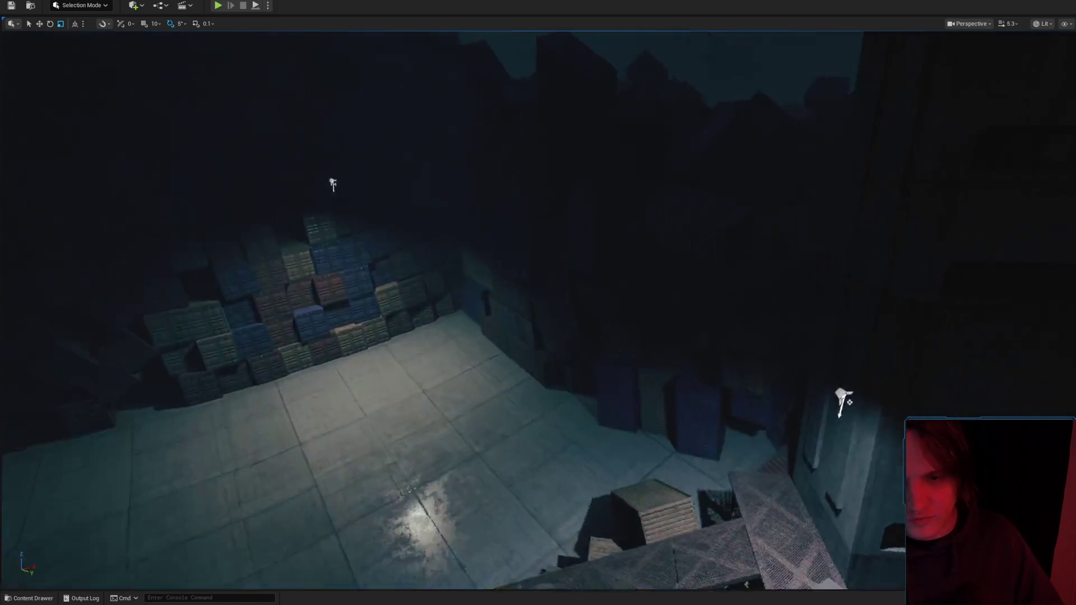
scroll(639, 367, "down", 2)
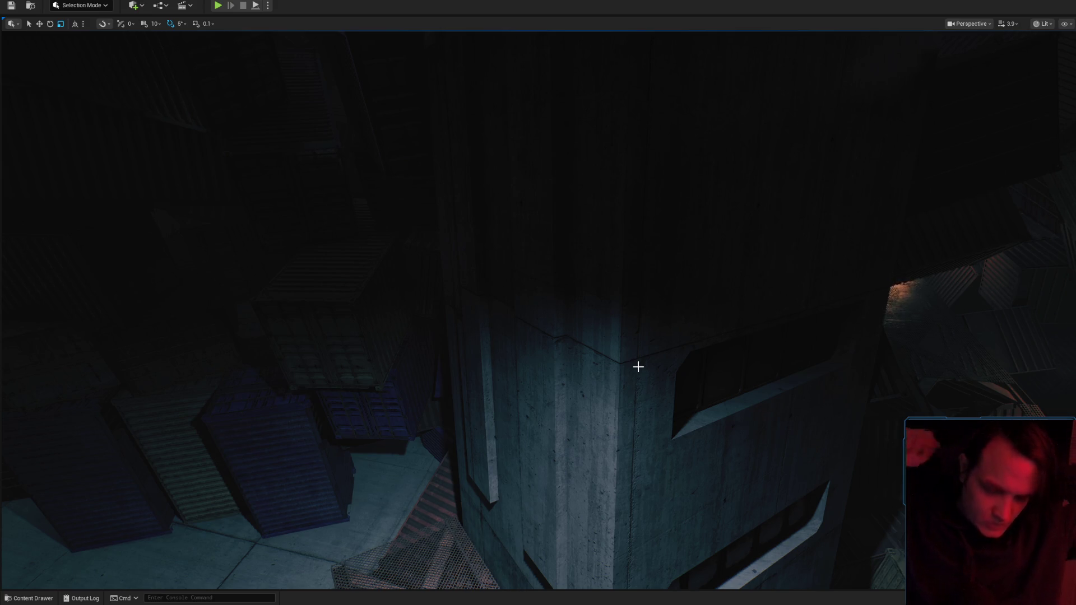
key("ctrl+space")
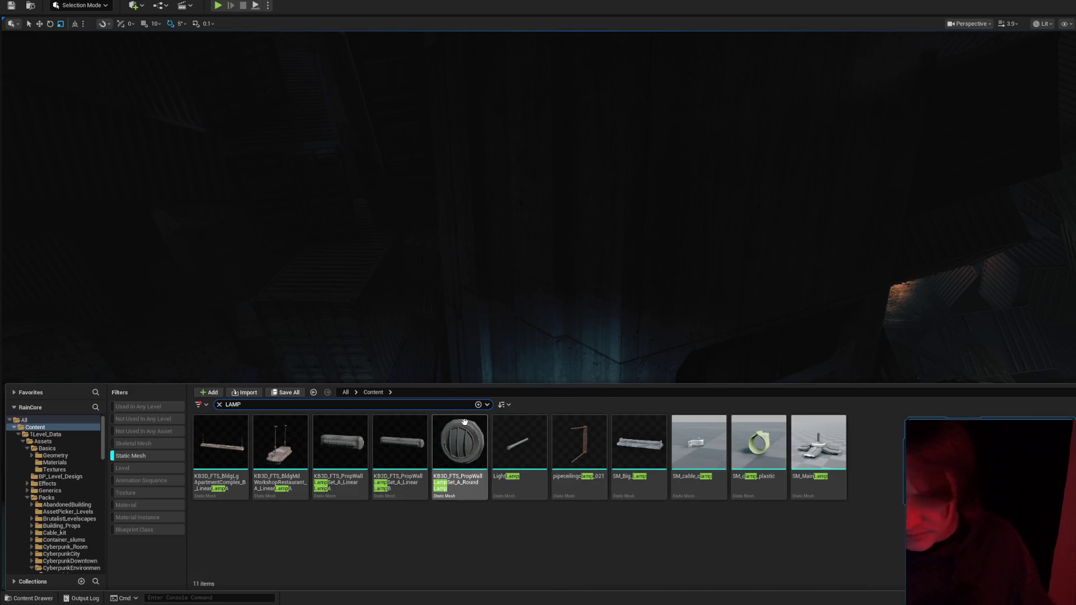
Drag SM_CyberLight04 from the lamp search results onto the concrete pillar.
left_click(515, 443)
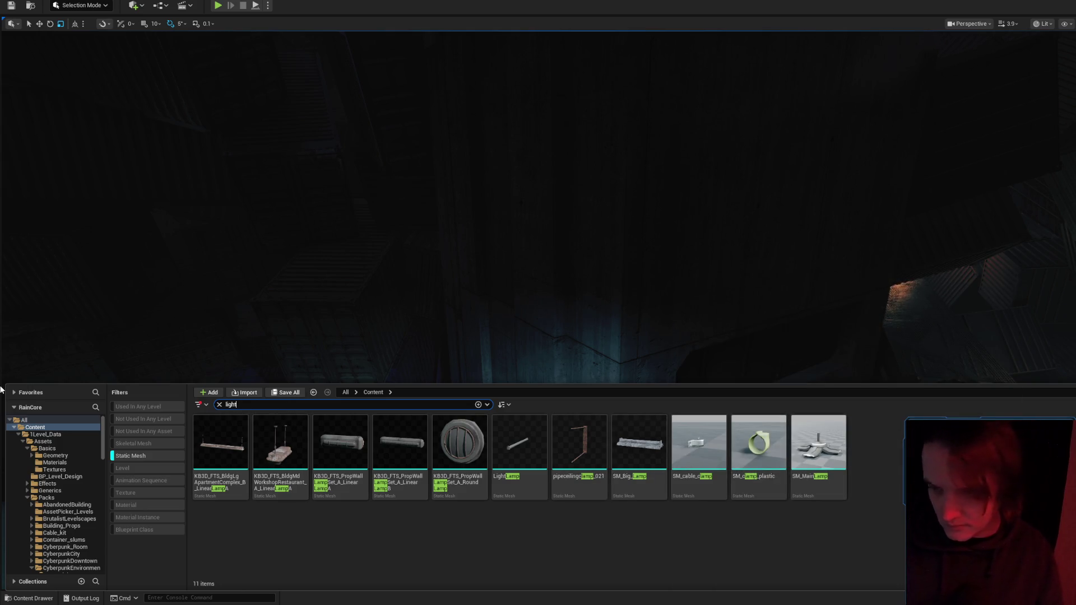
left_click_drag(696, 529, 602, 289)
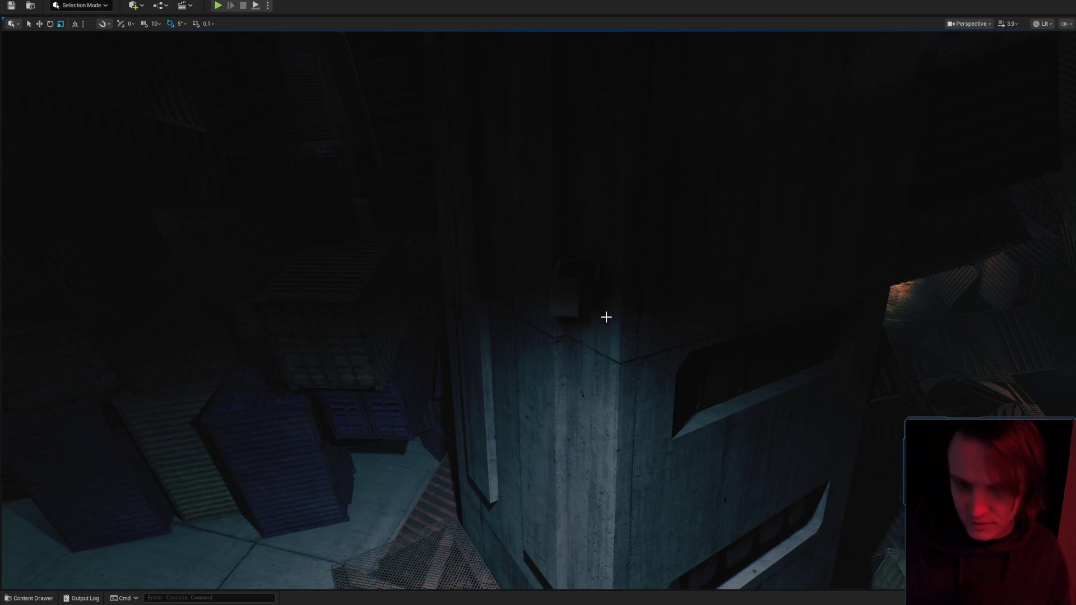
Rotate and move the SM_CyberLight04 lamp toward the pillar's upper corner.
scroll(606, 317, "down", 2)
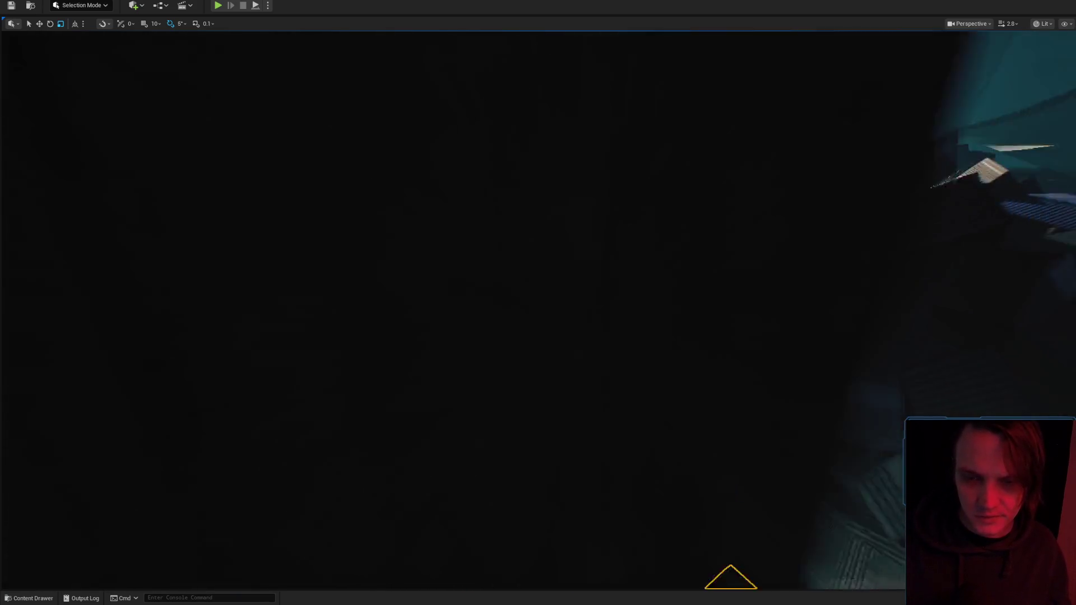
key("e")
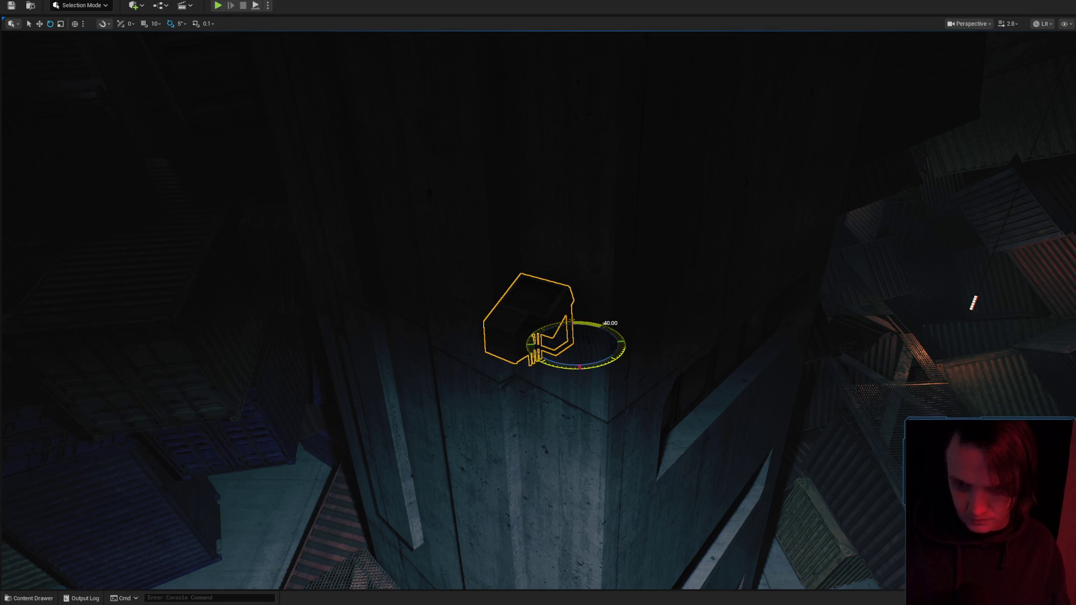
scroll(585, 387, "down", 2)
key("w")
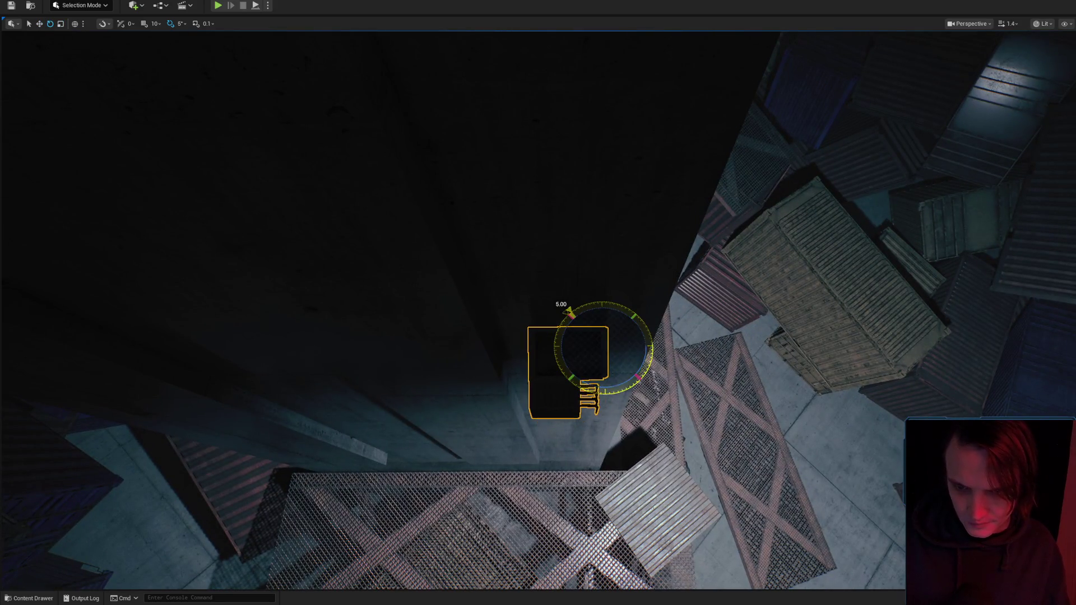
left_click_drag(267, 109, 267, 109)
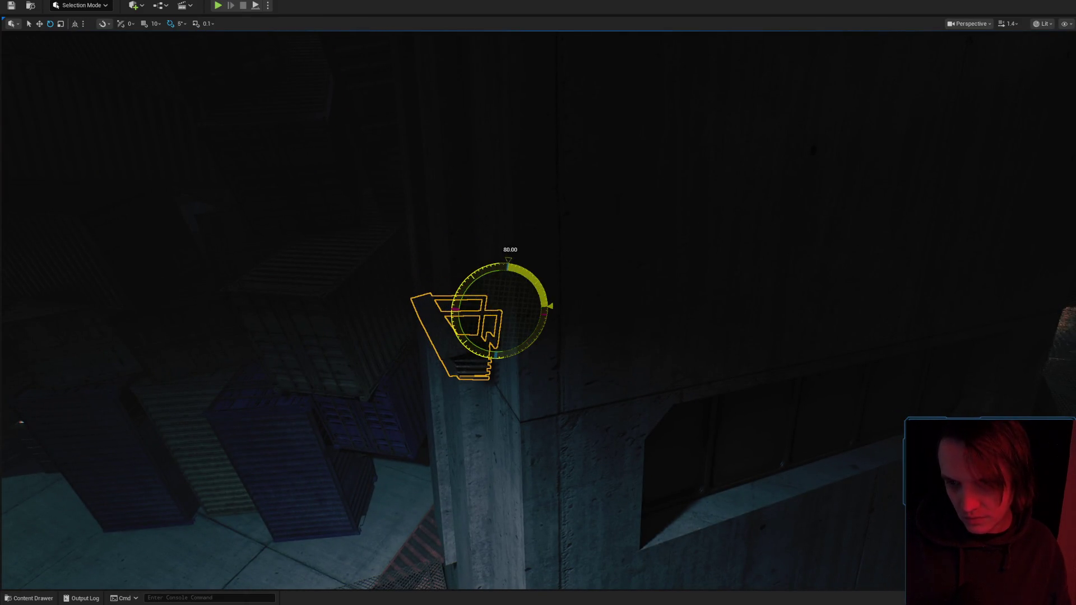
key("w")
left_click_drag(499, 314, 499, 314)
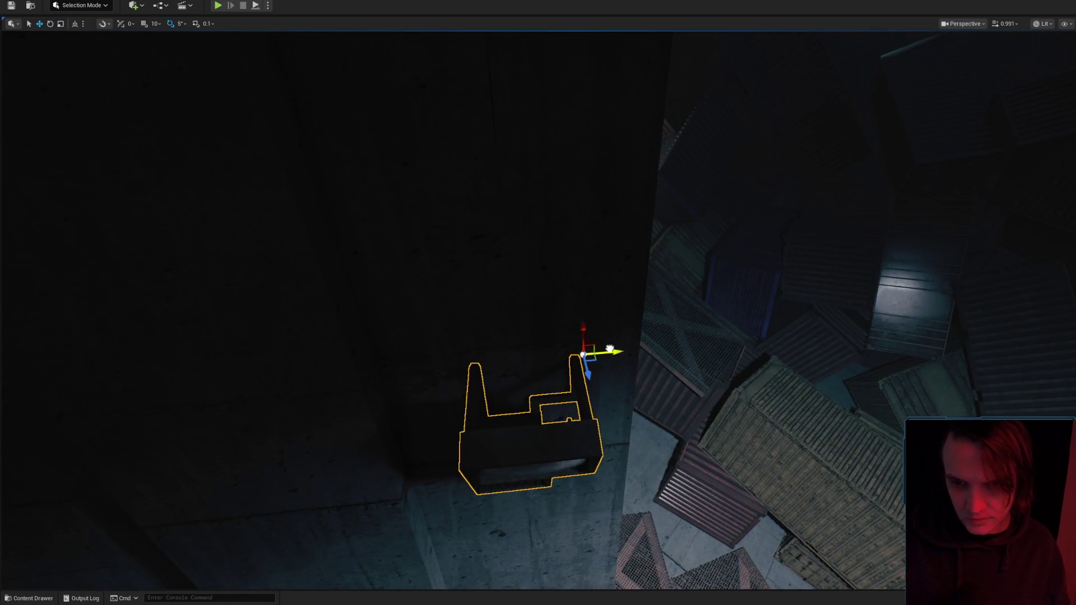
scroll(608, 364, "up", 1)
Frame the lamp and view it from below to check its tilt on the pillar corner.
left_click_drag(608, 364, 624, 372)
left_click_drag(575, 337, 574, 337)
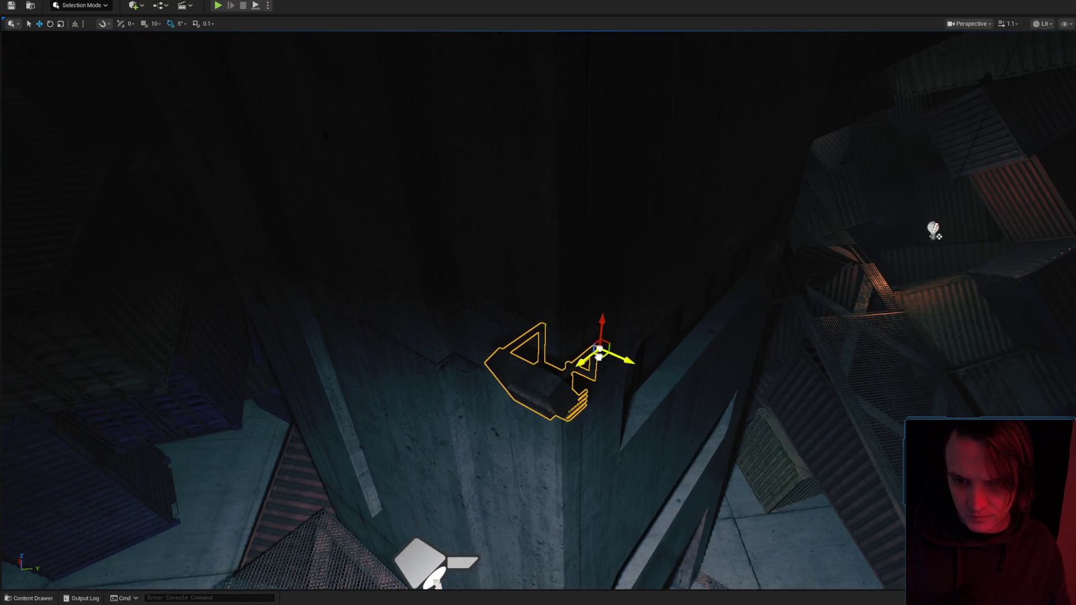
scroll(595, 372, "down", 2)
left_click_drag(596, 372, 596, 372)
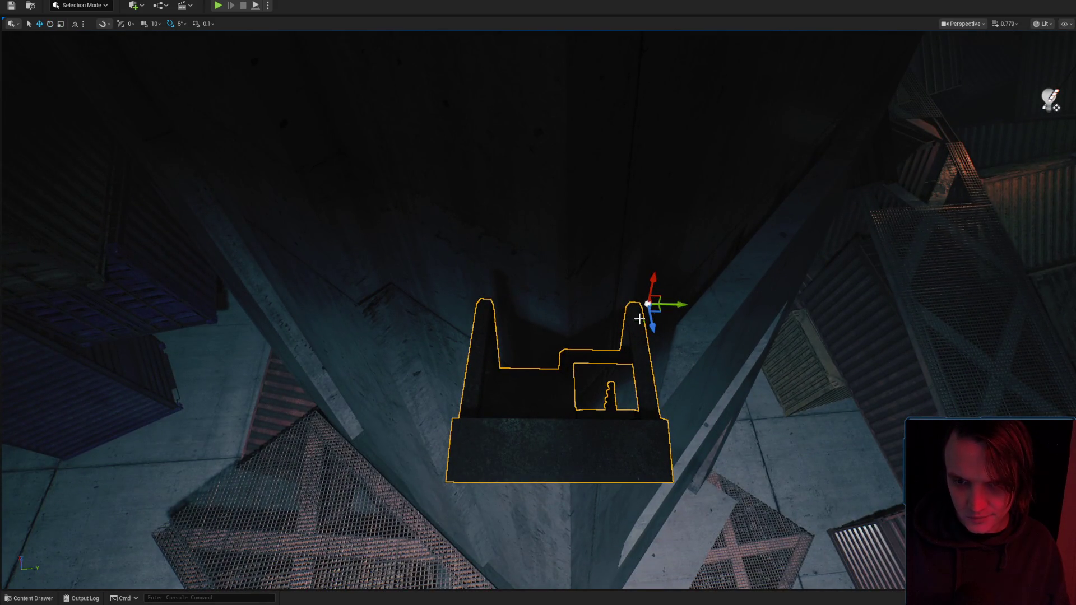
key("s")
left_click_drag(627, 271, 630, 283)
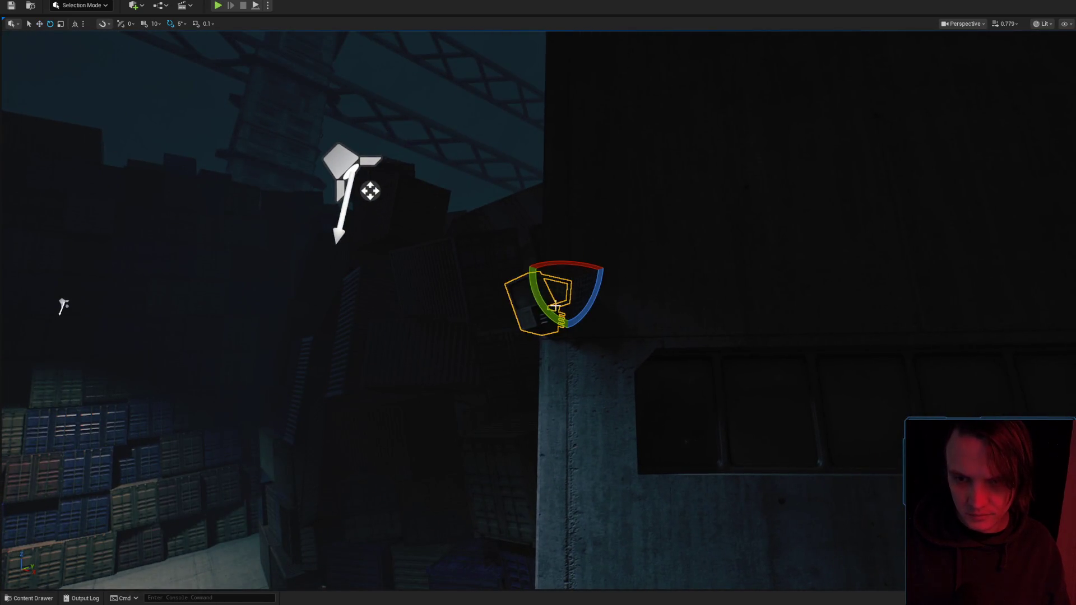
key("f")
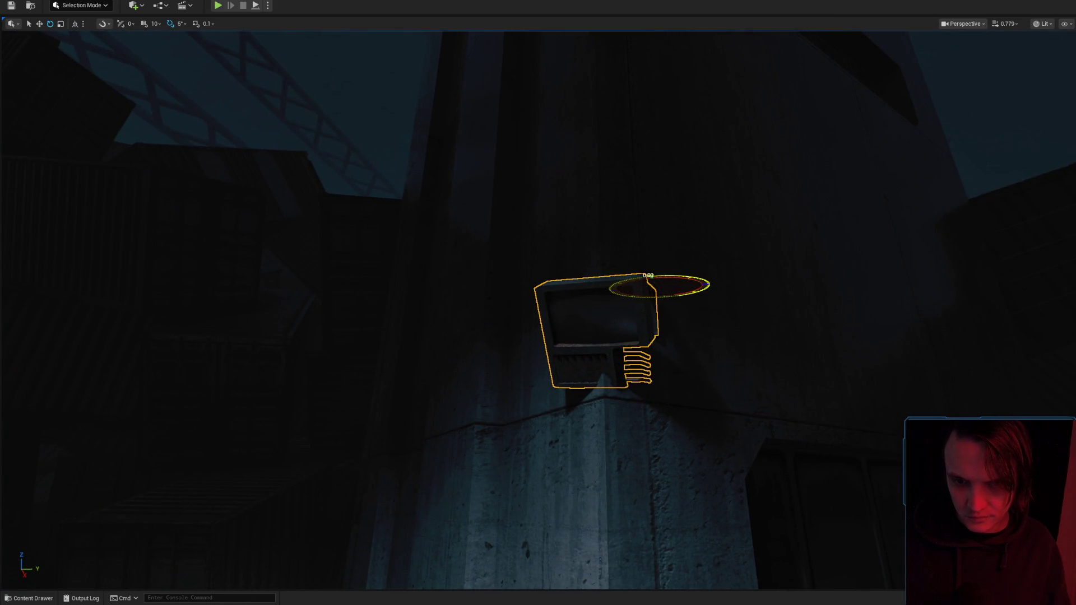
left_click_drag(672, 316, 685, 333)
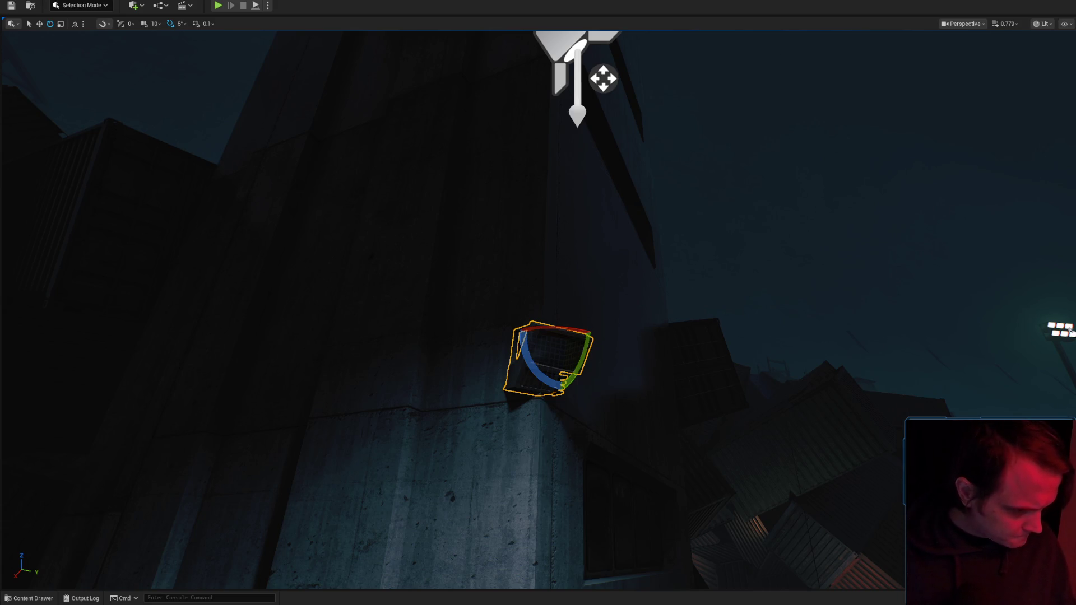
Select the light above the tower and focus the view on the lamp's panel.
left_click_drag(887, 436, 887, 436)
scroll(538, 311, "up", 2)
left_click_drag(598, 285, 598, 285)
scroll(597, 285, "up", 1)
left_click_drag(538, 311, 538, 311)
mouse_move(638, 225)
left_mouse_down()
mouse_move(643, 209)
mouse_move(638, 224)
left_mouse_up()
key("ctrl+z")
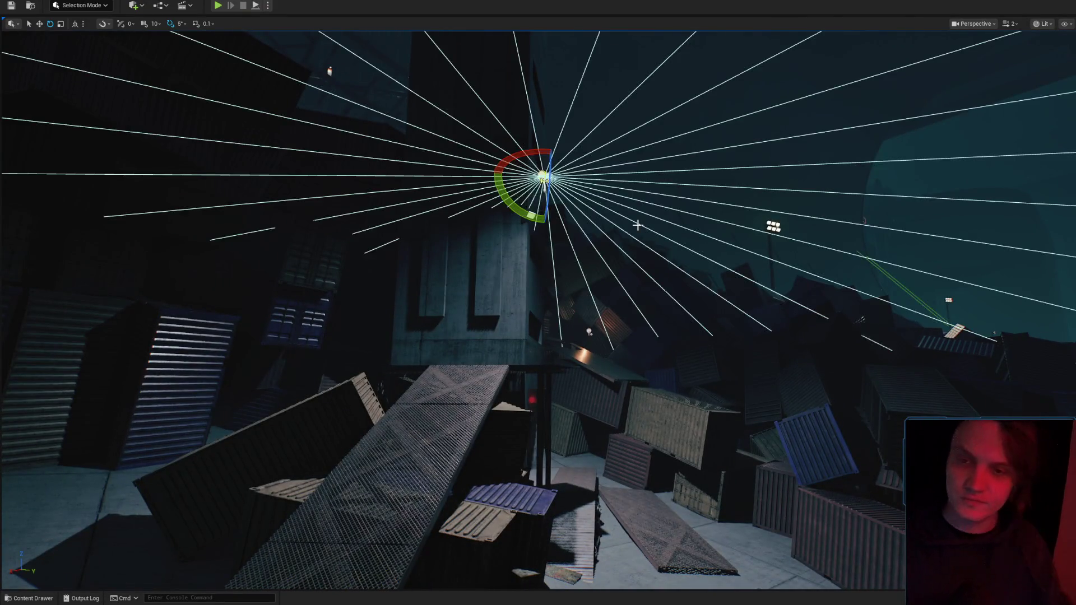
key("f")
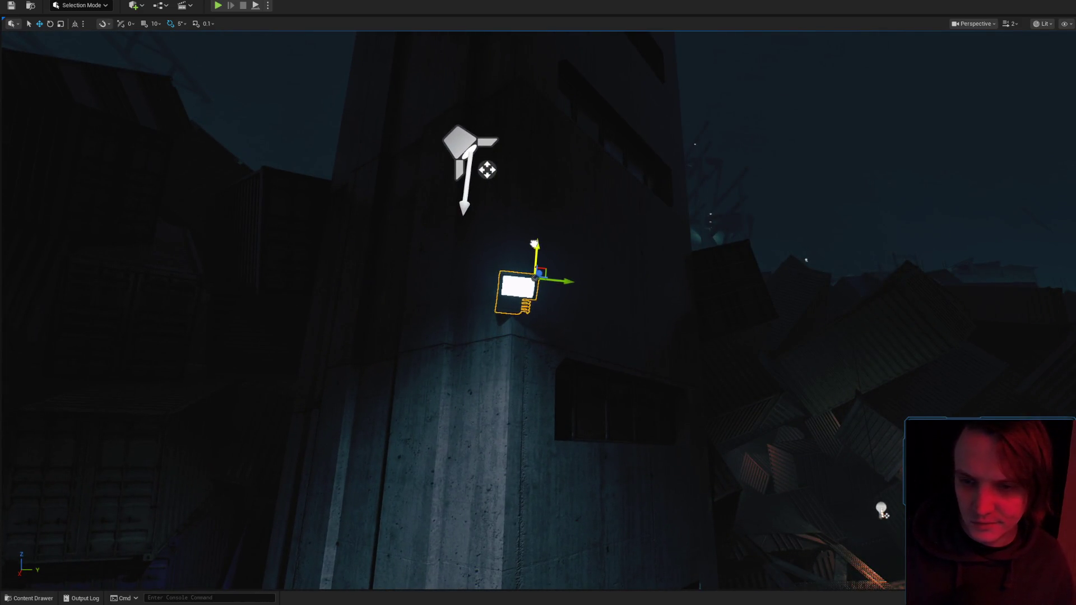
left_click_drag(612, 236, 613, 236)
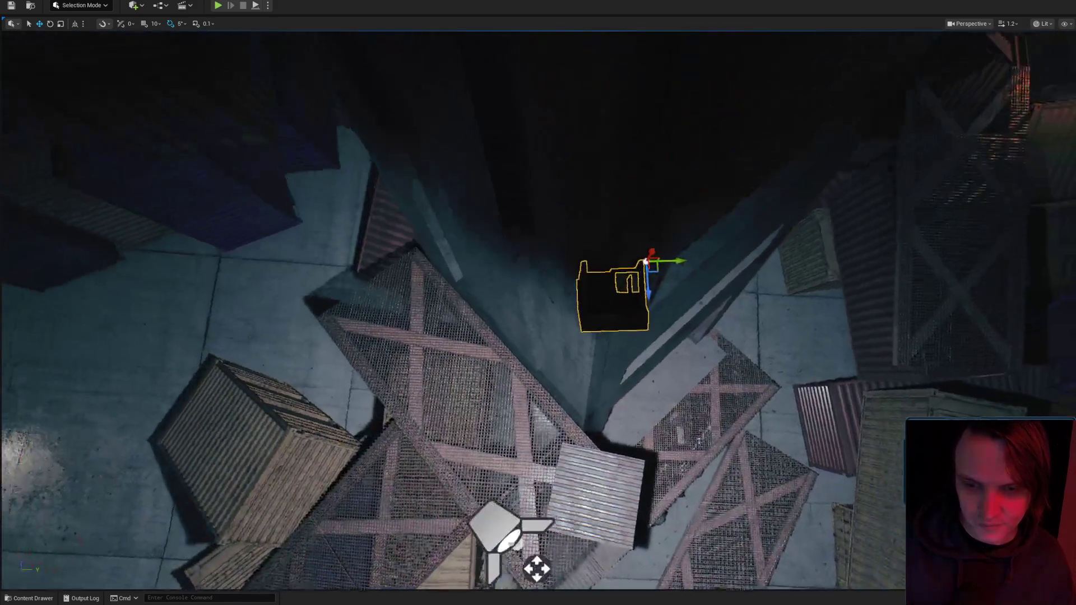
Rotate and move the light onto the lamp panel so it lights the concrete below.
key("e")
left_click_drag(623, 301, 658, 295)
key("w")
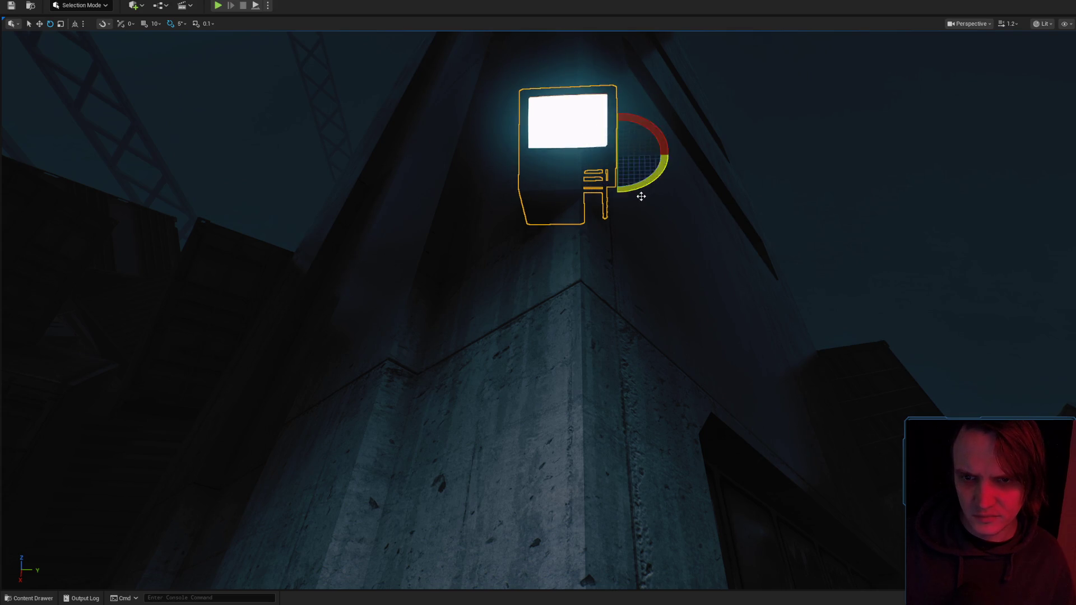
left_click_drag(603, 203, 602, 203)
scroll(603, 203, "up", 1)
left_click_drag(653, 243, 652, 243)
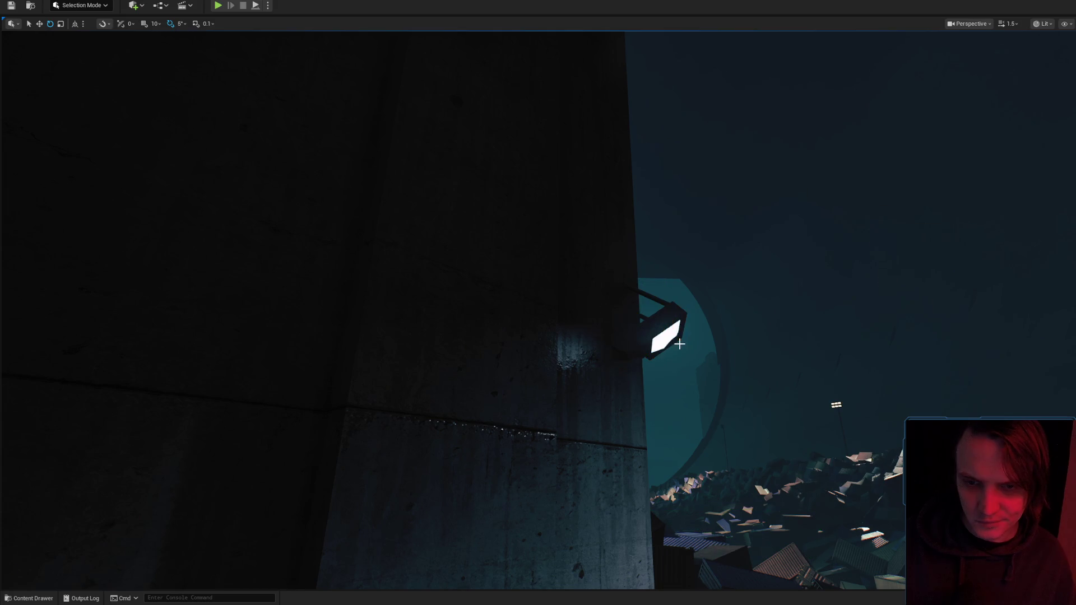
Slide the glowing SM_CyberLight04 lamp sideways along the tower's concrete wall.
left_click_drag(676, 345, 673, 341)
scroll(676, 344, "down", 2)
key("r")
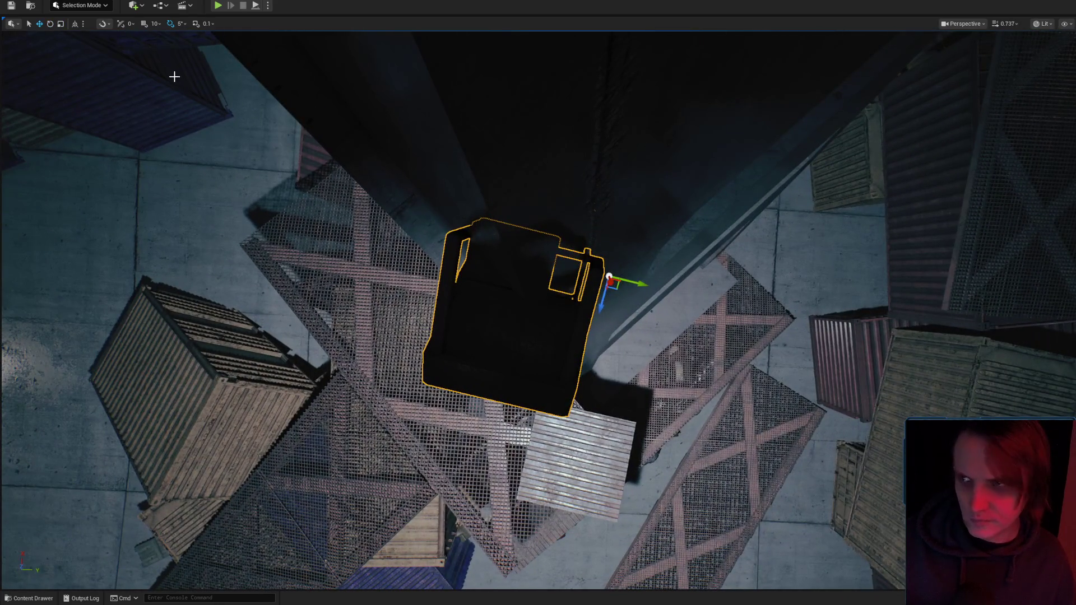
left_click_drag(676, 345, 676, 345)
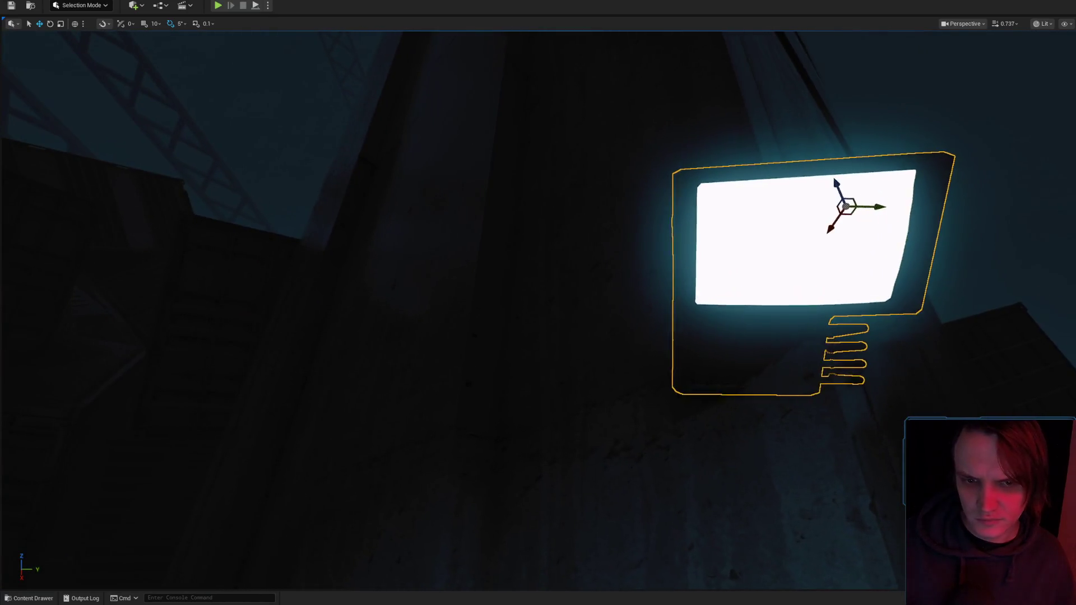
left_click_drag(643, 259, 643, 258)
mouse_move(763, 197)
left_mouse_down()
mouse_move(699, 202)
mouse_move(697, 219)
left_mouse_up()
scroll(576, 255, "up", 8)
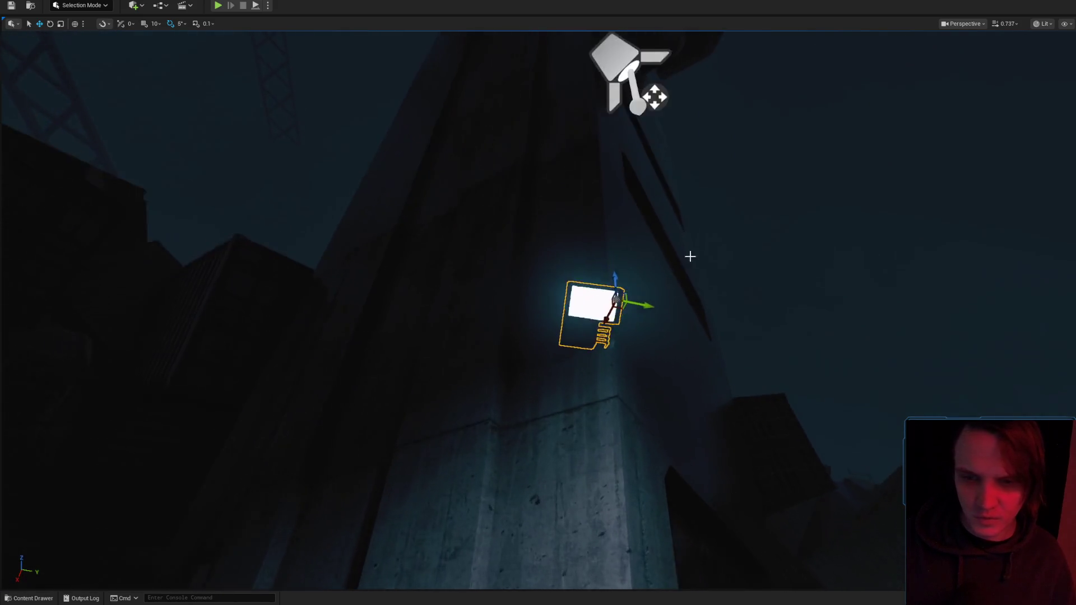
Tilt the lamp 35 degrees against the wall and check its angle and scale.
key("e")
left_click_drag(674, 319, 674, 319)
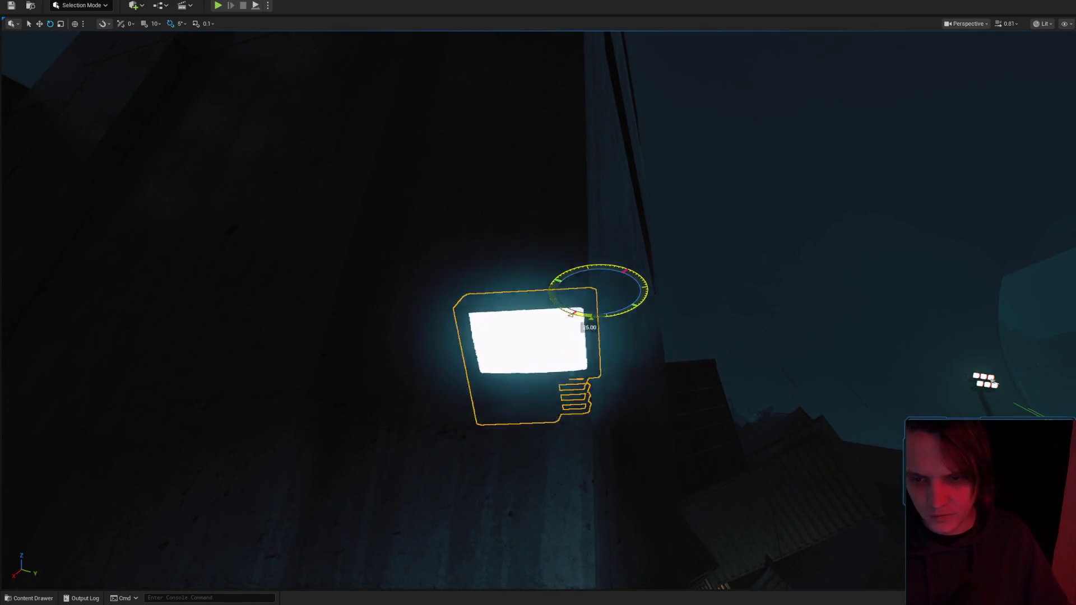
left_click_drag(599, 317, 605, 259)
key("r")
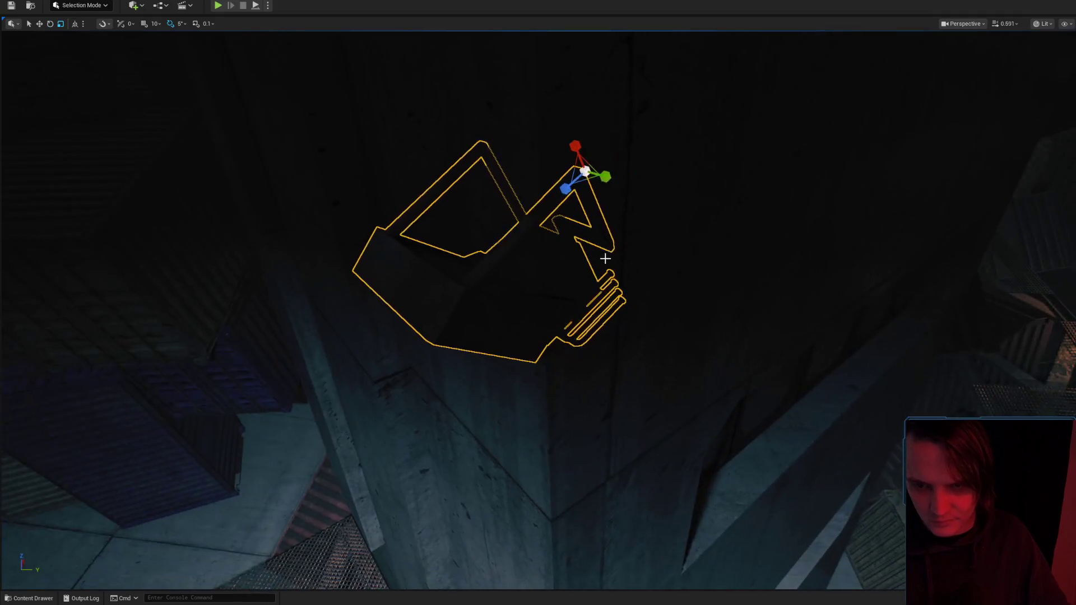
left_click_drag(600, 165, 600, 166)
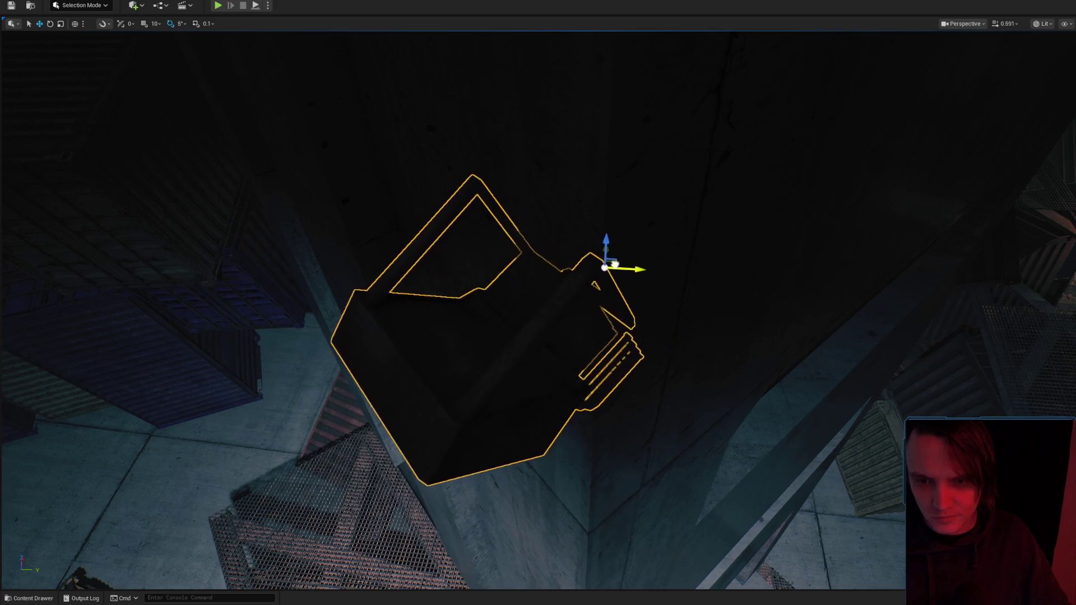
mouse_move(613, 268)
left_mouse_down()
mouse_move(651, 295)
mouse_move(697, 258)
left_mouse_up()
key("Escape")
Start the Cassyette Dear Sister mix on YouTube, closing the miniplayer, then minimize Chrome.
key("alt+Tab")
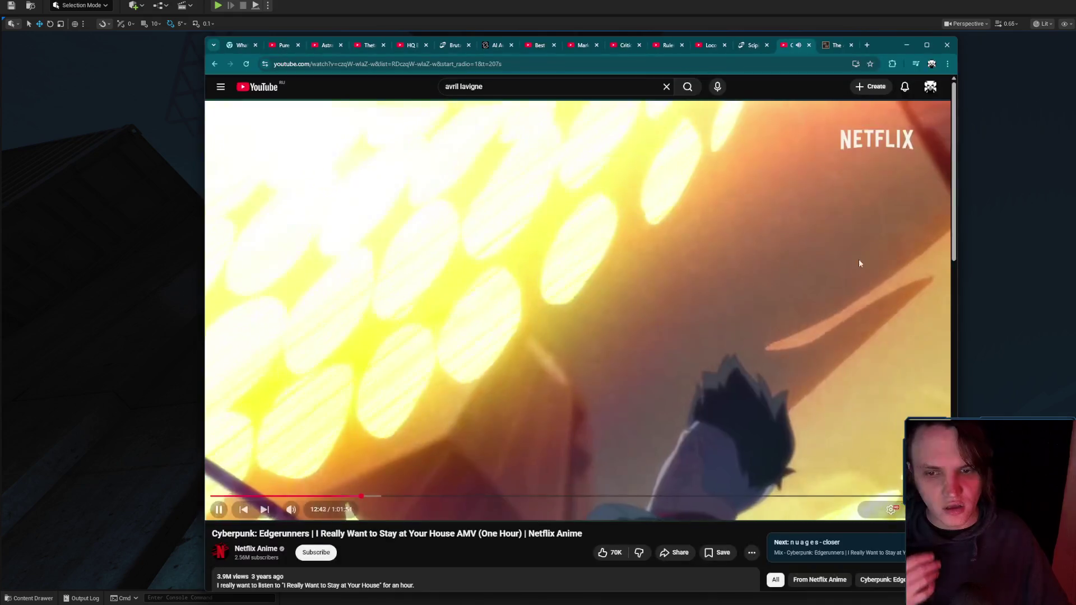
left_click(270, 88)
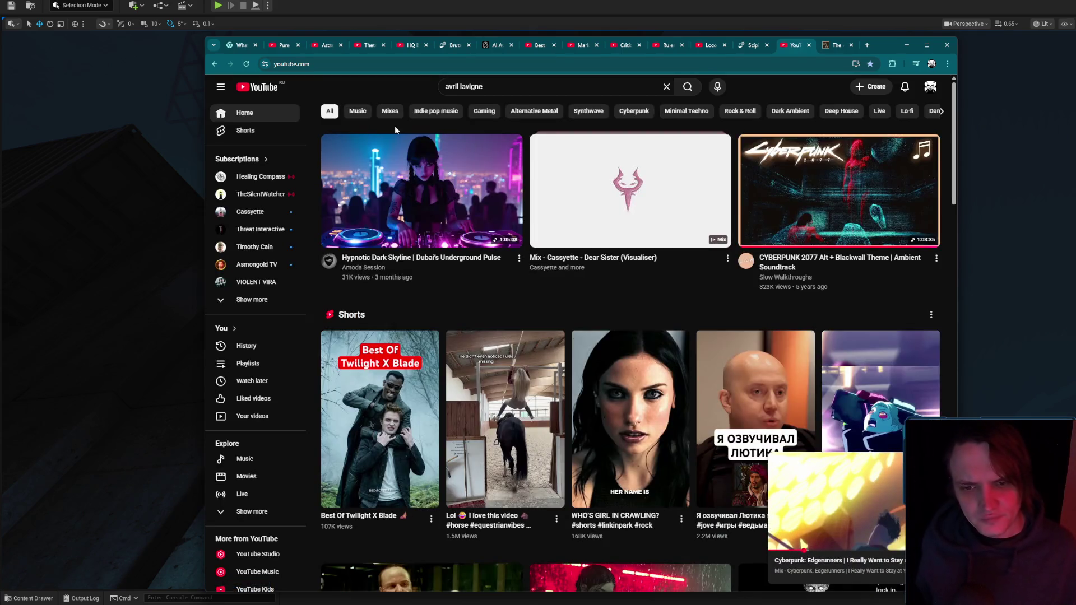
left_click(895, 463)
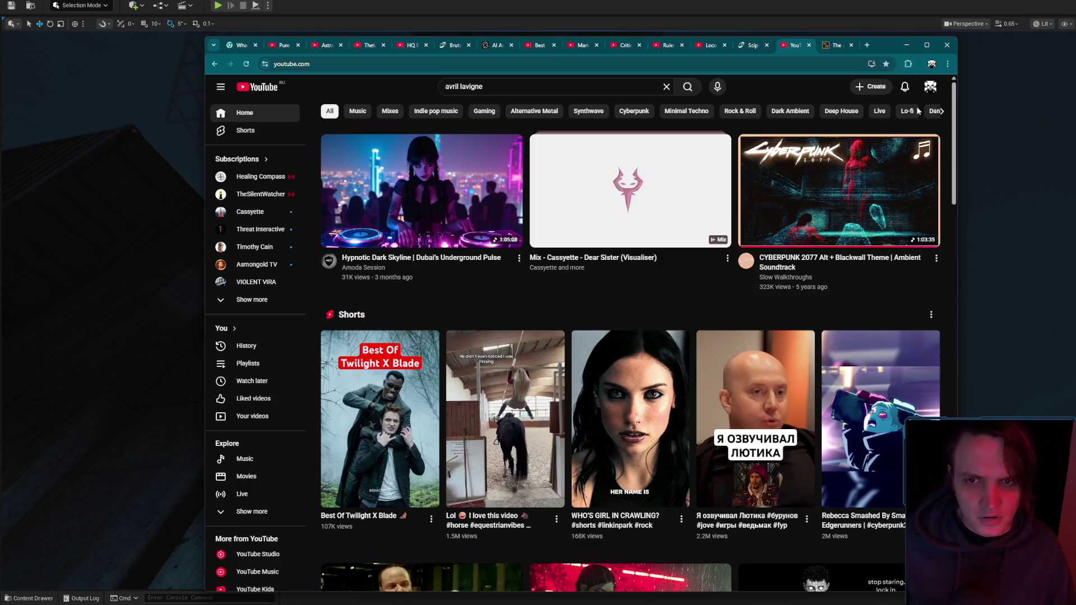
left_click(698, 177)
left_click(902, 45)
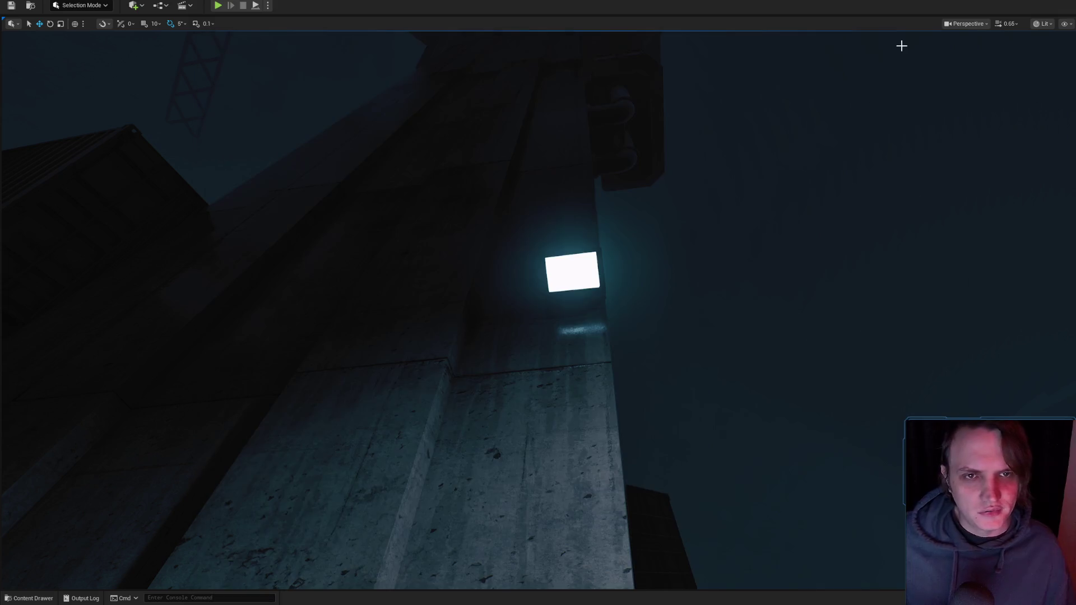
Select the spot light above the lamp with editor icons briefly shown via G.
key("g")
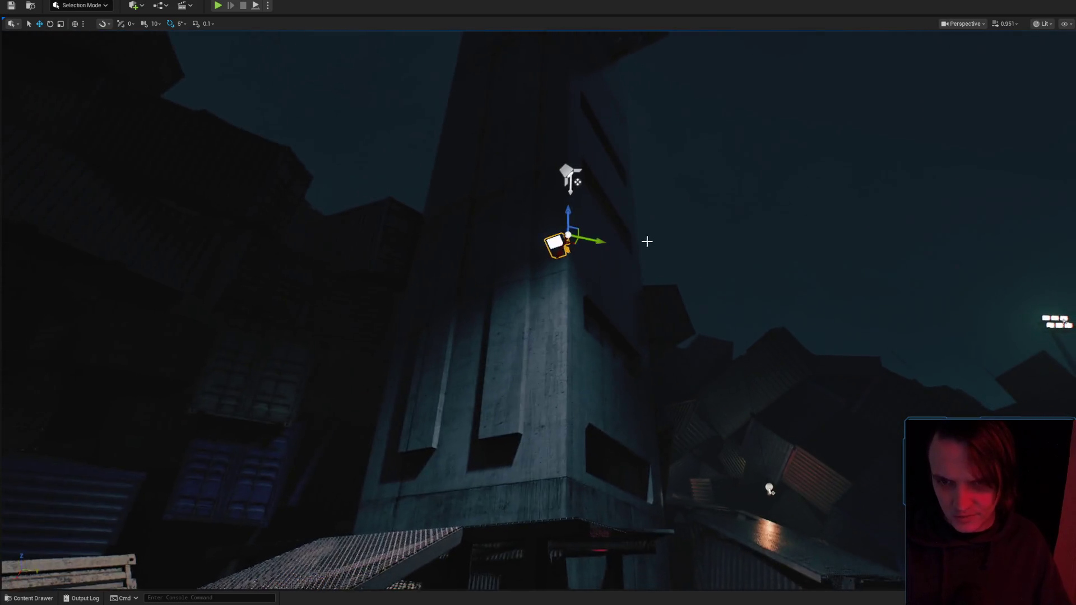
left_click(628, 187)
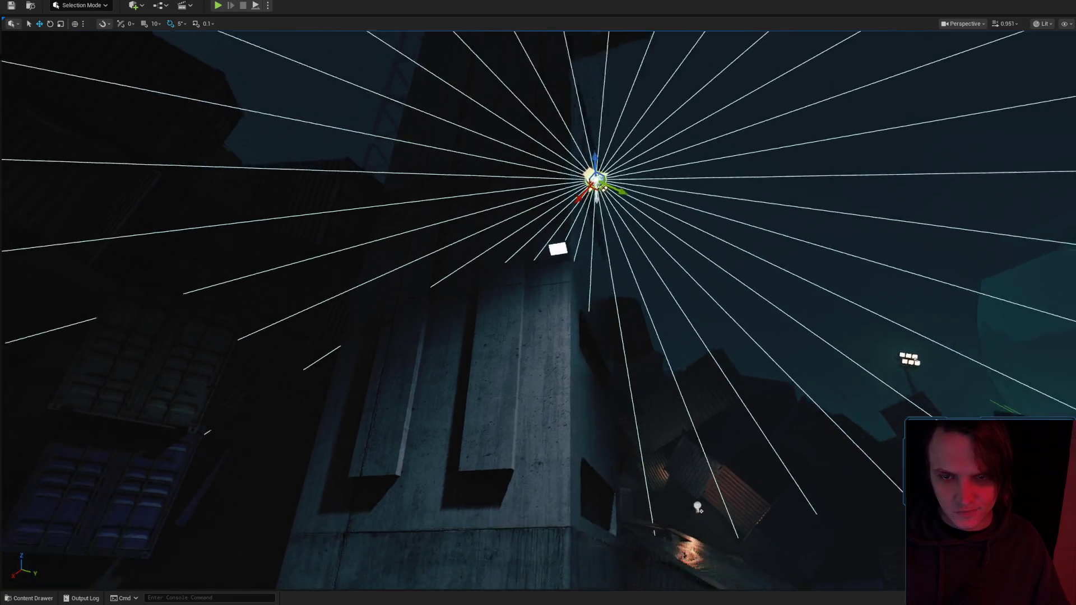
key("g")
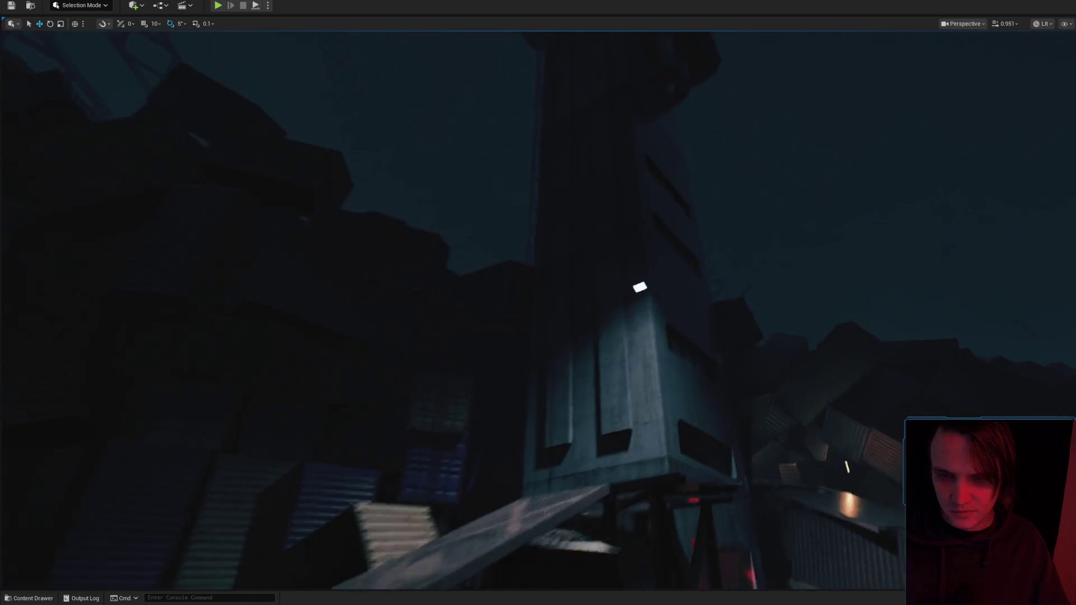
Duplicate the lamp to the right of the first, high on the tower wall.
left_click_drag(648, 224, 620, 229)
scroll(646, 228, "up", 2)
left_click_drag(549, 252, 578, 261)
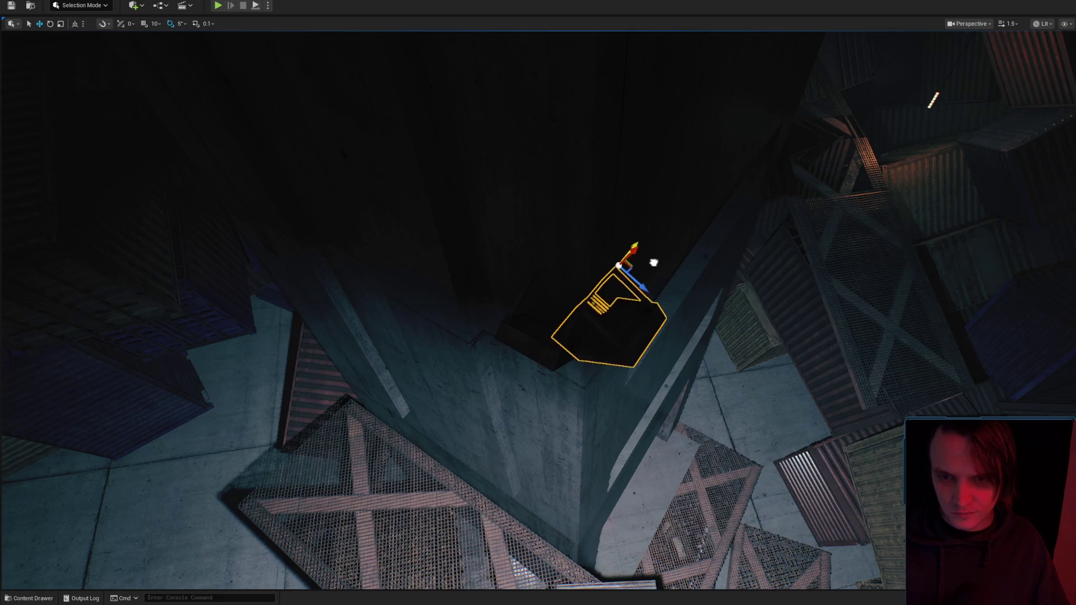
mouse_move(661, 256)
left_mouse_down()
mouse_move(671, 269)
mouse_move(654, 277)
mouse_move(555, 239)
left_mouse_up()
scroll(666, 263, "up", 1)
scroll(656, 275, "up", 1)
mouse_move(469, 238)
left_mouse_down()
mouse_move(528, 238)
mouse_move(529, 196)
mouse_move(529, 213)
mouse_move(504, 211)
left_mouse_up()
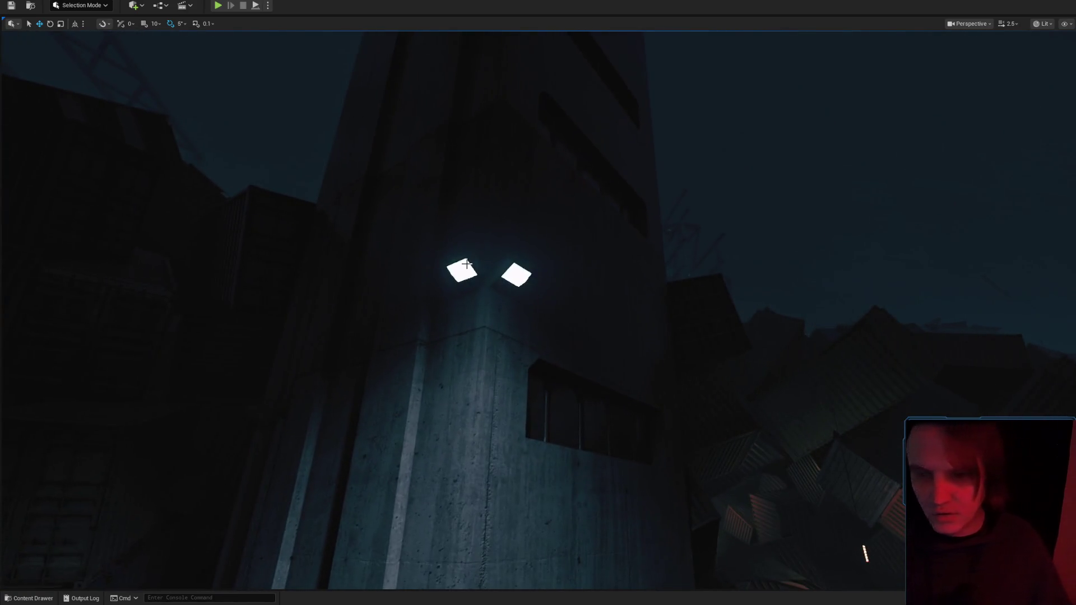
left_click(708, 272)
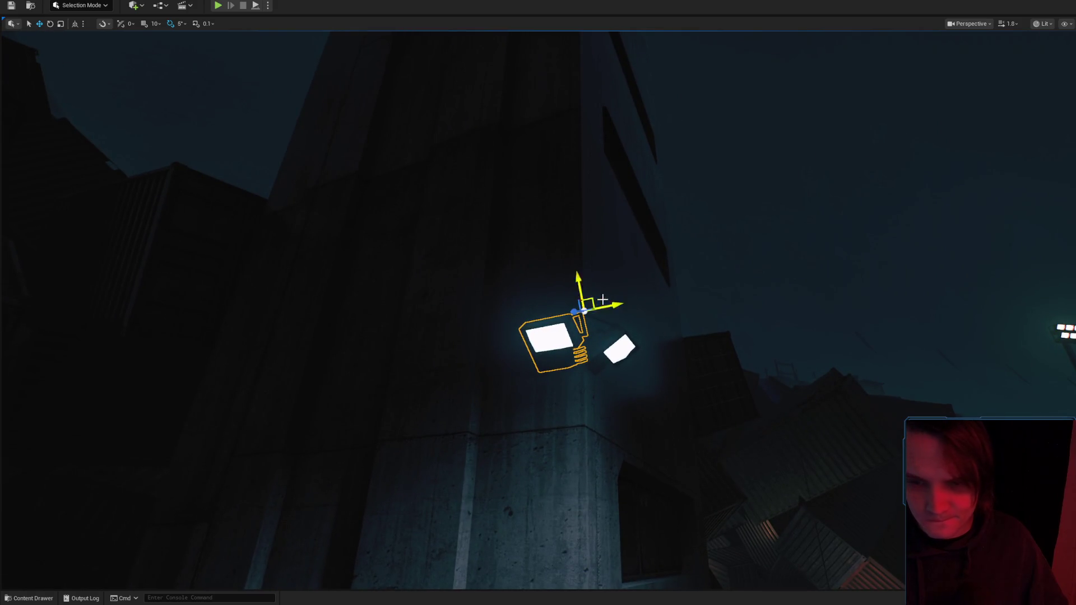
Nudge one tower lamp right and down so the pair sits symmetrically, checking from the yard.
scroll(634, 317, "down", 2)
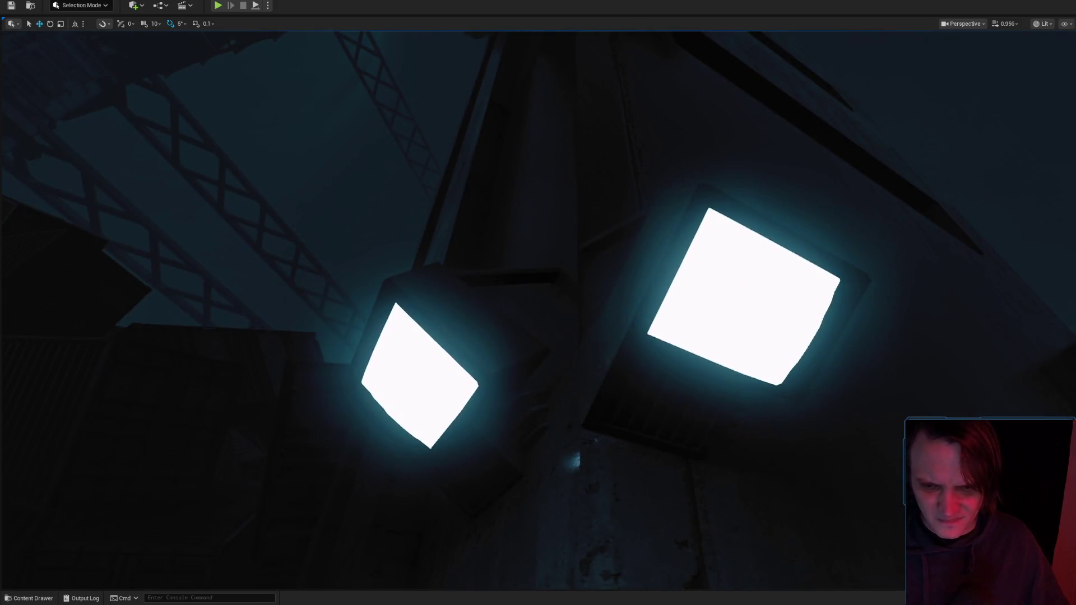
left_click_drag(720, 300, 732, 304)
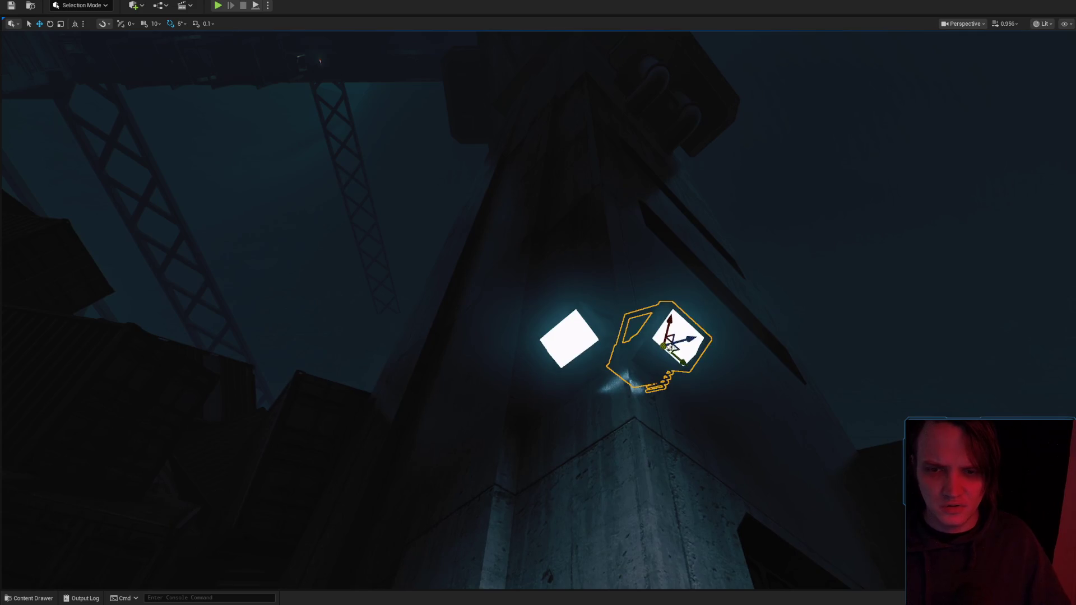
scroll(680, 256, "down", 2)
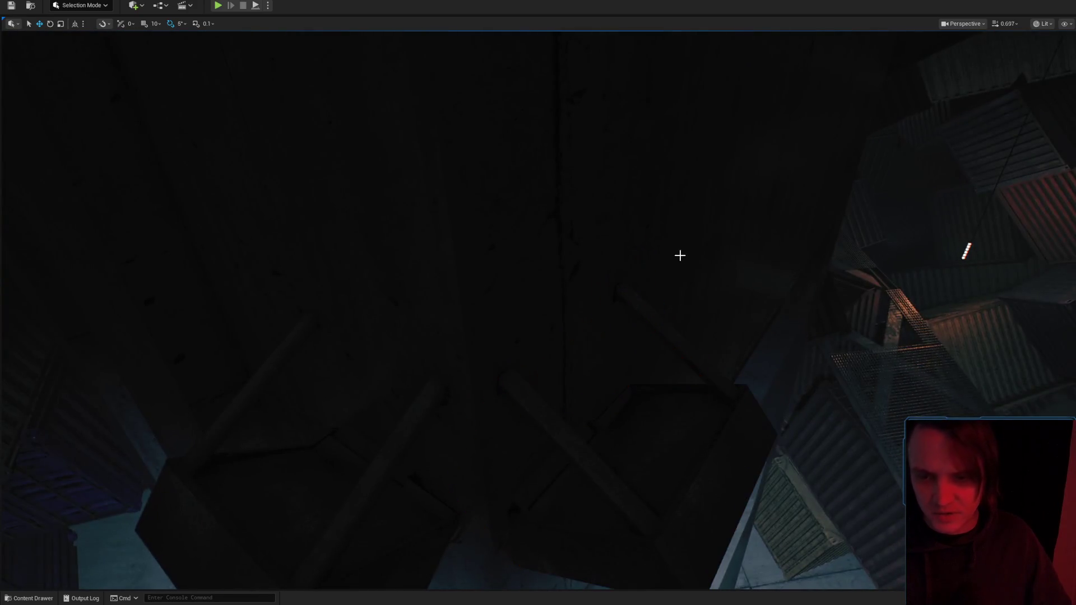
scroll(680, 255, "down", 1)
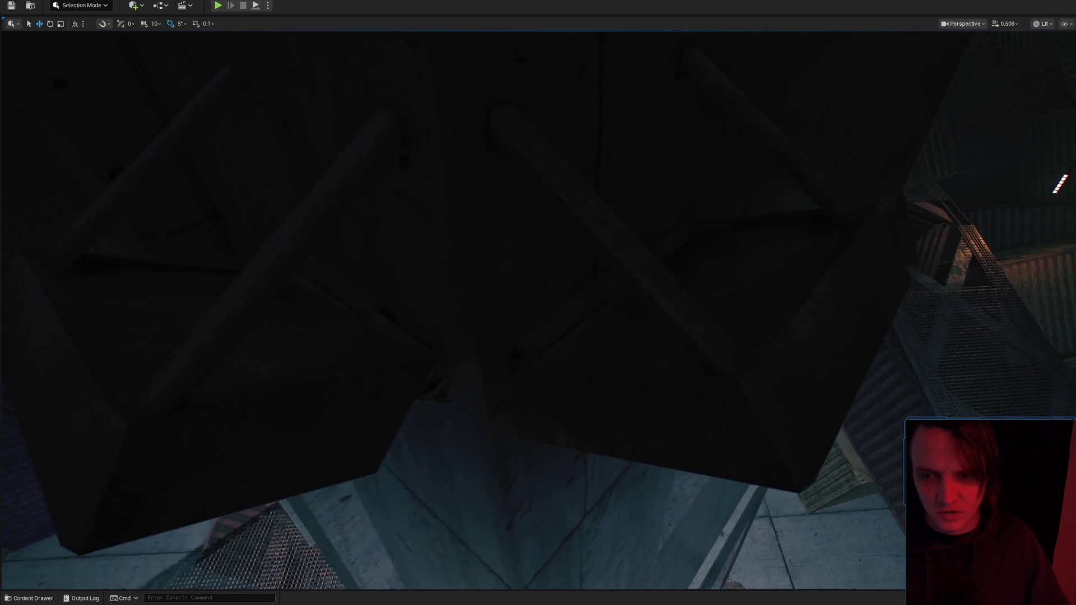
scroll(487, 343, "down", 1)
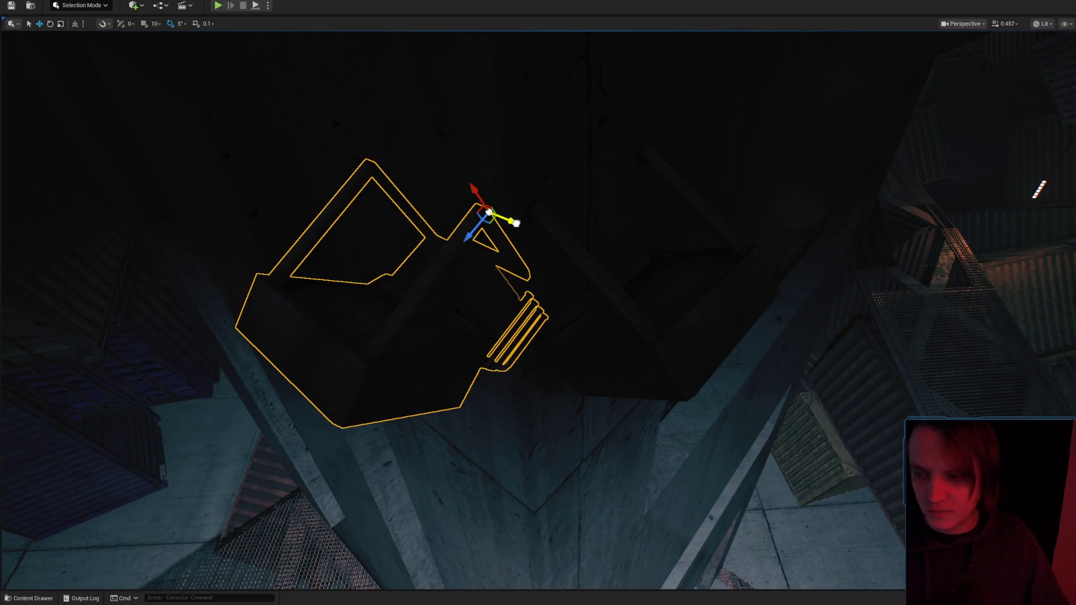
scroll(569, 237, "up", 1)
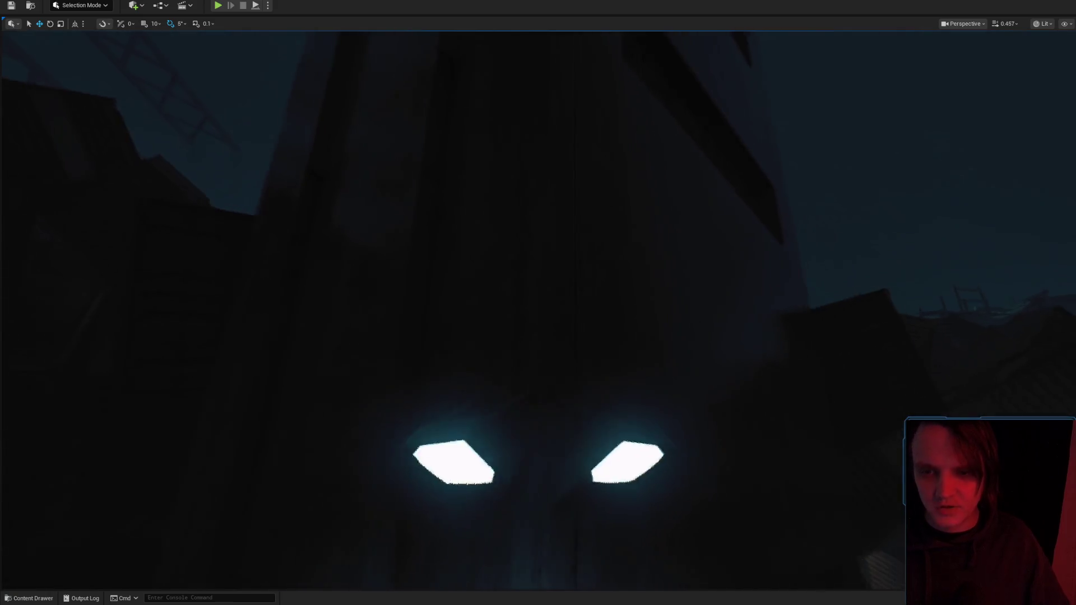
scroll(576, 312, "up", 2)
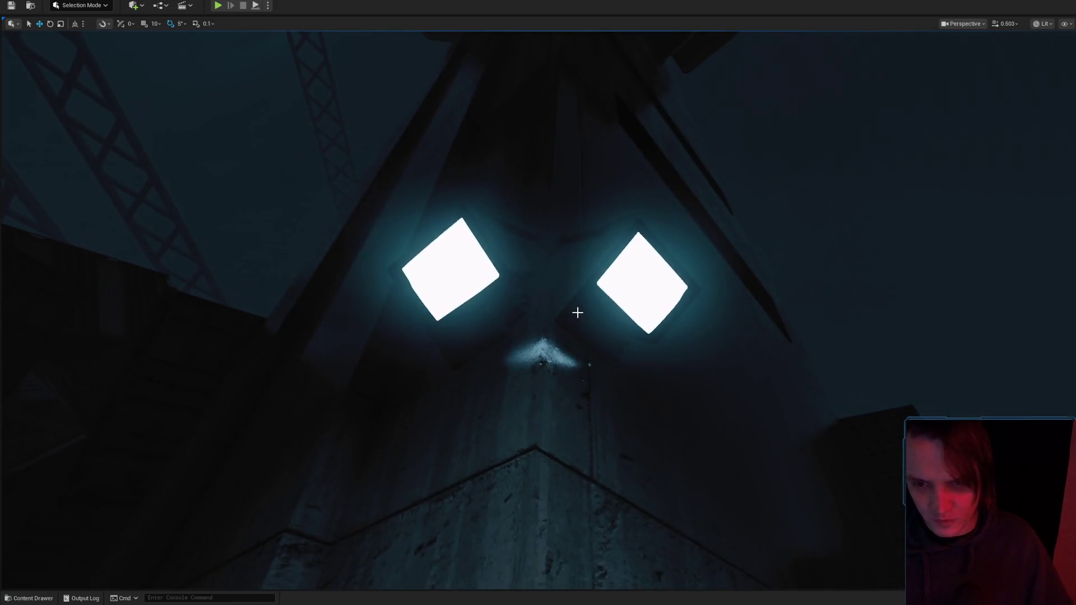
scroll(538, 308, "up", 2)
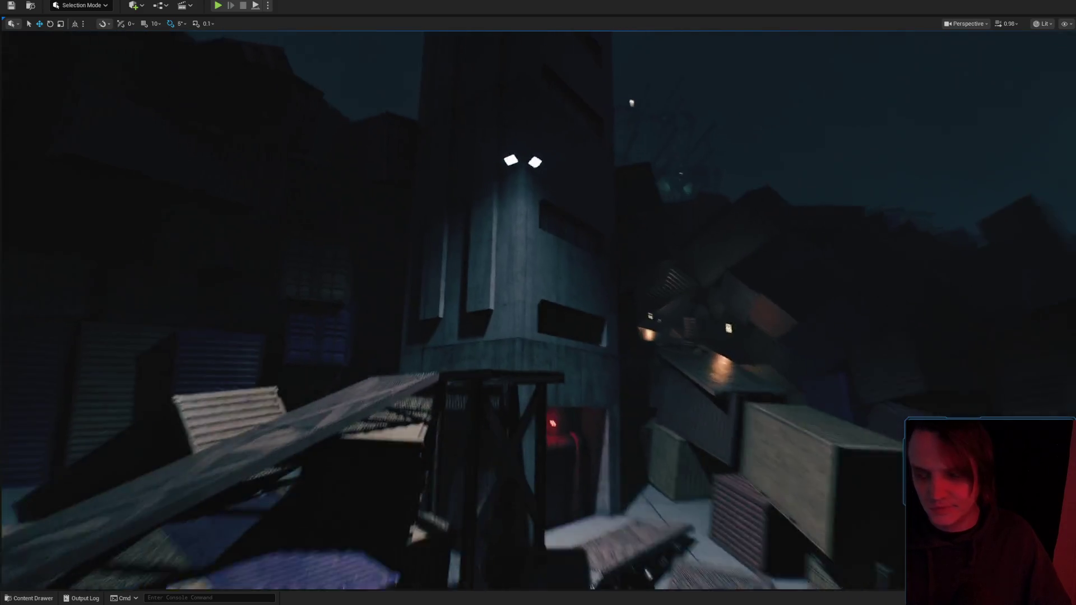
key("s")
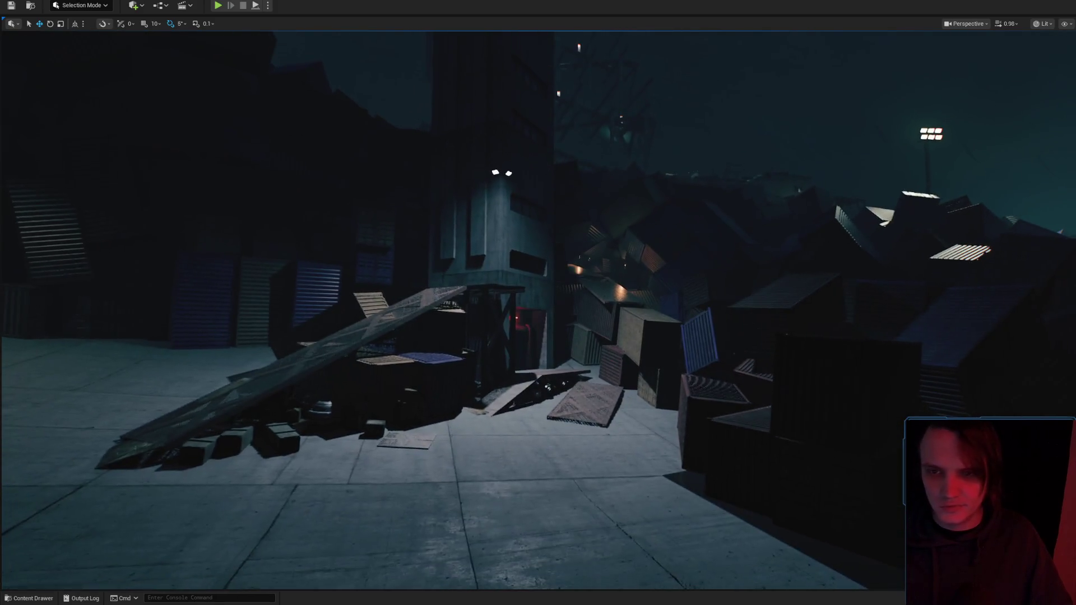
scroll(597, 296, "up", 2)
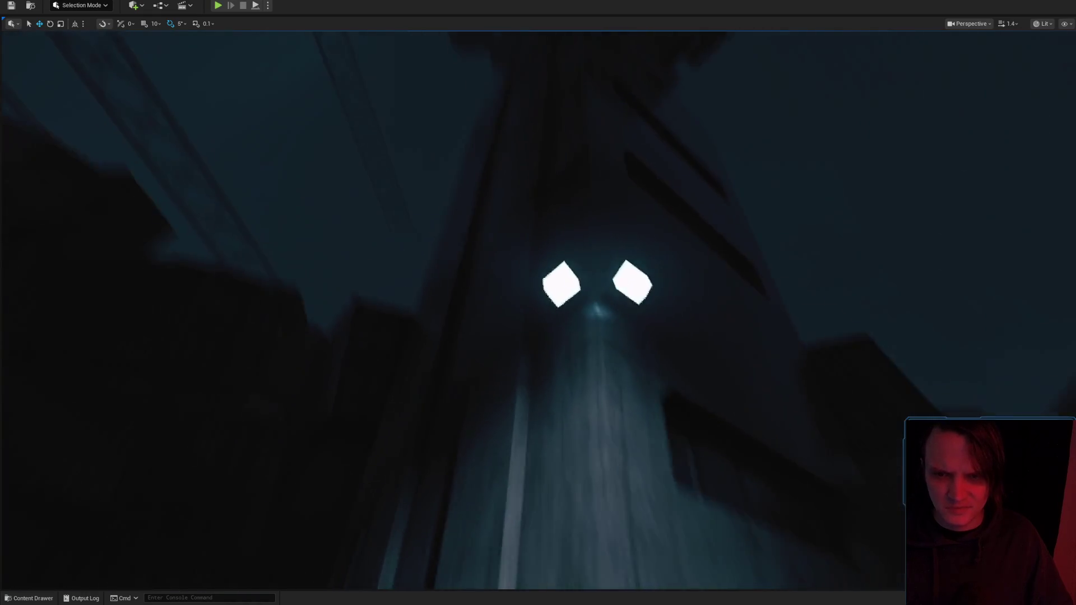
left_click_drag(597, 296, 566, 248)
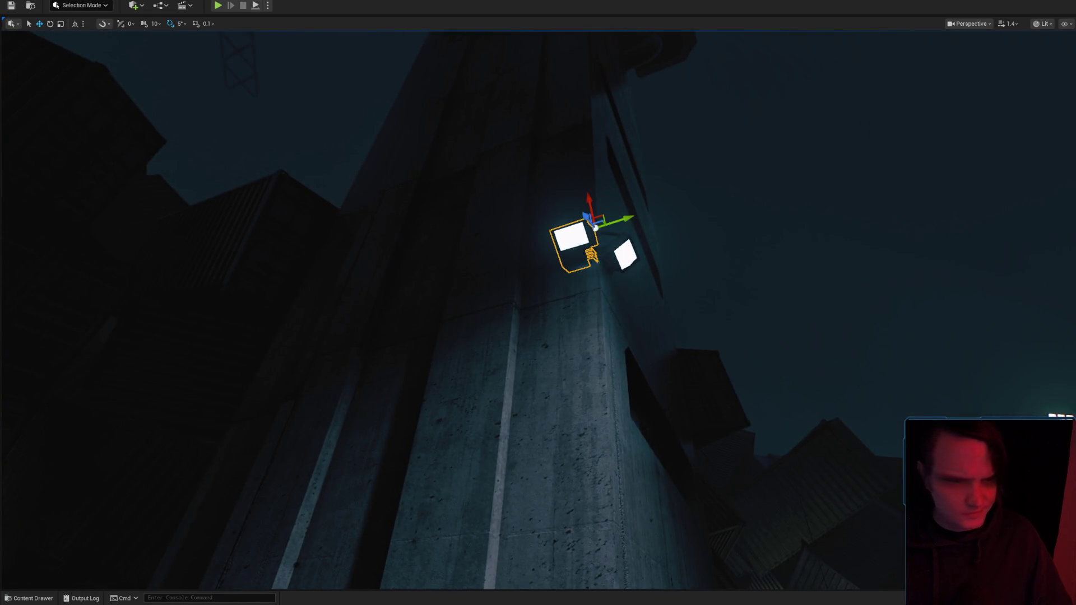
key("ctrl+e")
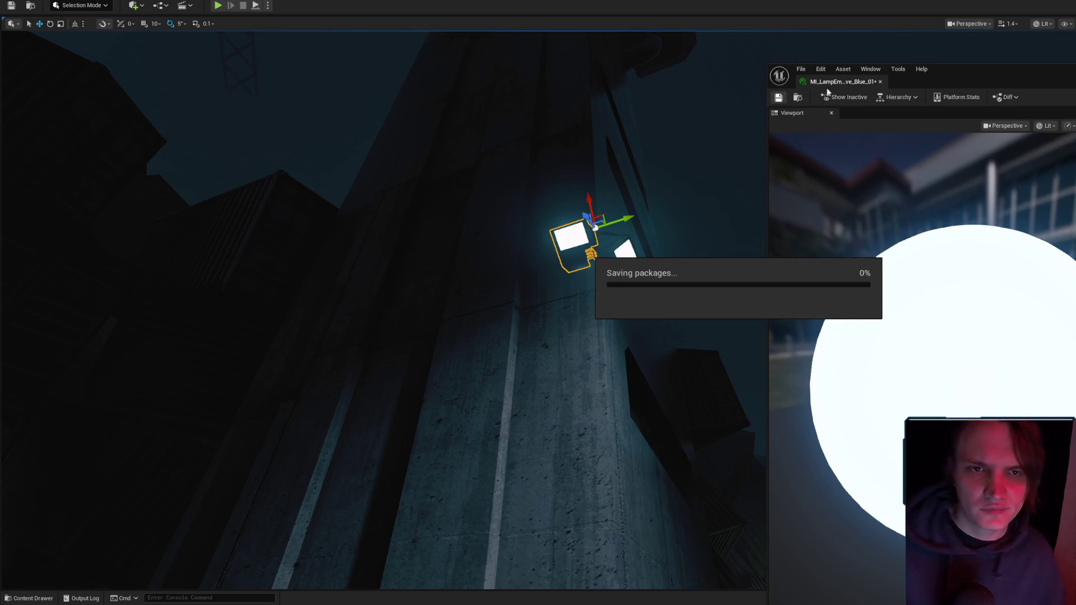
Return to the level viewport and look over the orange-lit container walkways.
left_click(715, 192)
left_click_drag(716, 193, 689, 194)
scroll(690, 195, "up", 2)
scroll(689, 195, "down", 2)
scroll(539, 303, "up", 3)
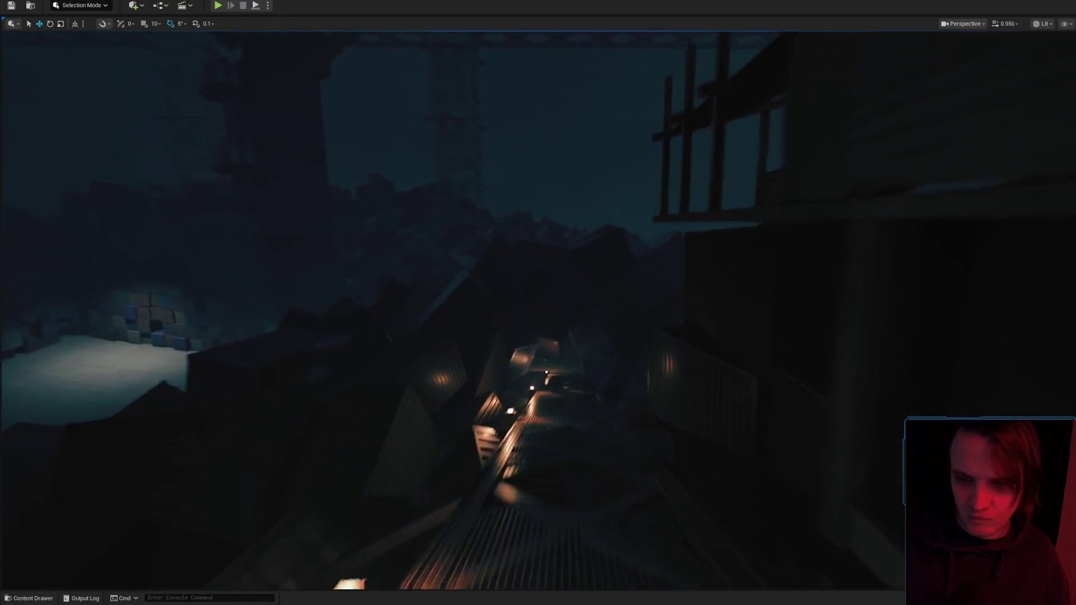
Fly back over the debris, then to the red-lit doorway and out to the yard.
scroll(538, 302, "up", 1)
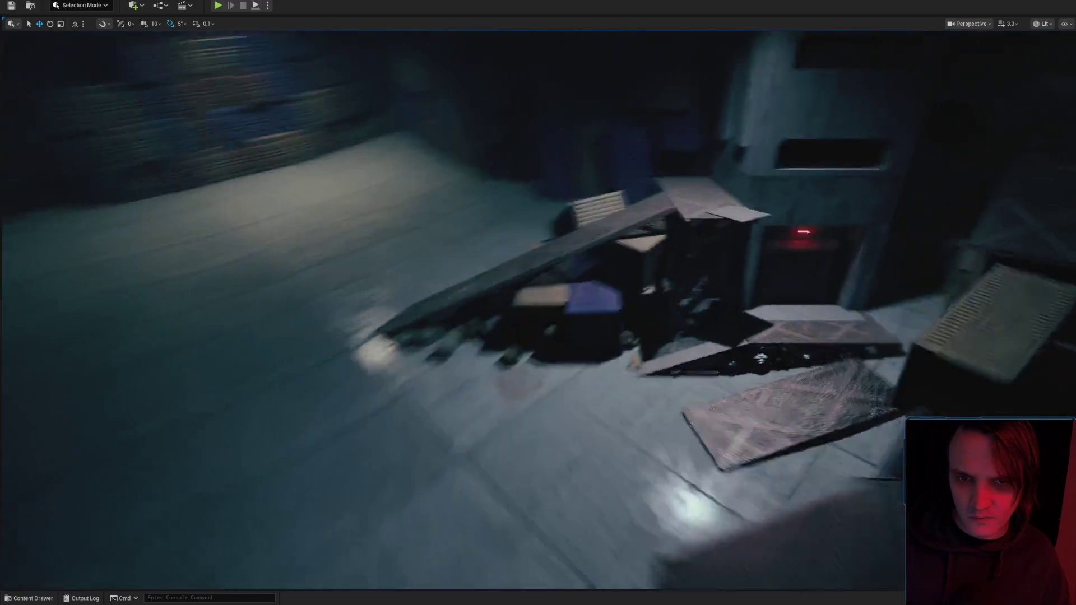
key("s")
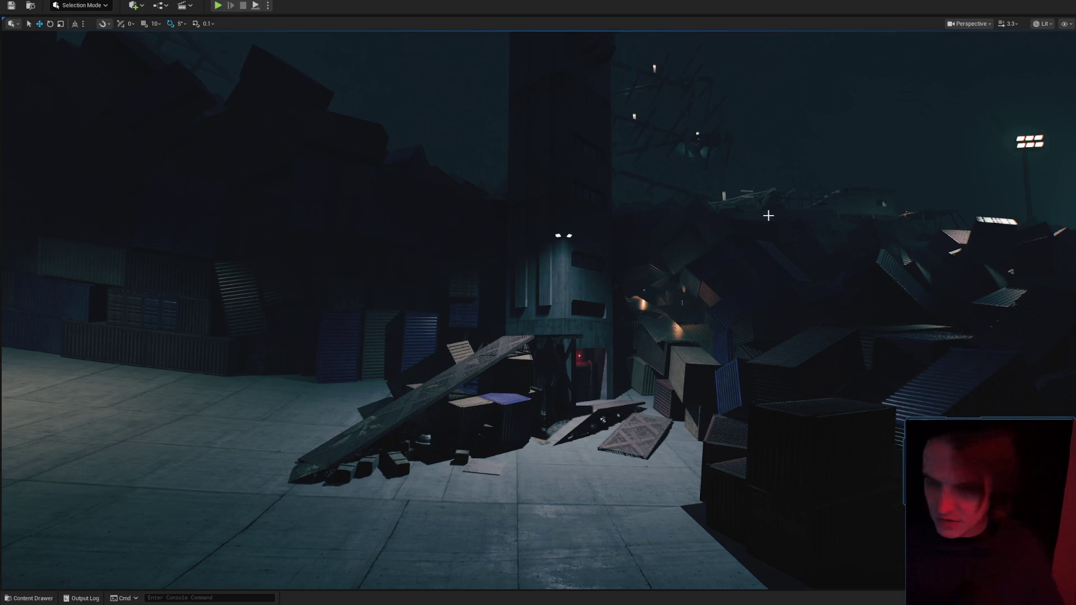
key("w")
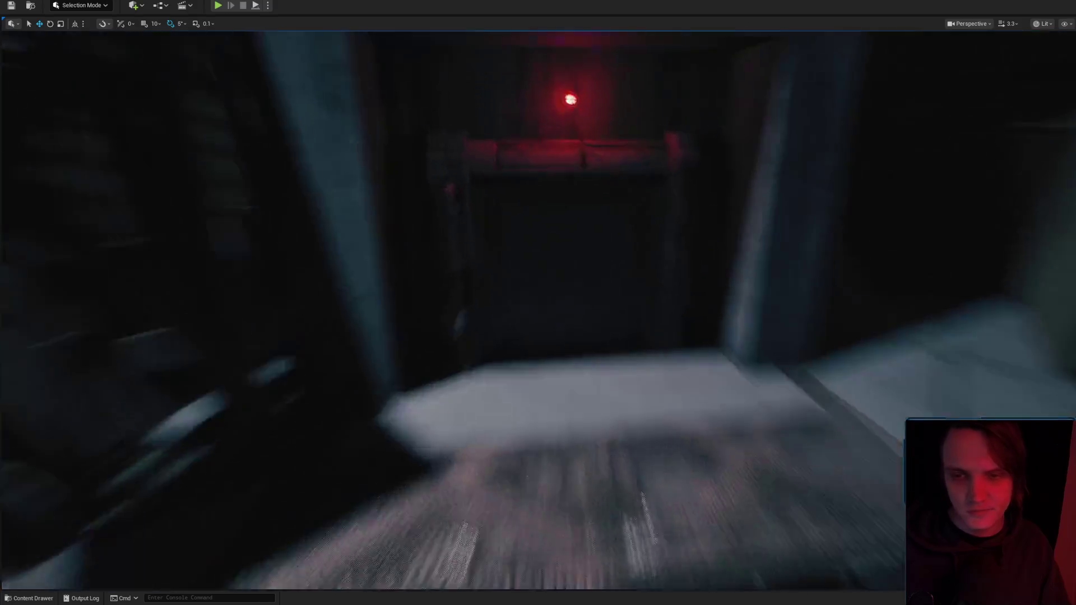
scroll(538, 308, "down", 1)
key("s")
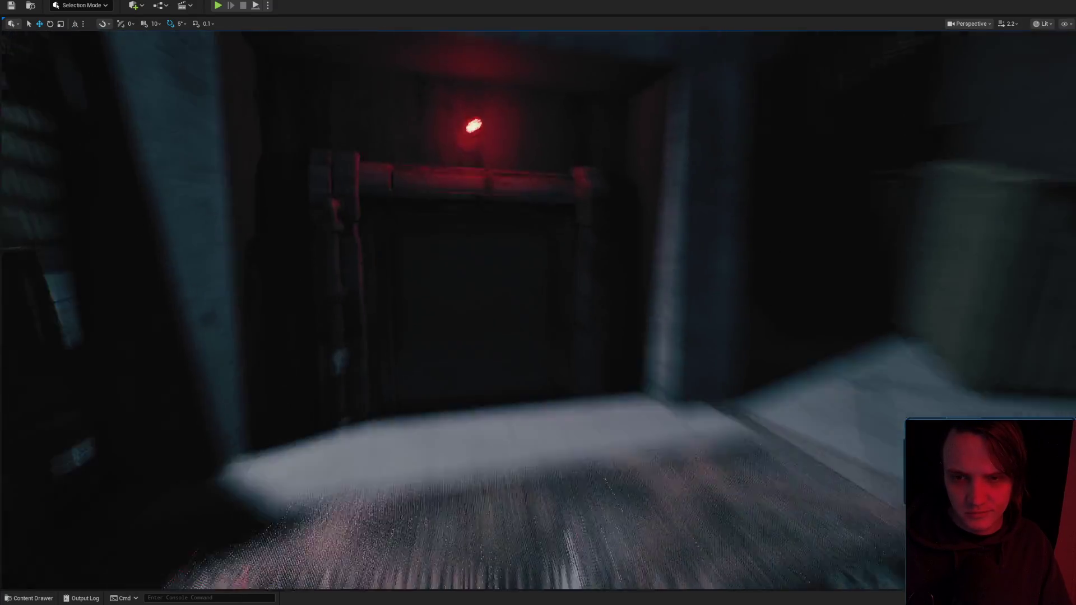
Fly toward the tower and red-lit doorway, adjusting camera speed along the way.
key("w")
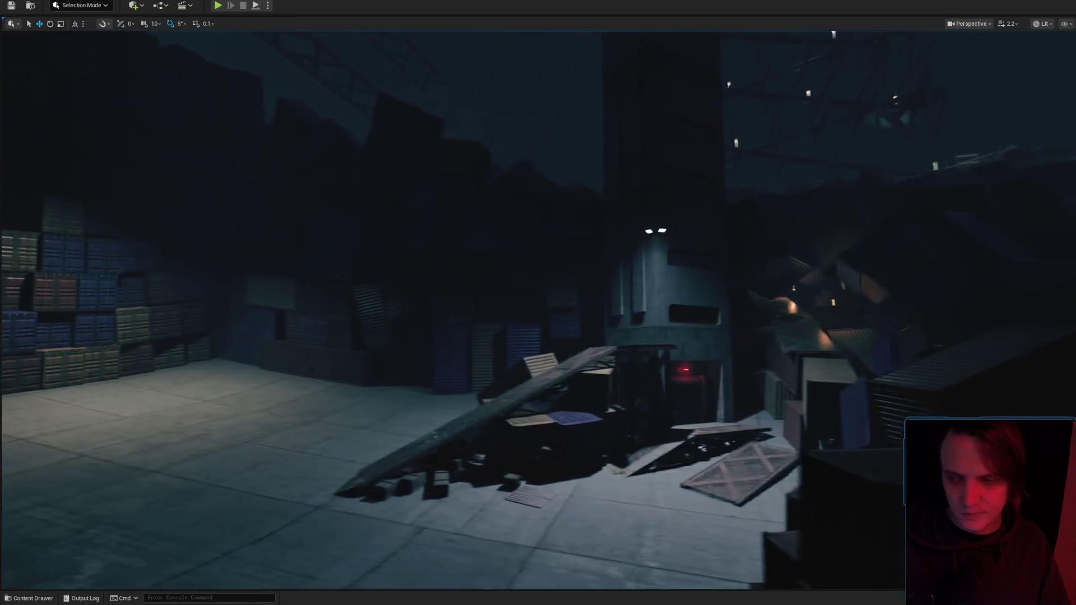
scroll(538, 308, "down", 1)
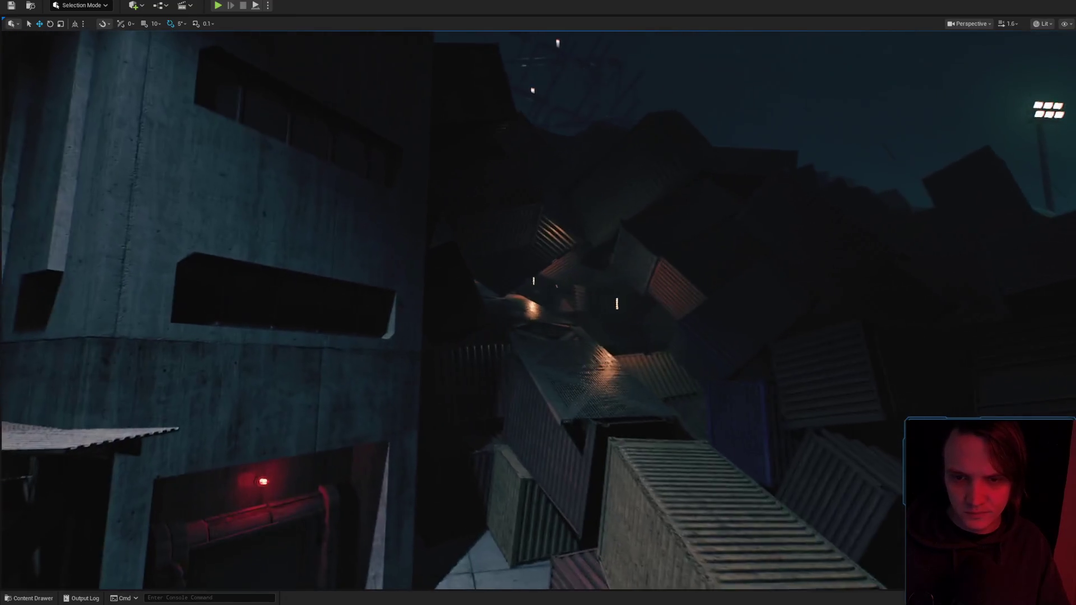
scroll(538, 308, "down", 1)
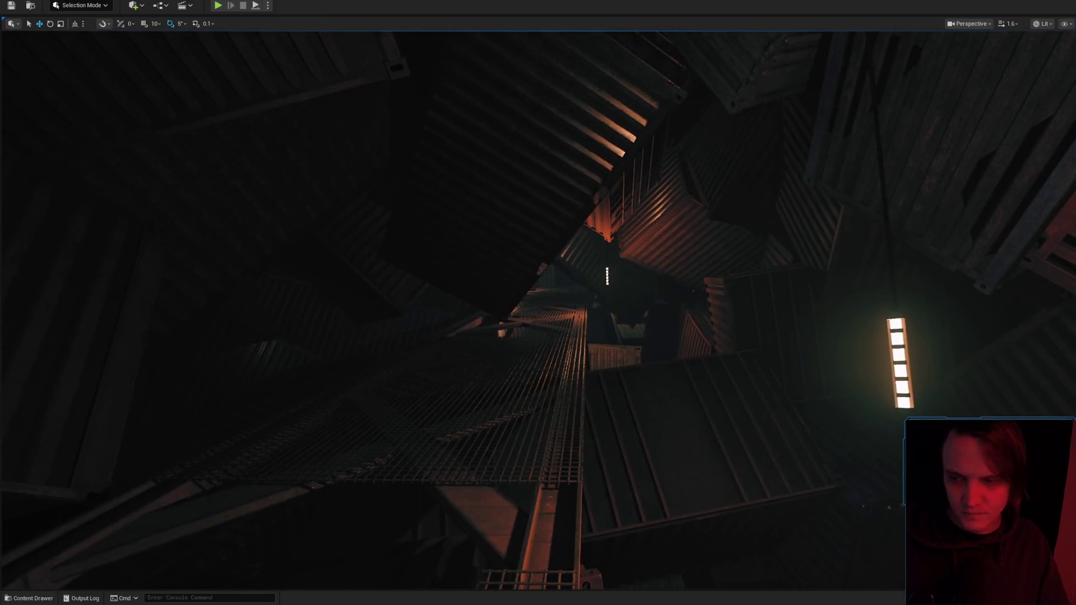
scroll(538, 309, "down", 2)
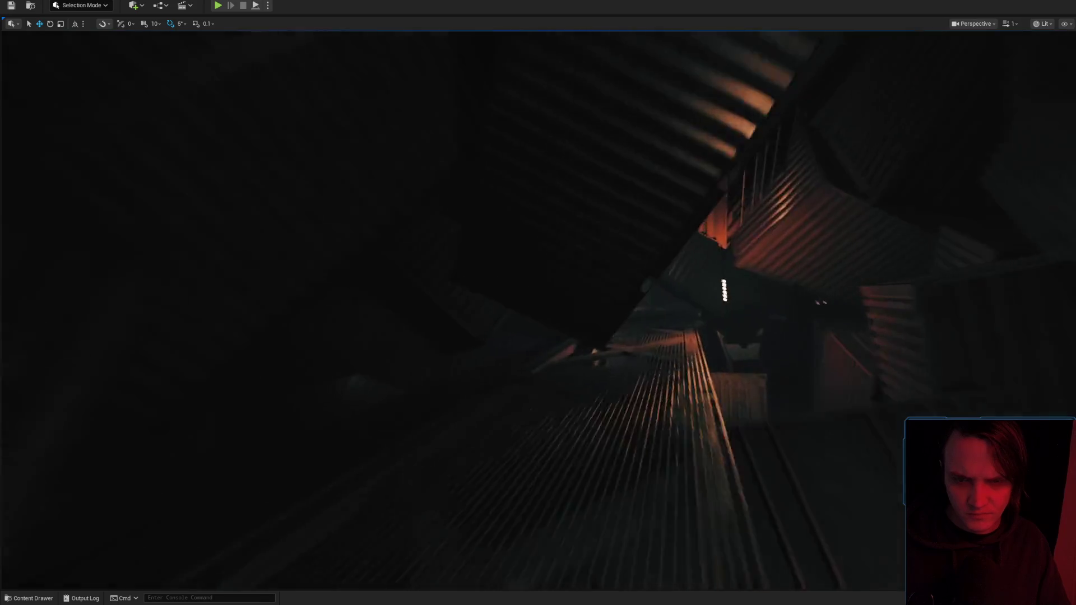
scroll(538, 308, "up", 2)
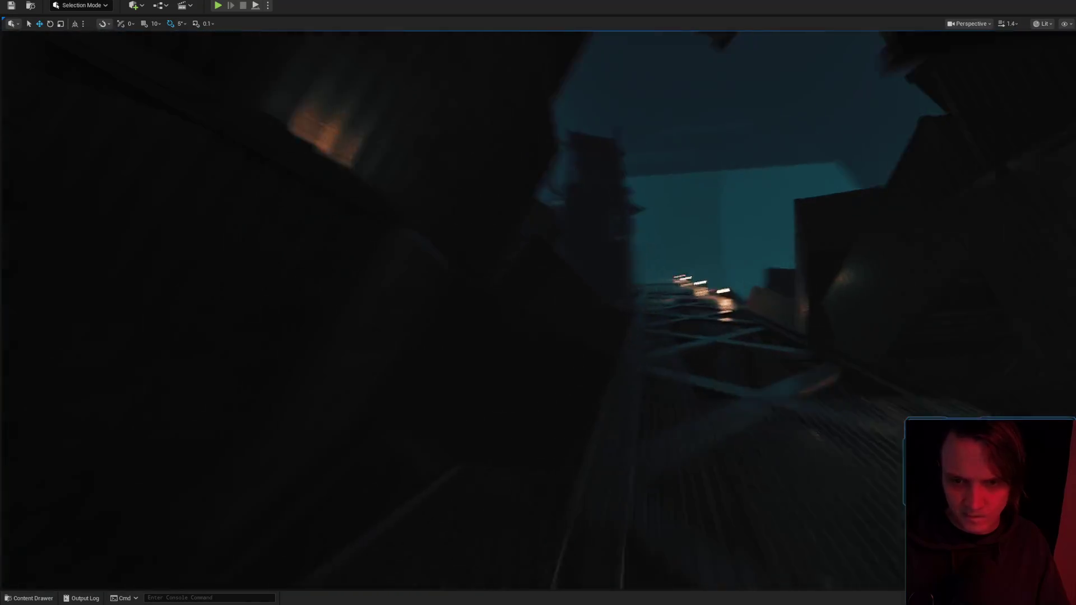
scroll(538, 308, "up", 3)
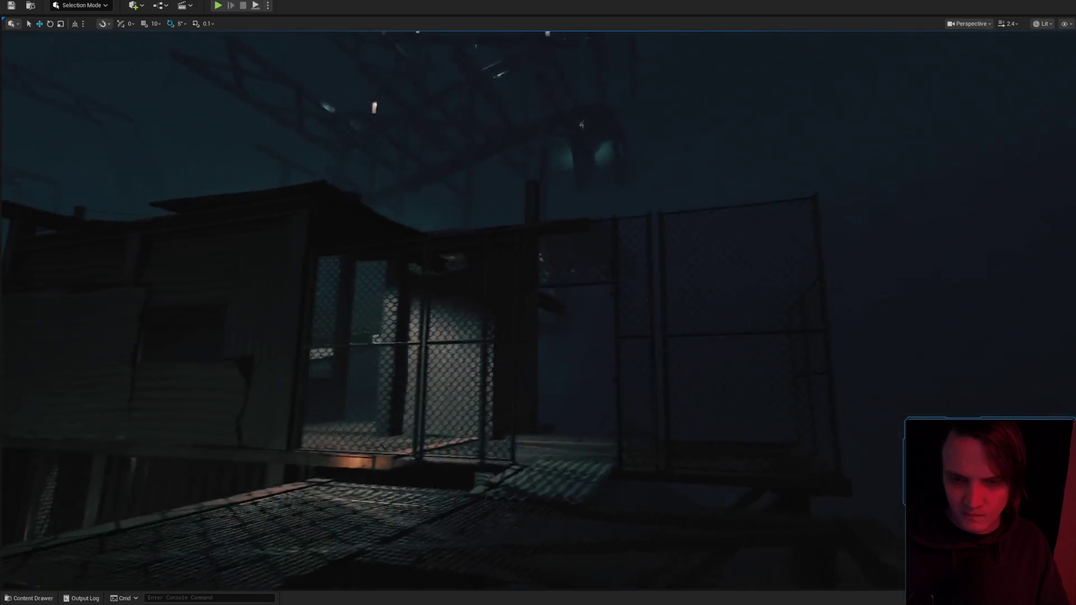
scroll(538, 308, "down", 2)
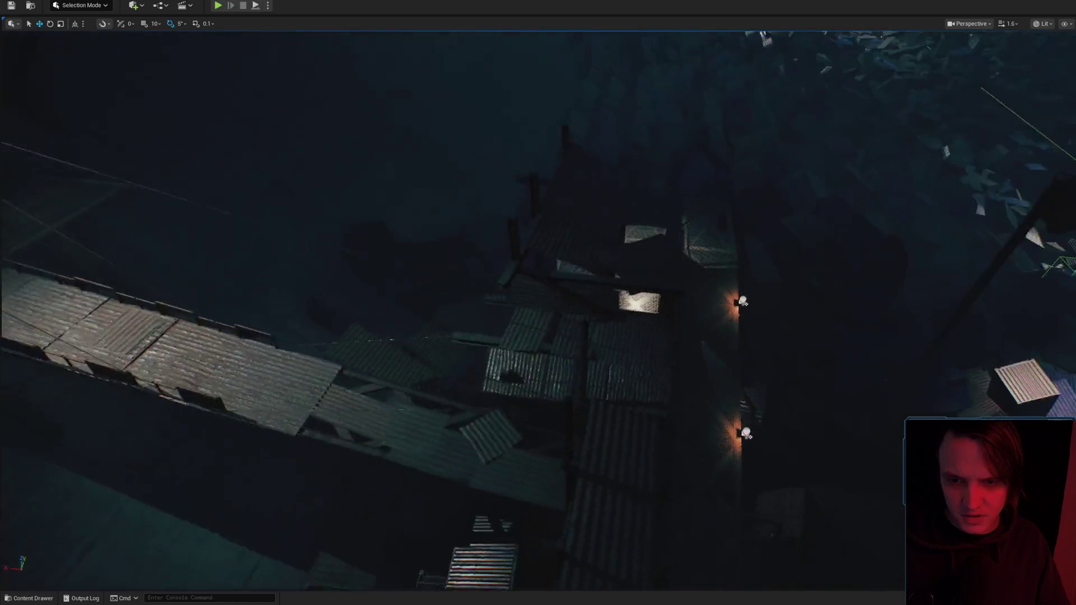
scroll(539, 309, "down", 1)
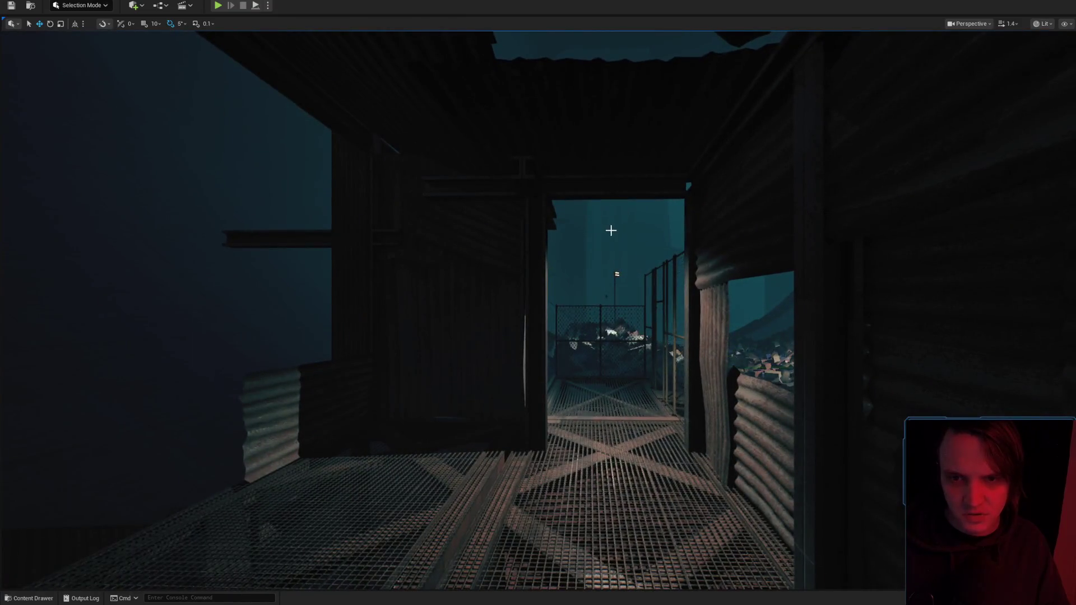
Continue through the huts to the red wall lamp beside the purple-lit tank.
key("w")
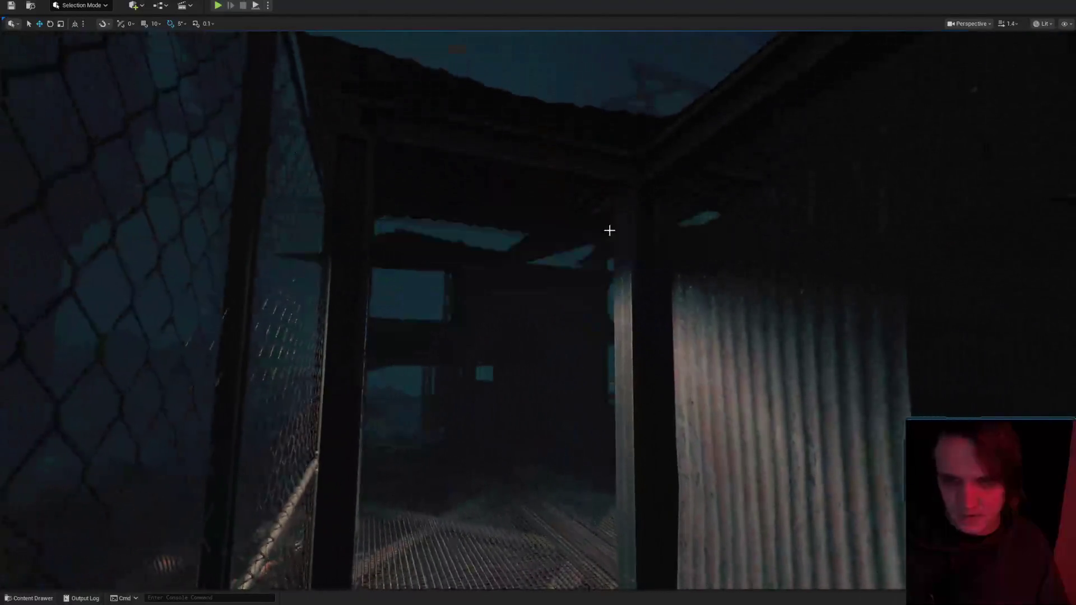
scroll(539, 308, "up", 4)
scroll(538, 308, "up", 6)
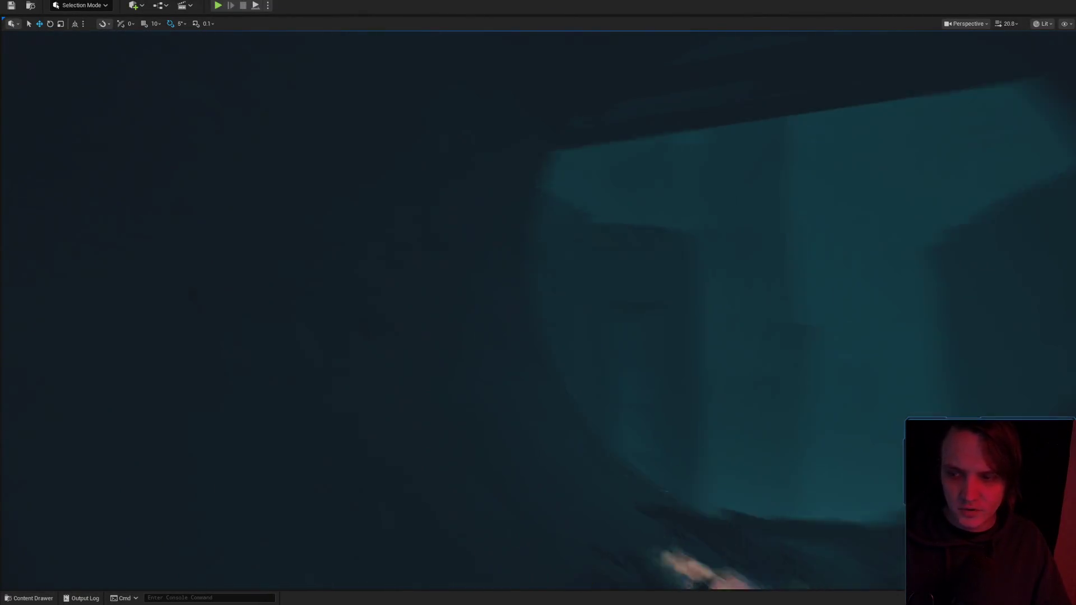
scroll(539, 308, "down", 2)
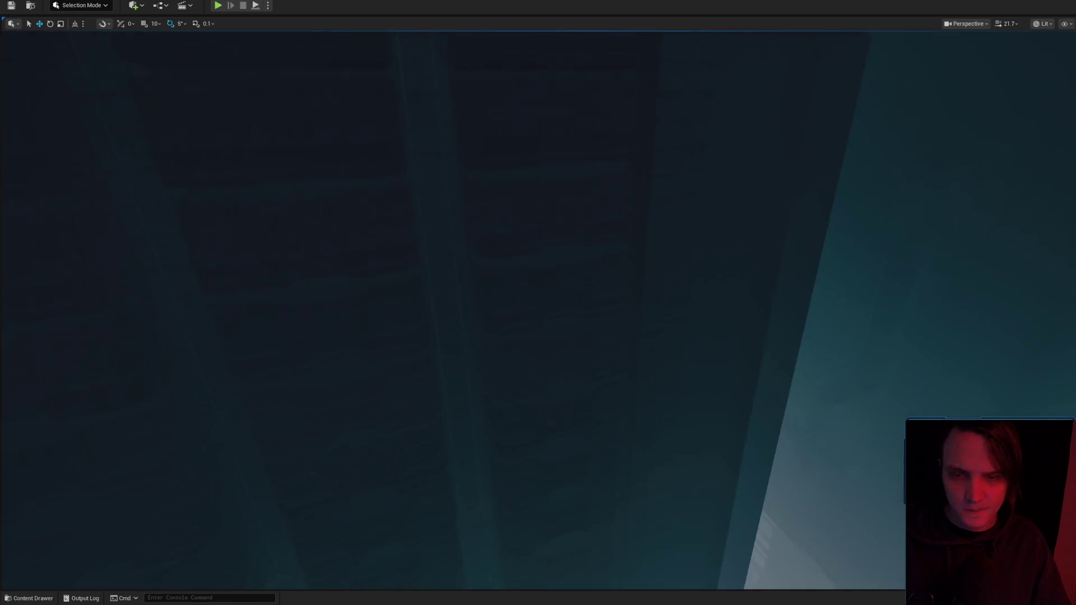
scroll(538, 308, "down", 5)
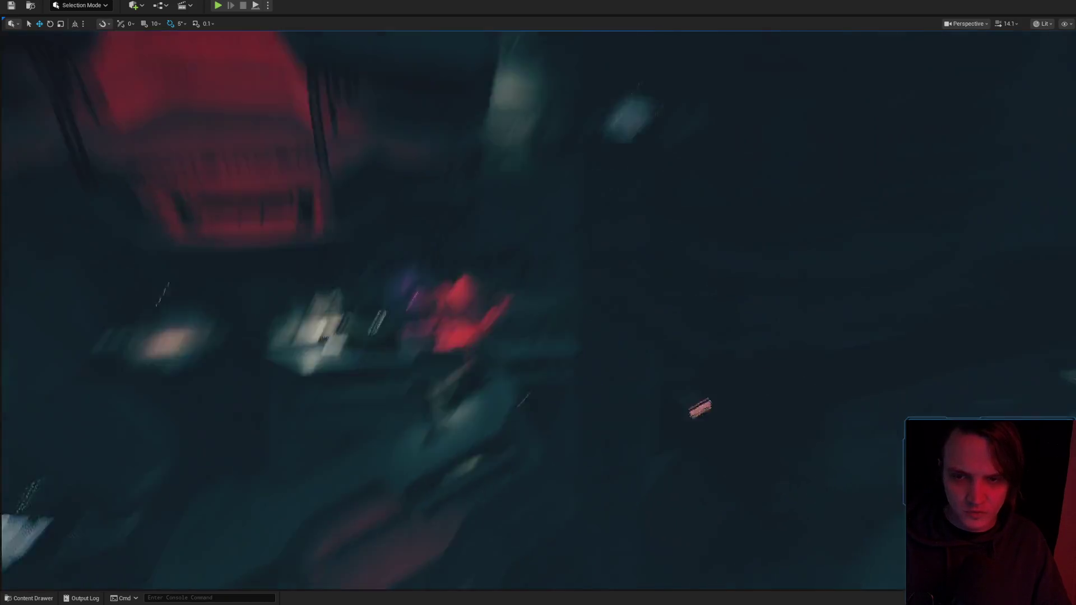
scroll(539, 308, "down", 1)
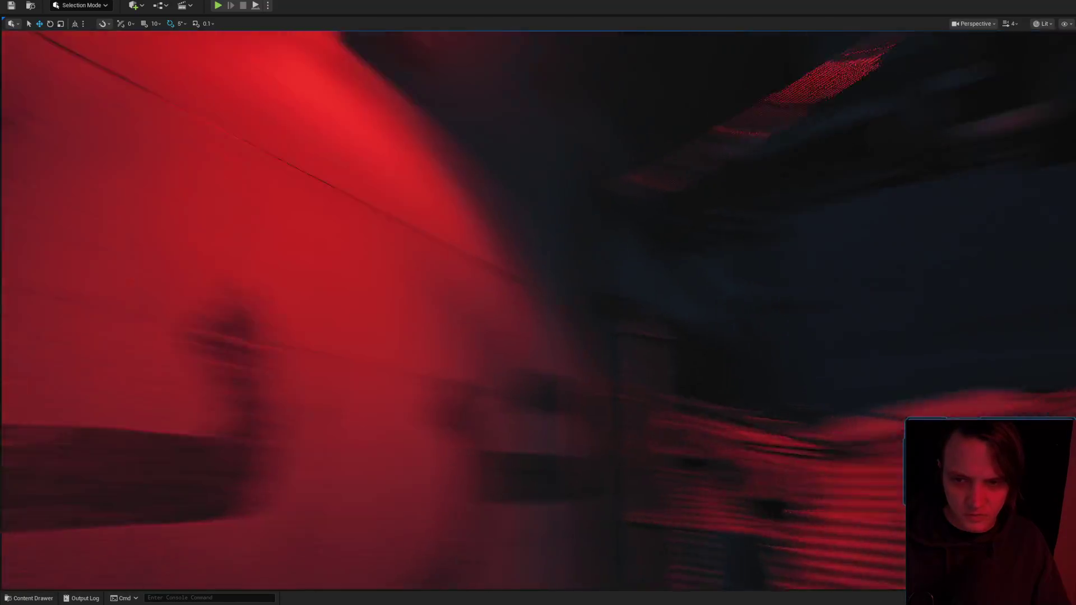
scroll(538, 308, "down", 1)
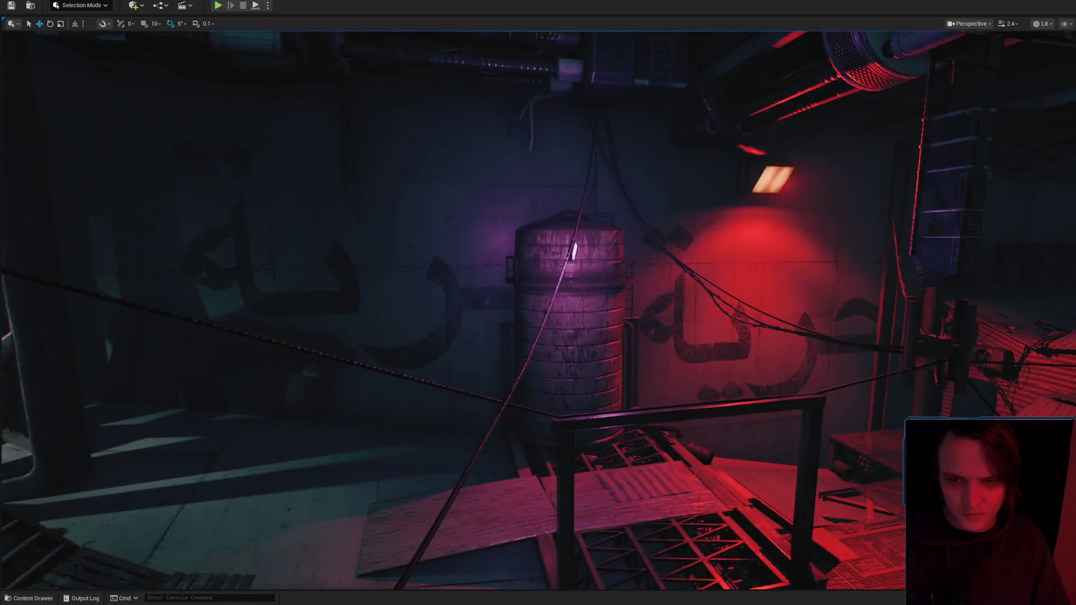
Survey the flooded container yard and briefly bring up the project's asset library.
scroll(538, 308, "up", 2)
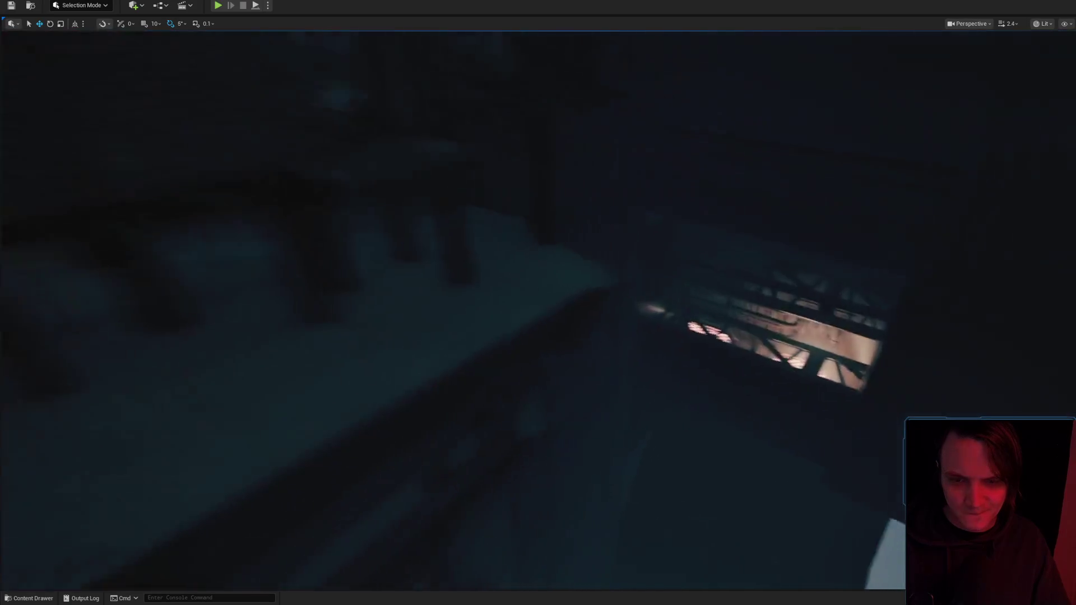
scroll(538, 308, "up", 2)
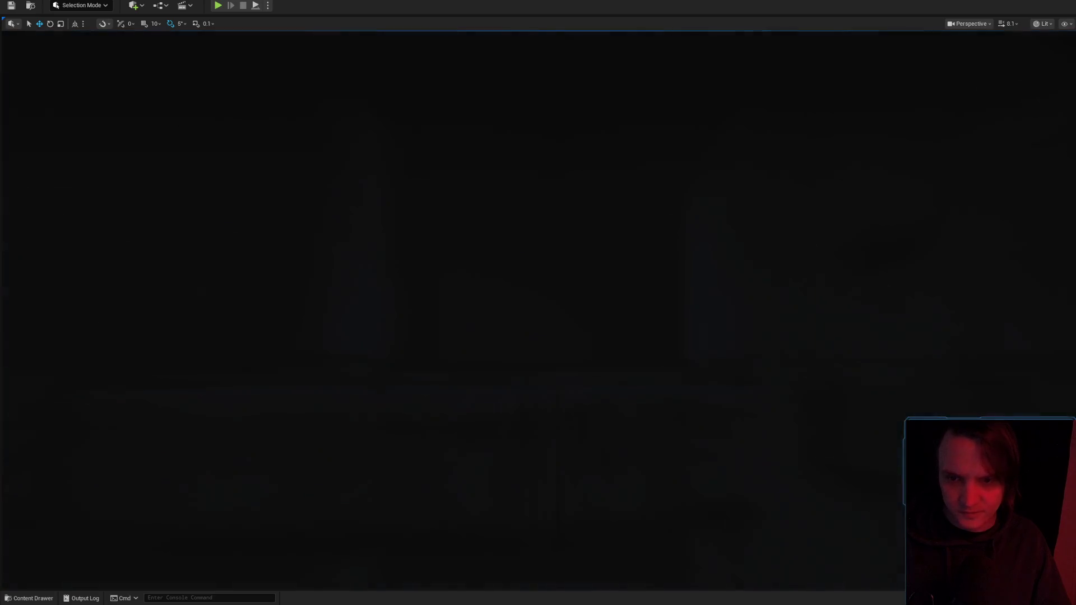
scroll(539, 308, "down", 2)
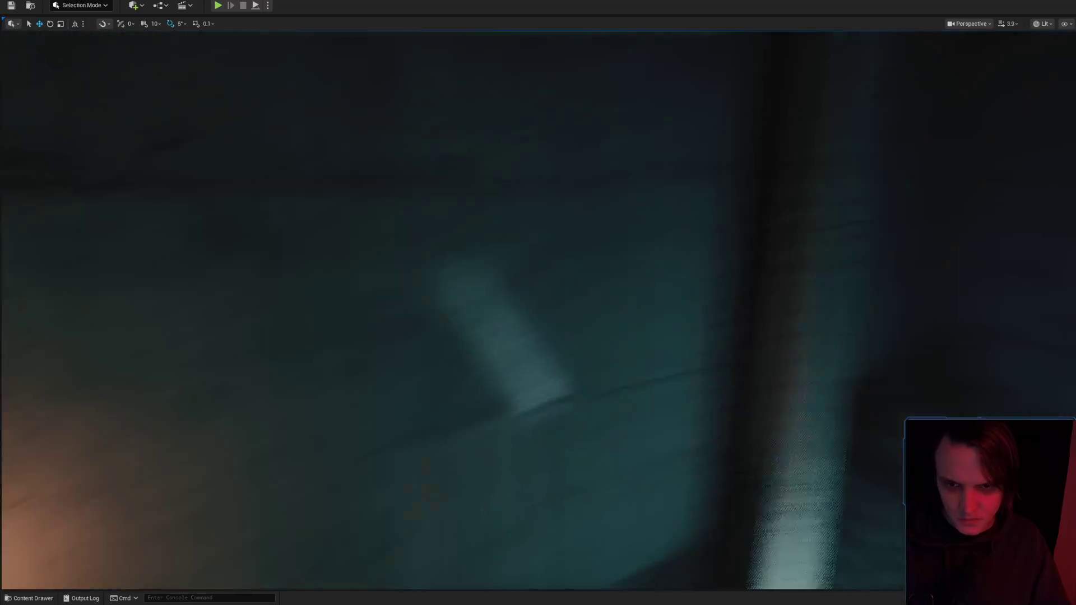
scroll(539, 309, "down", 2)
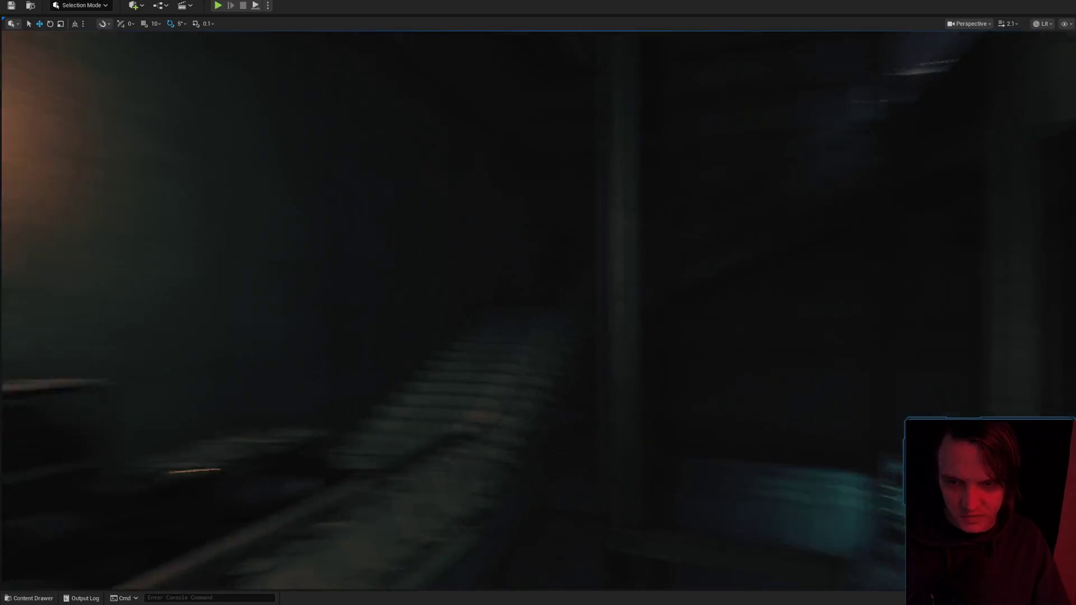
scroll(538, 308, "down", 1)
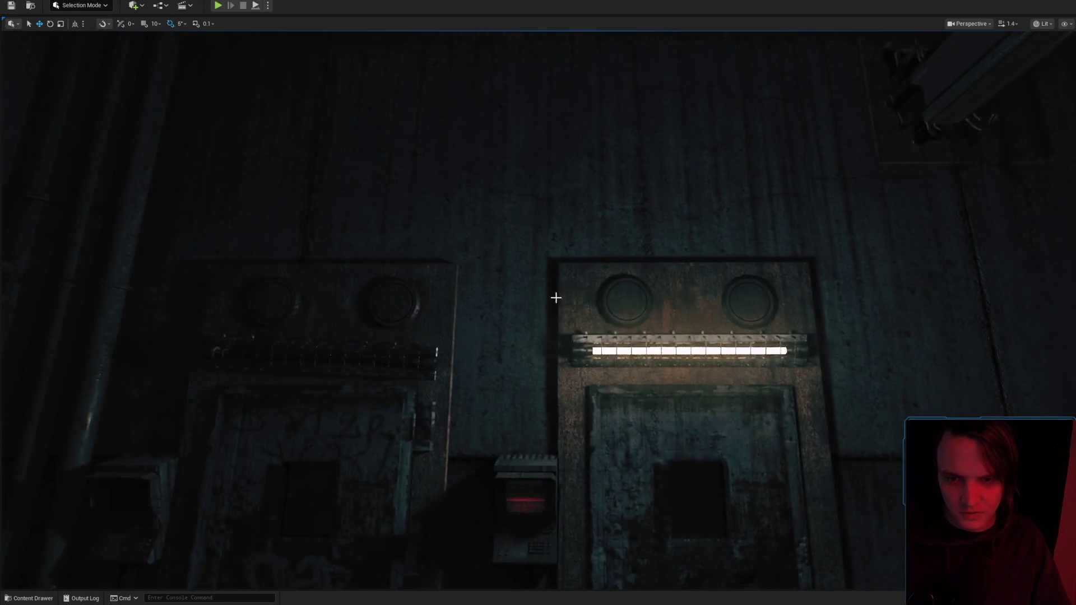
key("ctrl+space")
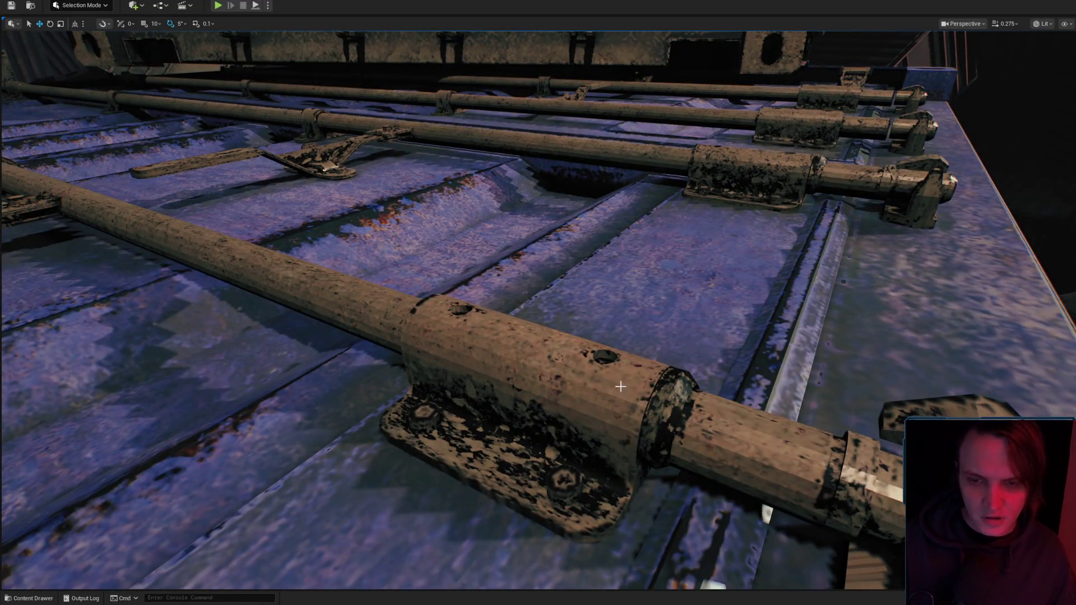
scroll(620, 387, "down", 2)
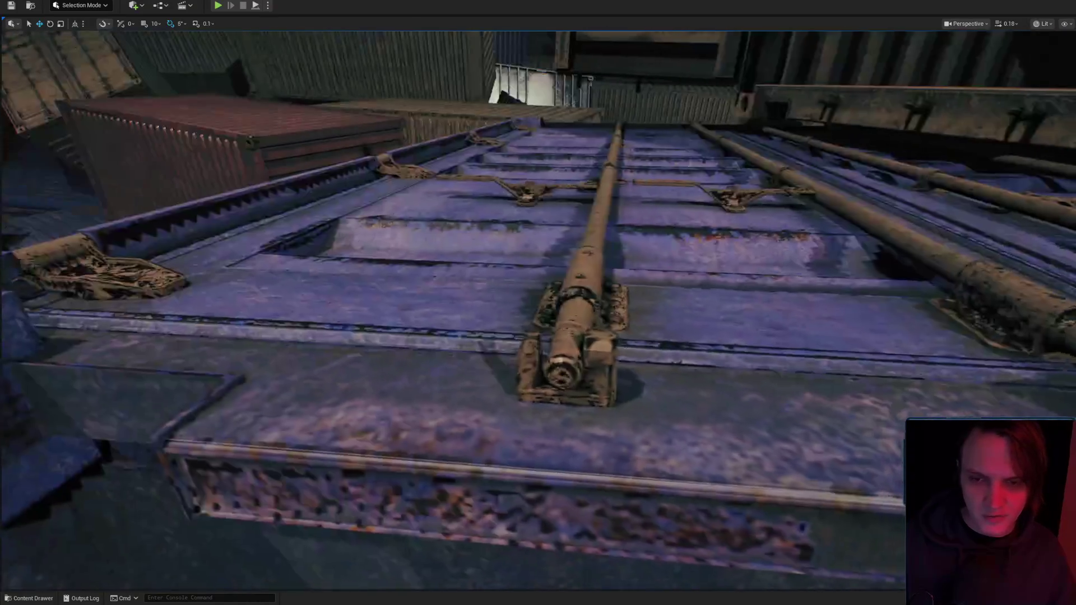
scroll(538, 308, "up", 2)
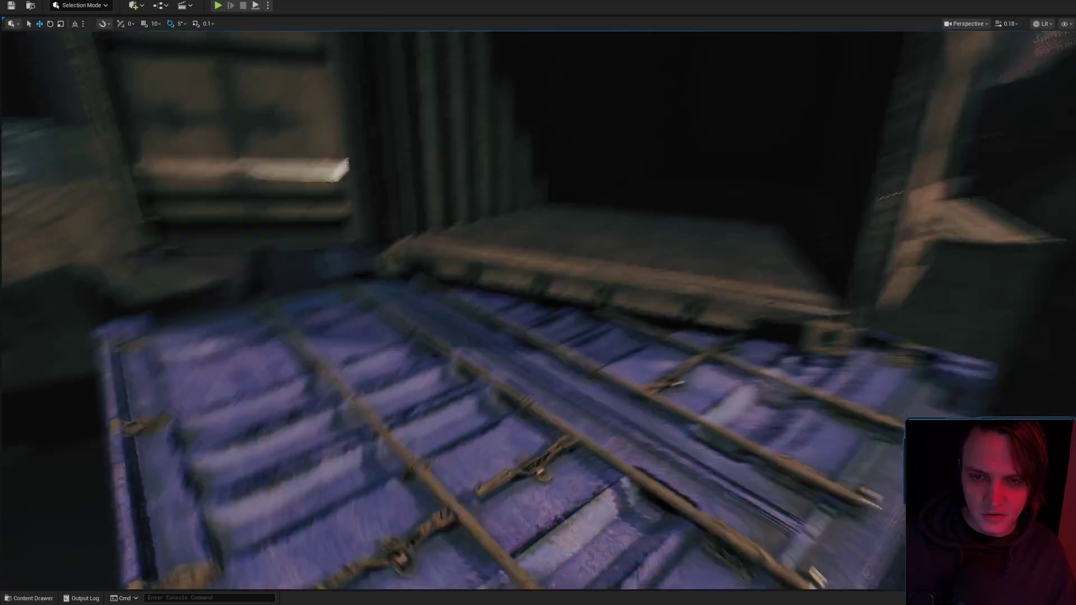
scroll(538, 309, "up", 2)
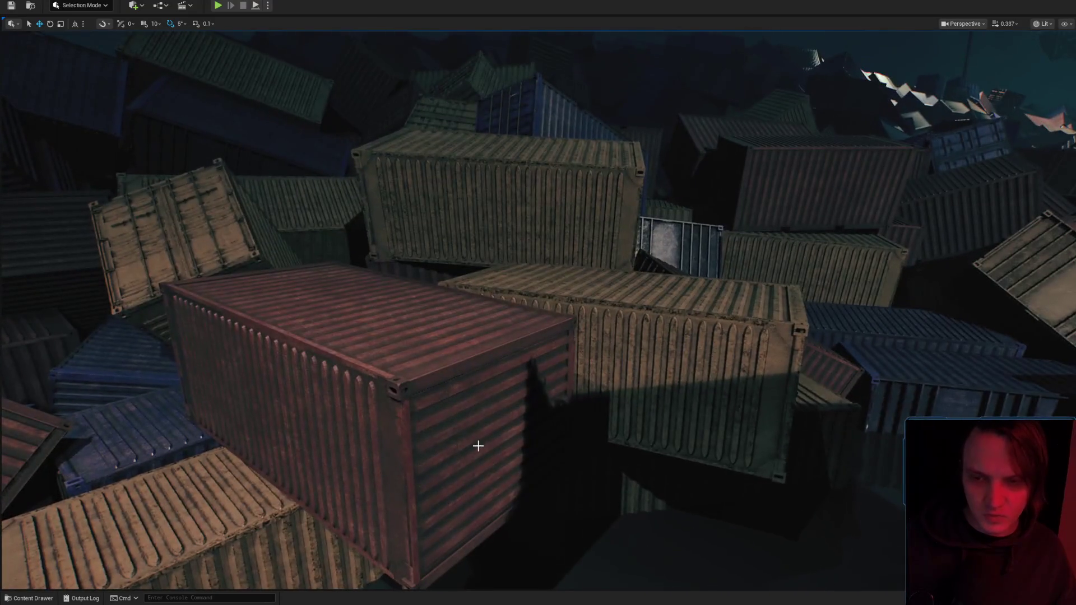
Swing up over the container pile and fly into an open container.
left_click_drag(478, 446, 478, 471)
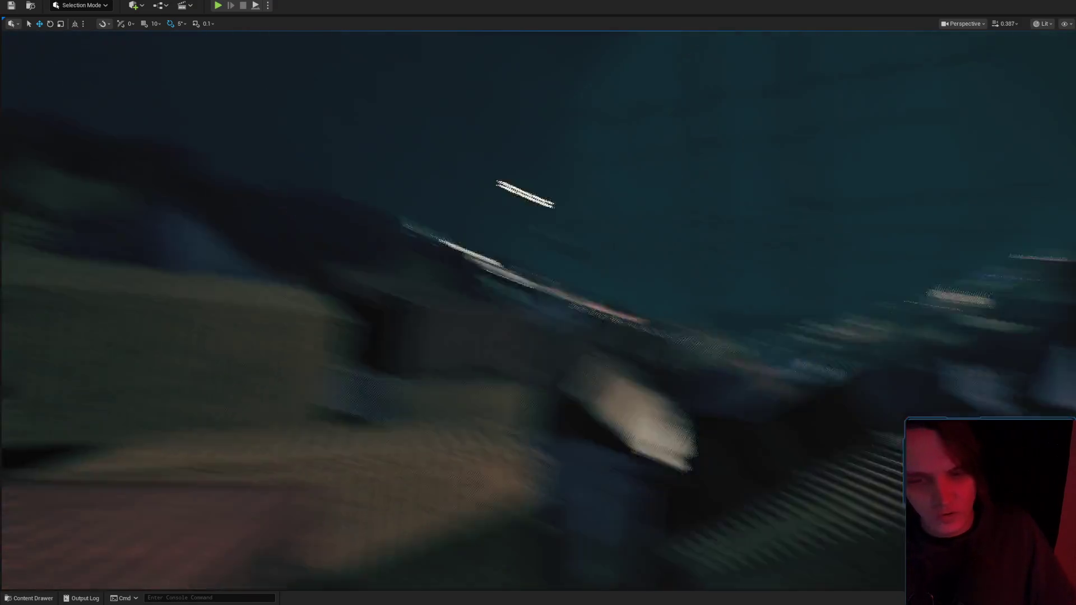
scroll(538, 309, "up", 1)
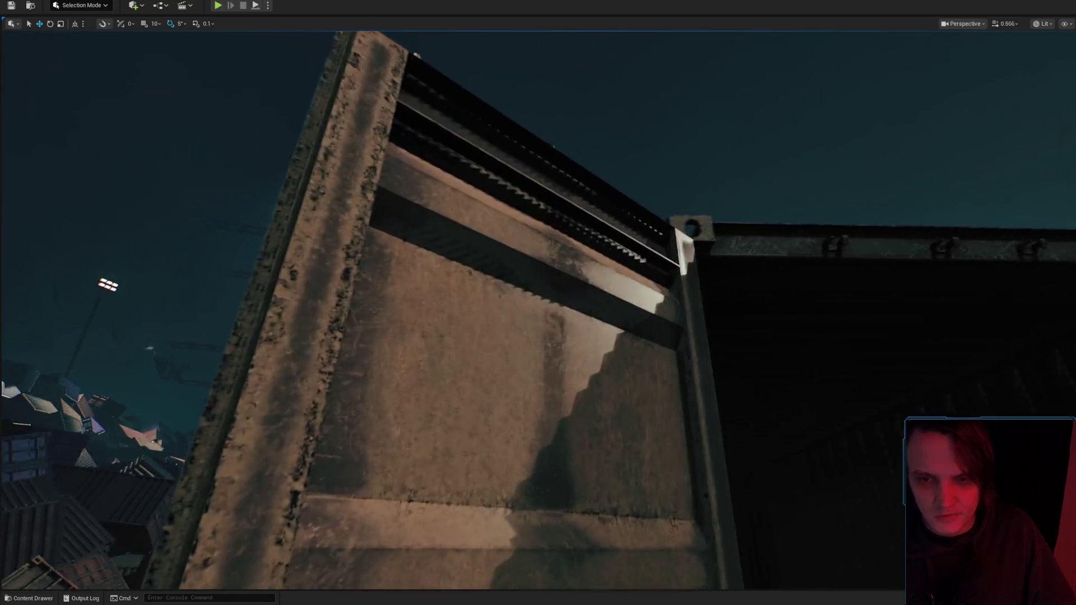
mouse_move(417, 472)
left_mouse_down()
mouse_move(567, 430)
mouse_move(507, 116)
left_mouse_up()
scroll(567, 430, "up", 2)
scroll(508, 117, "down", 2)
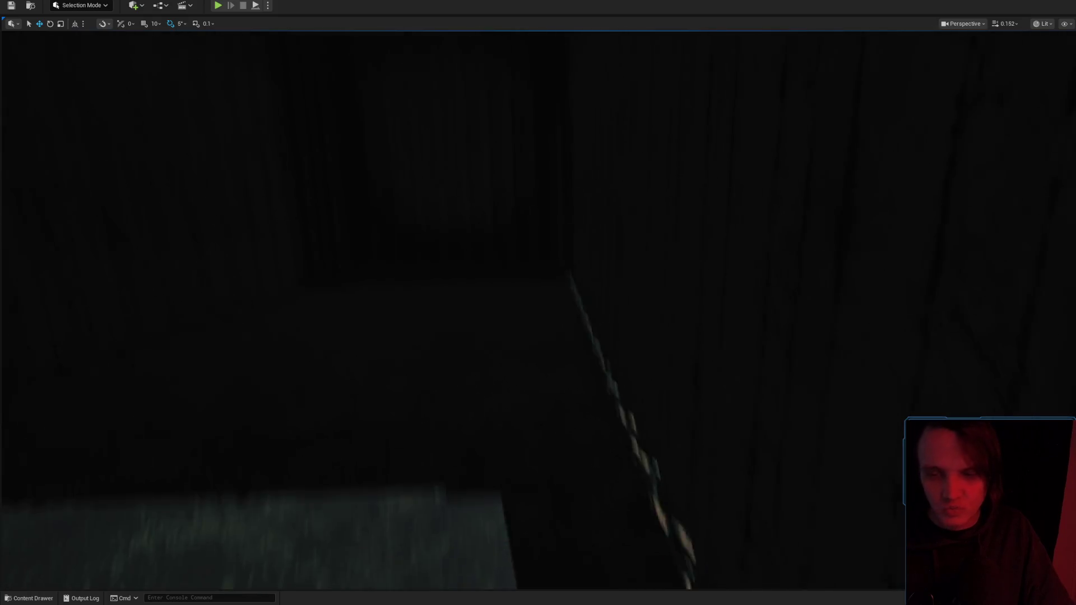
left_click_drag(508, 116, 507, 117)
scroll(507, 116, "up", 1)
scroll(507, 117, "up", 1)
Look over the grey-box container, drop low across the water, and open the container pile's context menu.
left_click_drag(641, 392, 641, 391)
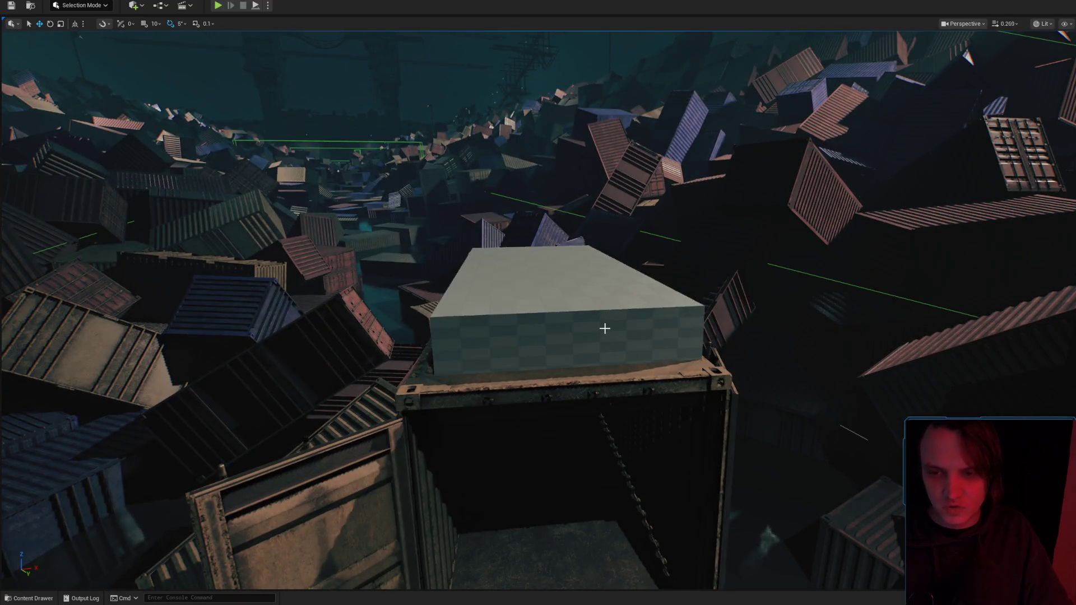
left_click_drag(642, 353, 641, 353)
scroll(642, 354, "up", 1)
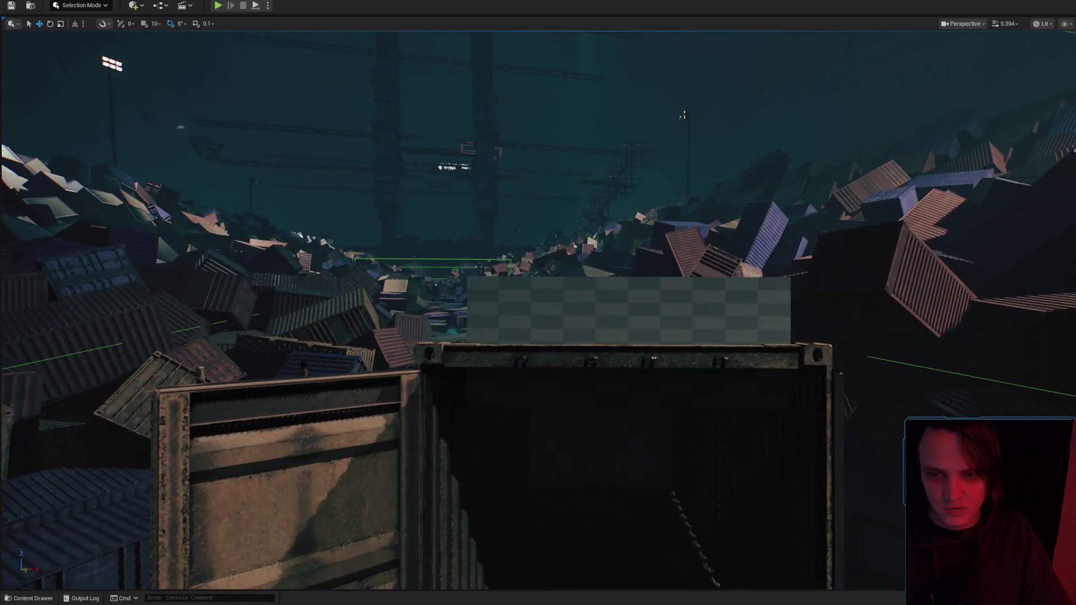
scroll(539, 303, "up", 3)
left_click_drag(538, 303, 539, 303)
left_click_drag(710, 357, 711, 357)
scroll(710, 357, "up", 1)
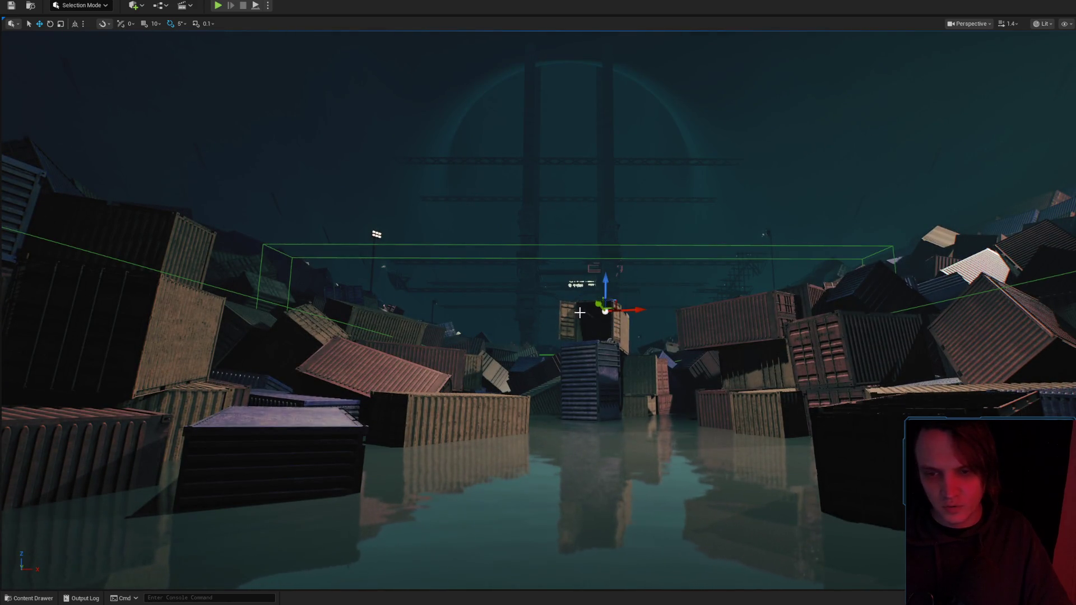
right_click(723, 70)
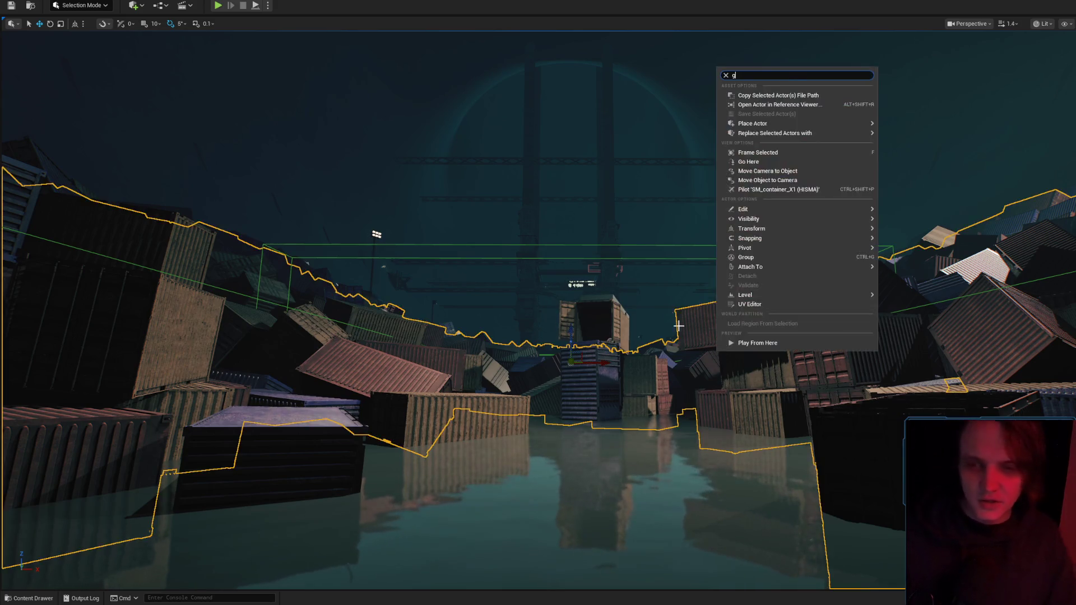
Fly up over the container field, looking down at the heaps.
left_click_drag(663, 304, 664, 304)
left_click_drag(699, 354, 543, 330)
scroll(699, 354, "up", 1)
scroll(543, 330, "up", 3)
Switch the viewport to Lit Wireframe and dismiss the containers' context menu.
left_click(1044, 23)
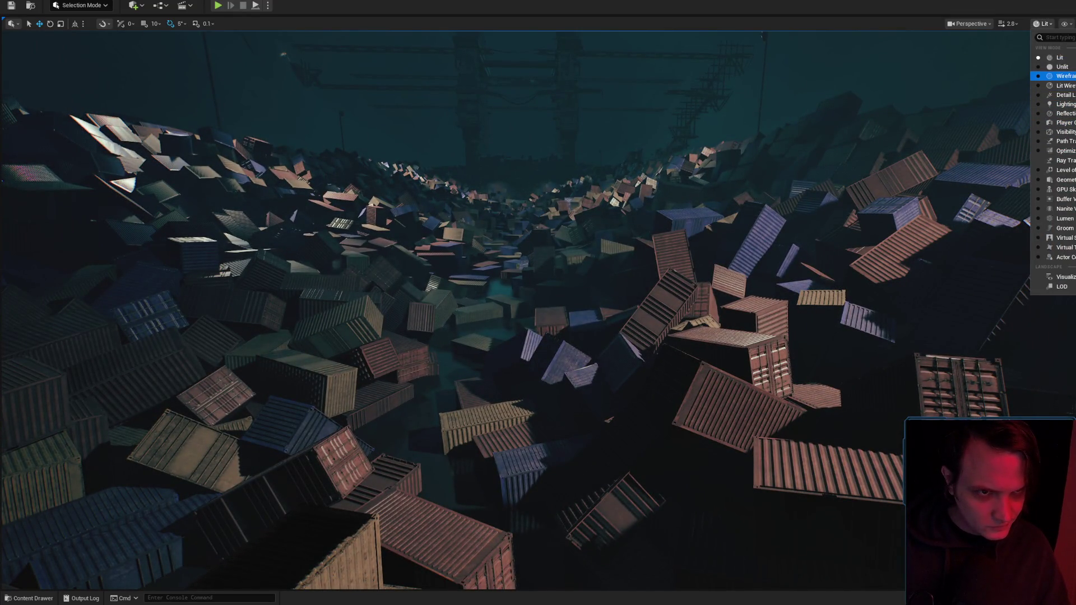
left_click(1064, 85)
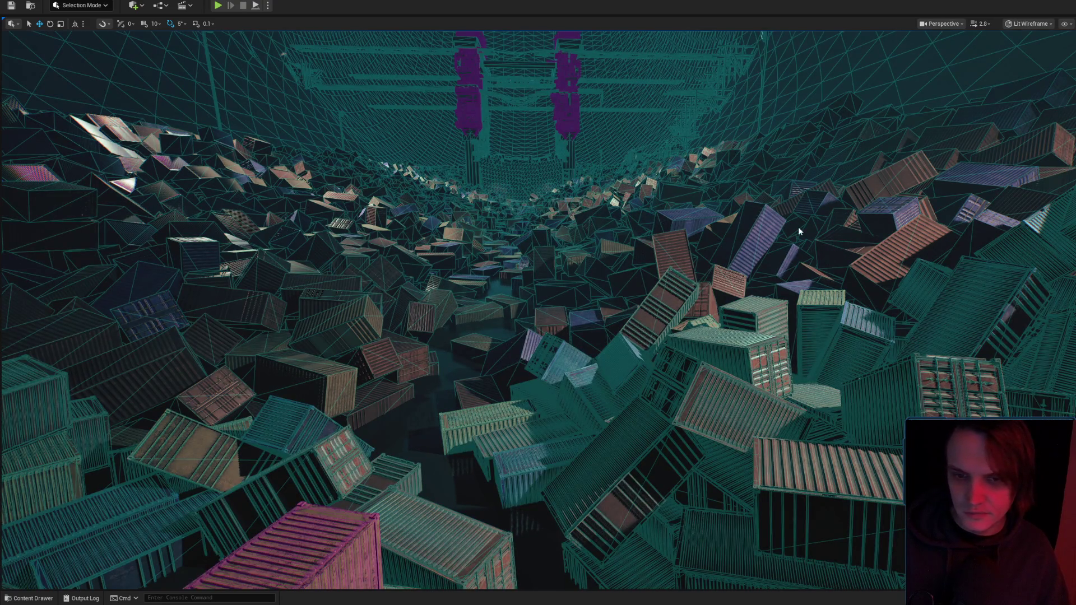
right_click(820, 256)
key("Escape")
key("Escape")
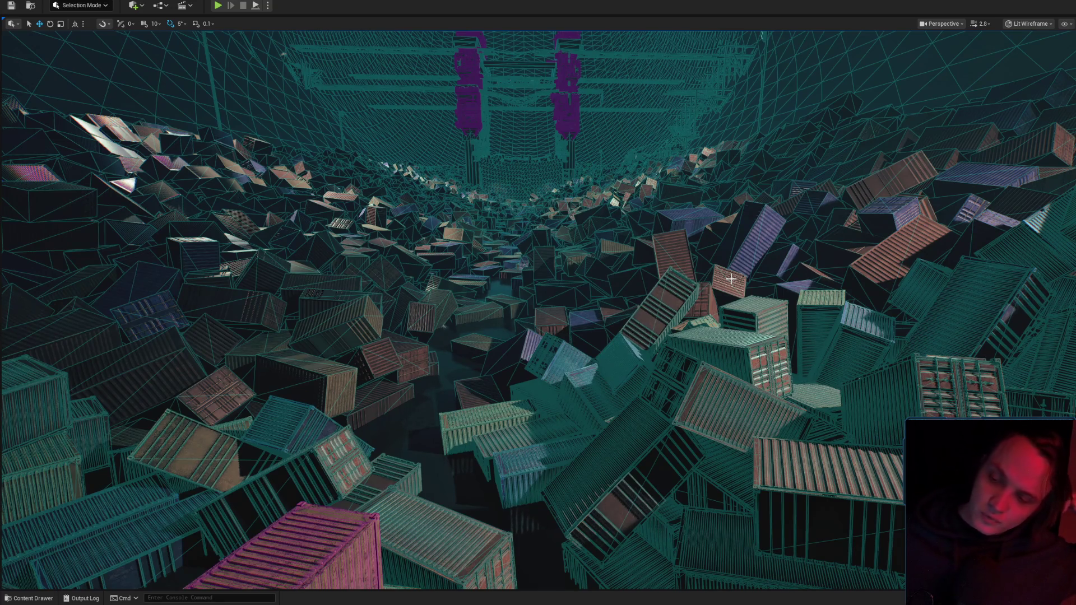
Change the view mode back to Lit and fly through the container field.
left_click(1032, 24)
left_click(1026, 59)
key("w")
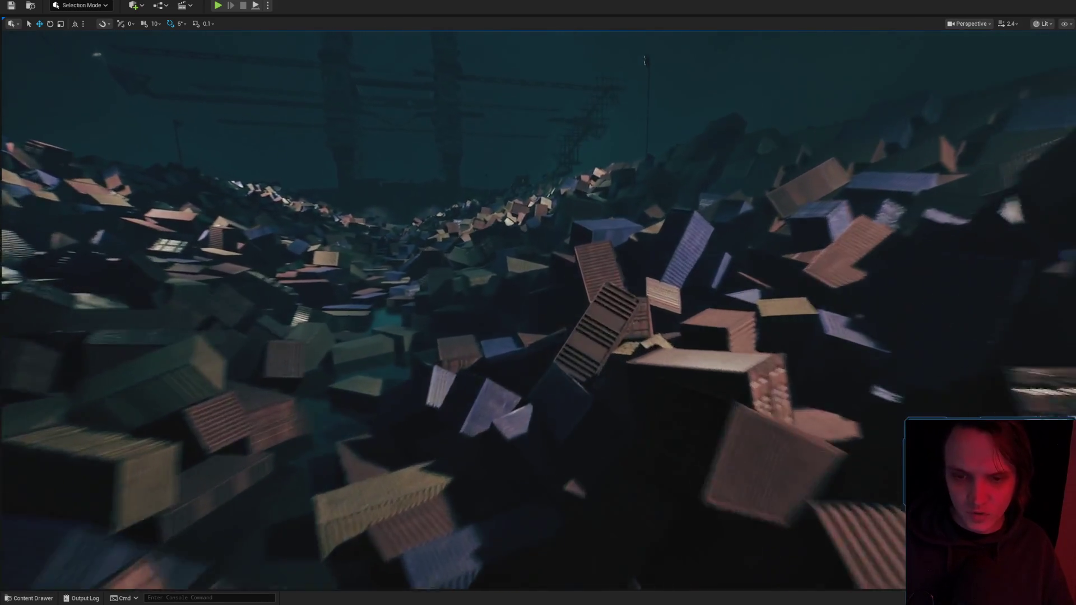
scroll(538, 303, "down", 3)
scroll(538, 303, "up", 3)
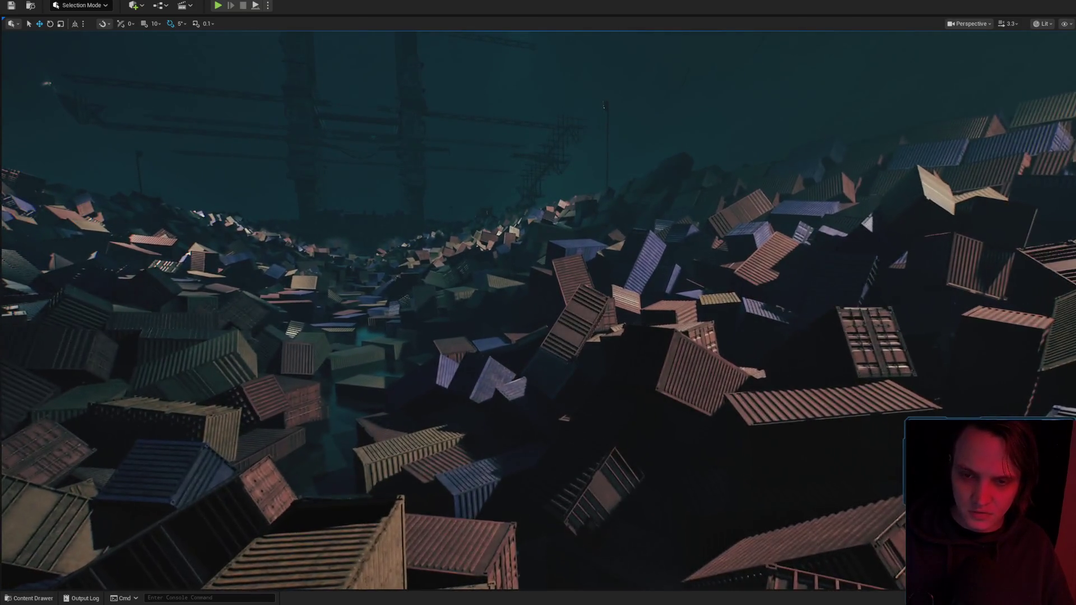
key("w")
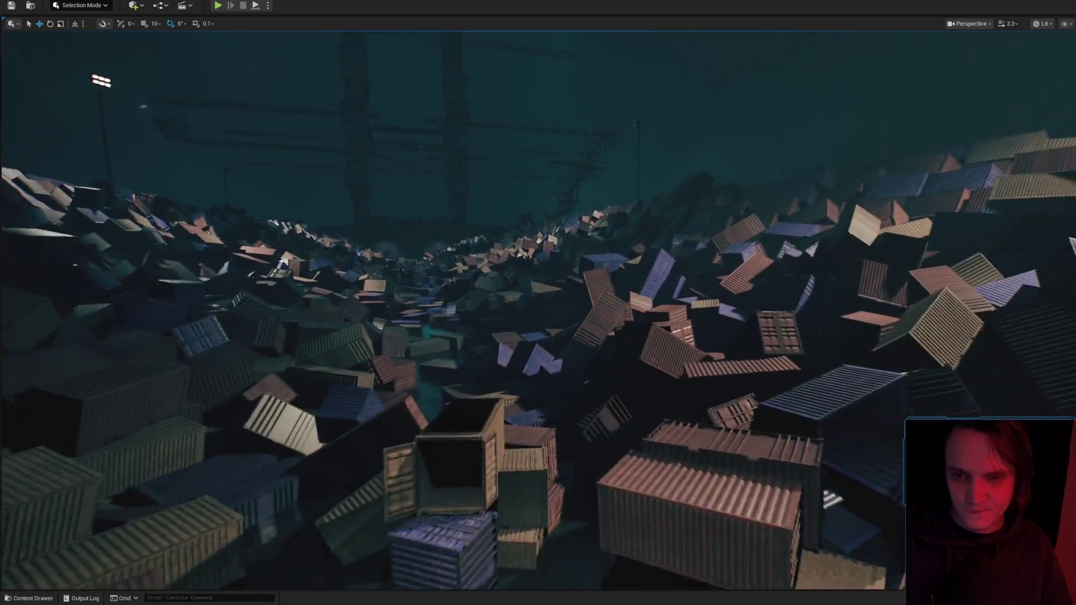
key("w")
scroll(538, 302, "down", 3)
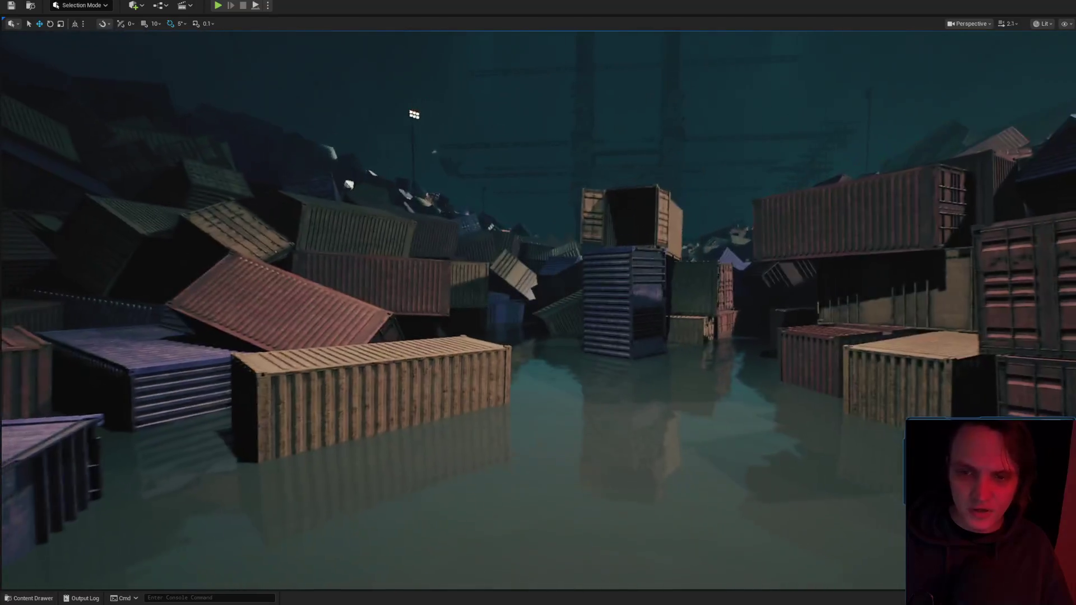
scroll(539, 303, "down", 2)
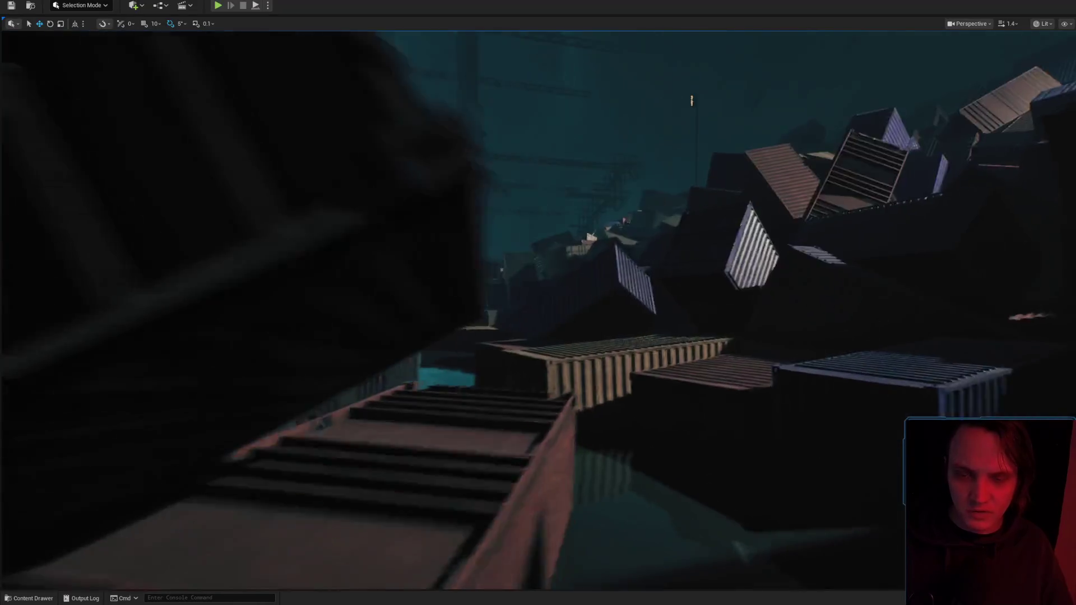
key("w")
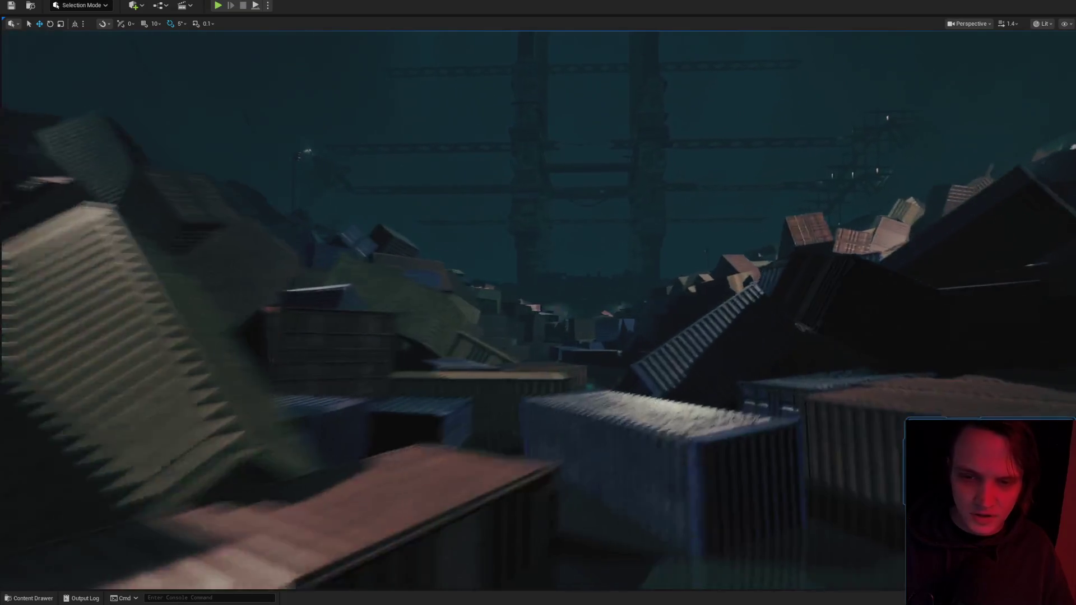
key("w")
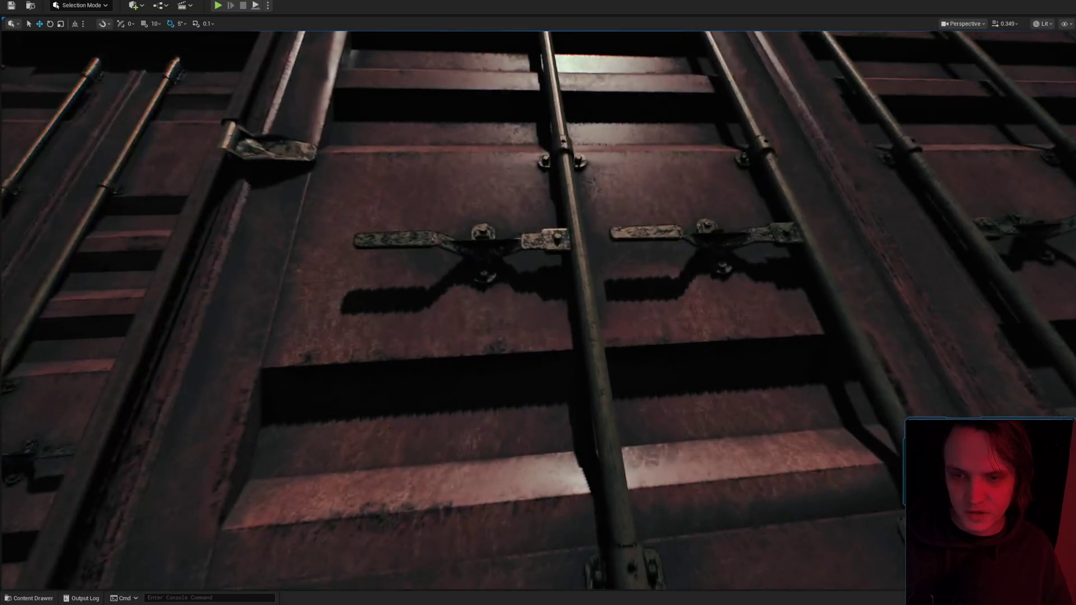
scroll(538, 303, "up", 1)
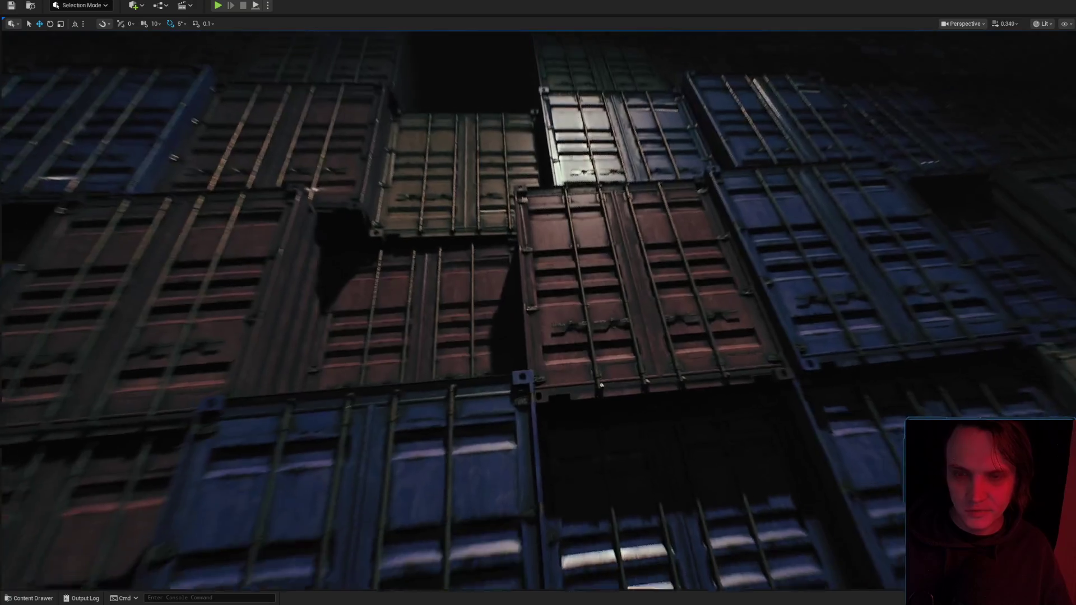
scroll(538, 302, "up", 2)
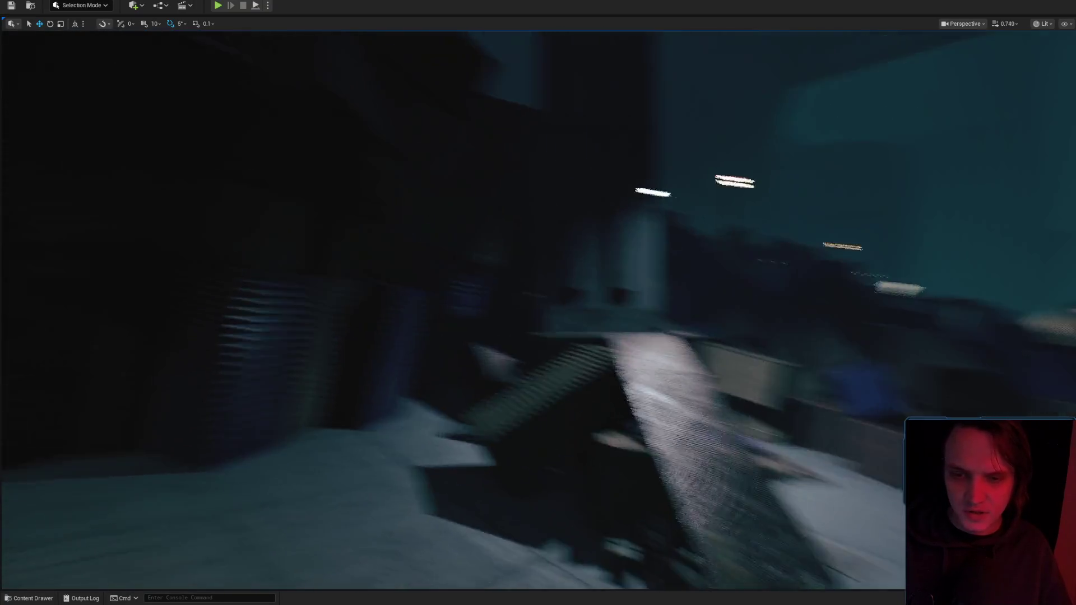
left_click_drag(579, 394, 579, 394)
scroll(538, 303, "up", 1)
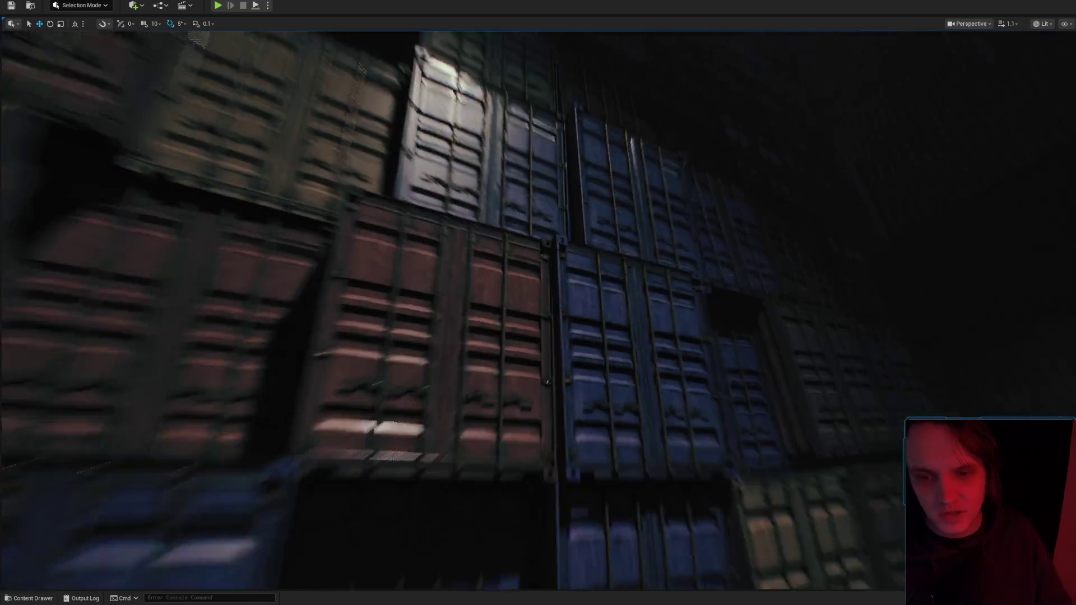
mouse_move(579, 394)
left_mouse_down()
mouse_move(604, 376)
mouse_move(594, 347)
left_mouse_up()
scroll(599, 366, "down", 2)
scroll(593, 346, "up", 2)
scroll(594, 346, "up", 3)
Frame the selected spot light, cycling between rotate and move gizmos.
key("ctrl+space")
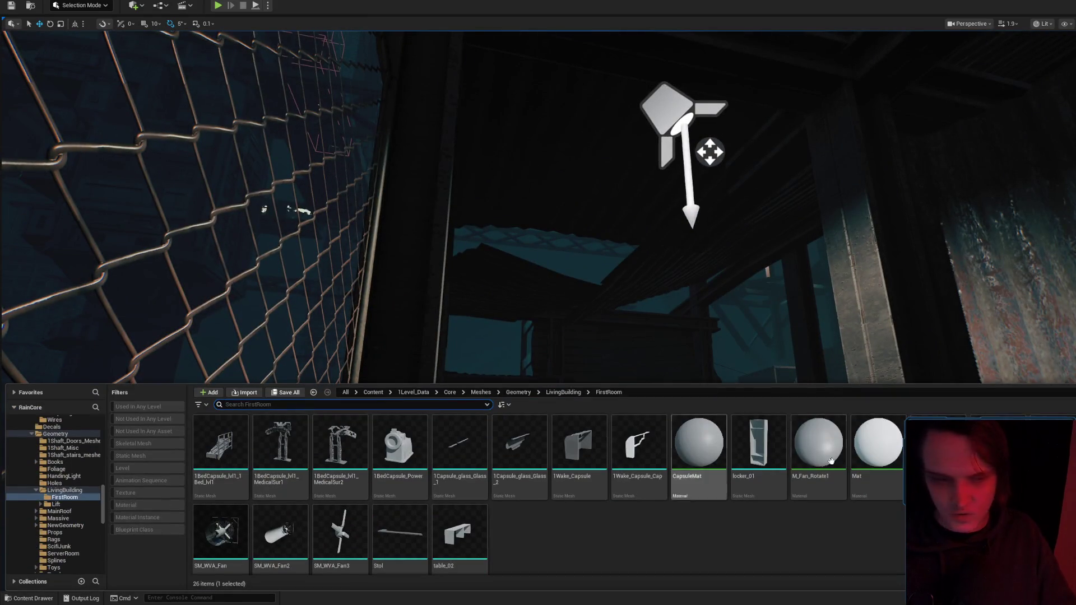
key("ctrl+space")
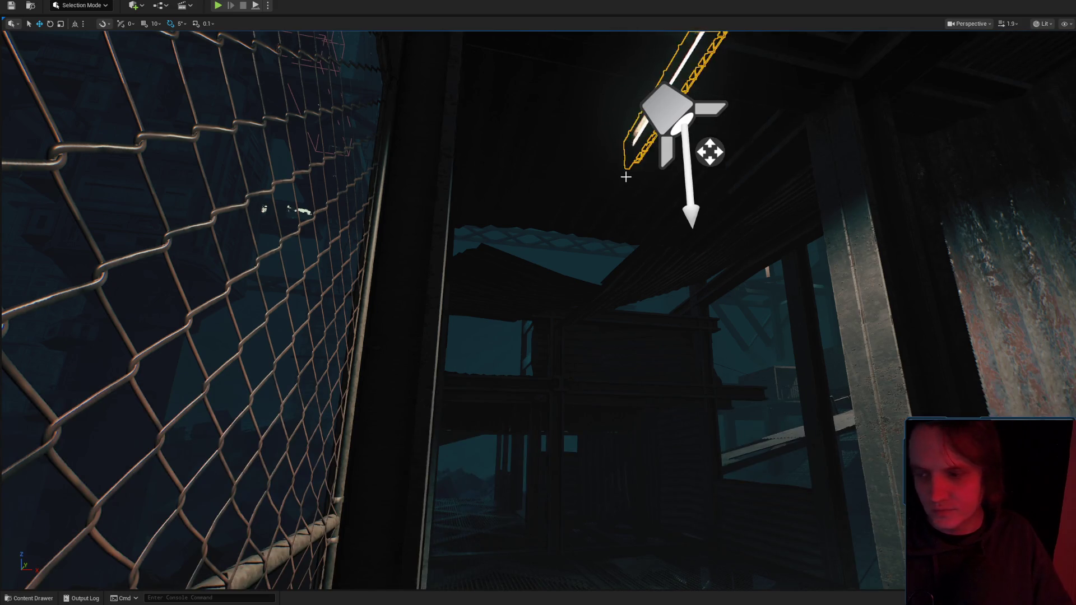
key("f")
key("e")
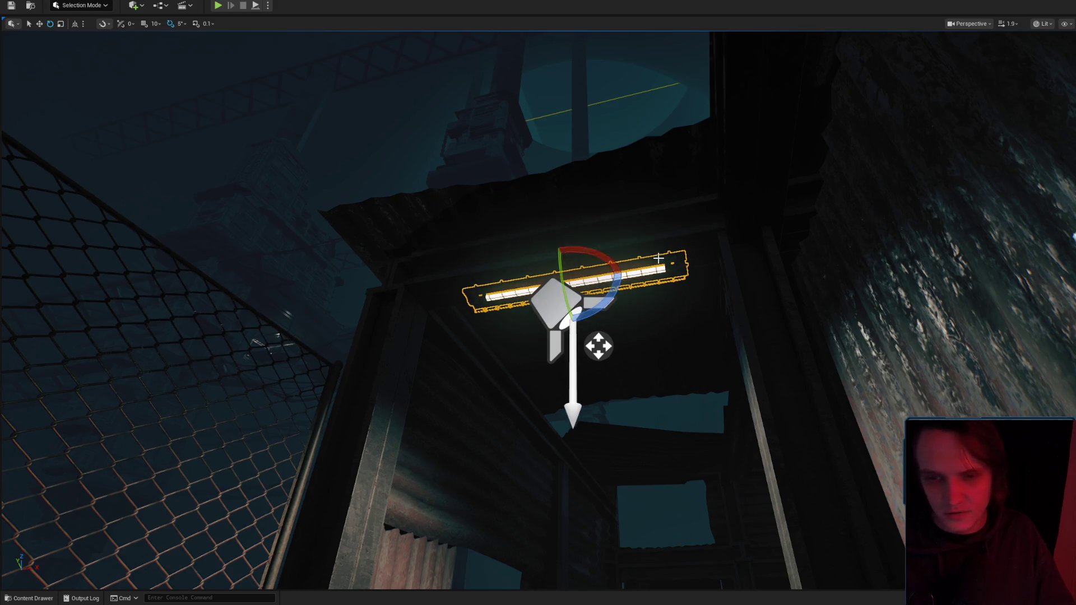
scroll(658, 258, "up", 5)
key("w")
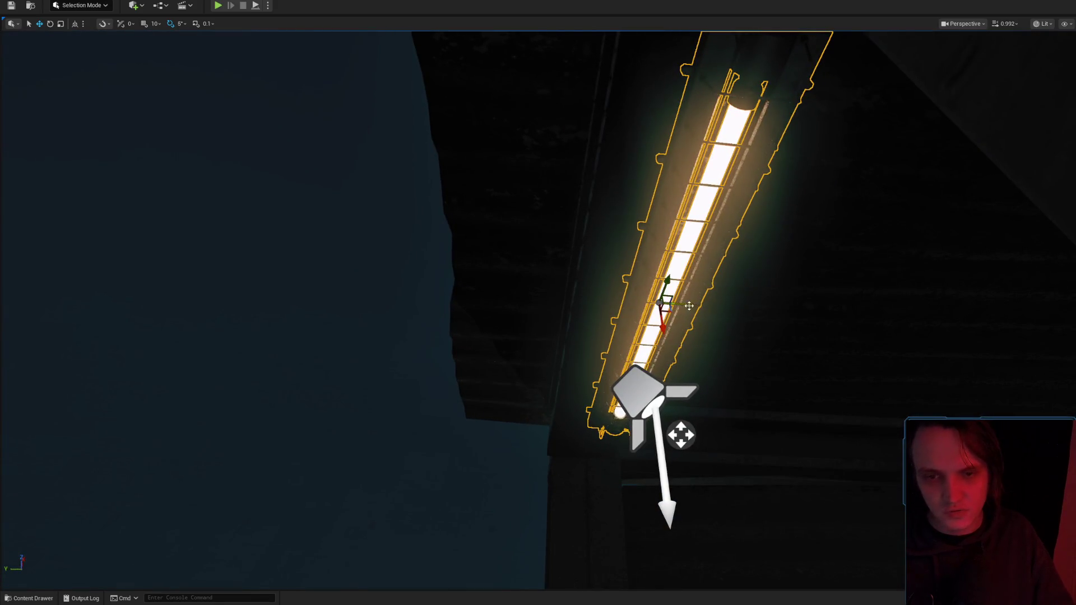
scroll(689, 306, "down", 5)
Toggle game view to see the walkway doorway clearly, adjusting camera speed.
key("g")
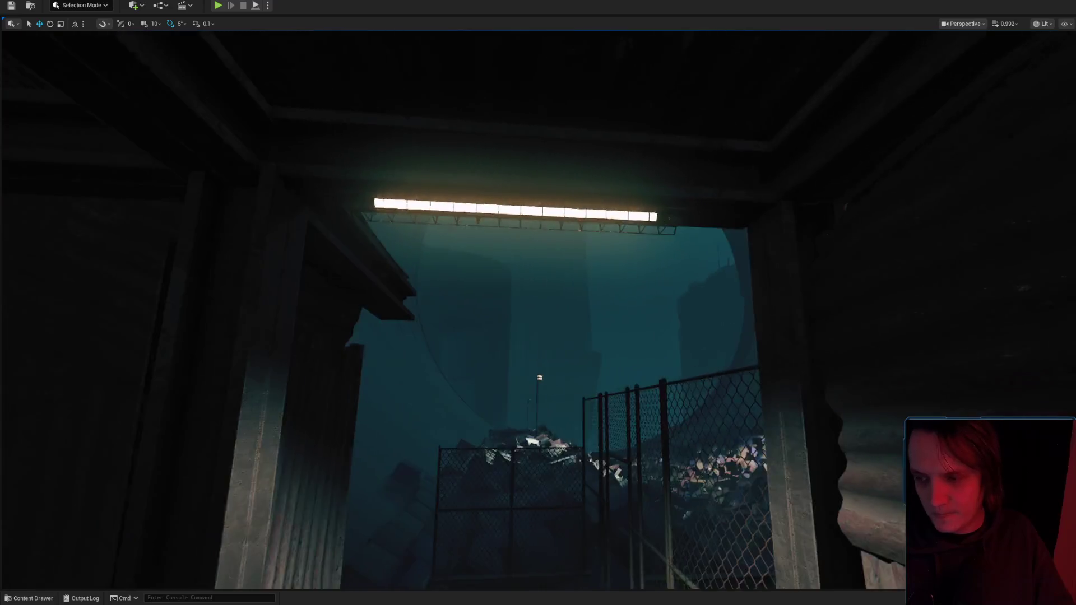
scroll(664, 237, "down", 5)
scroll(665, 237, "up", 6)
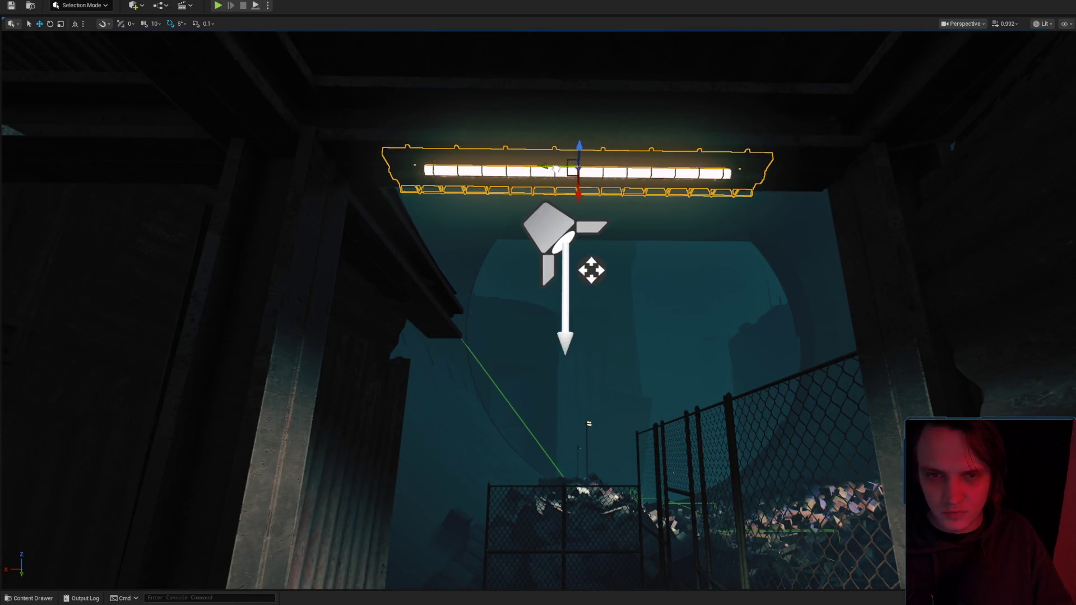
scroll(665, 237, "down", 5)
scroll(665, 238, "up", 4)
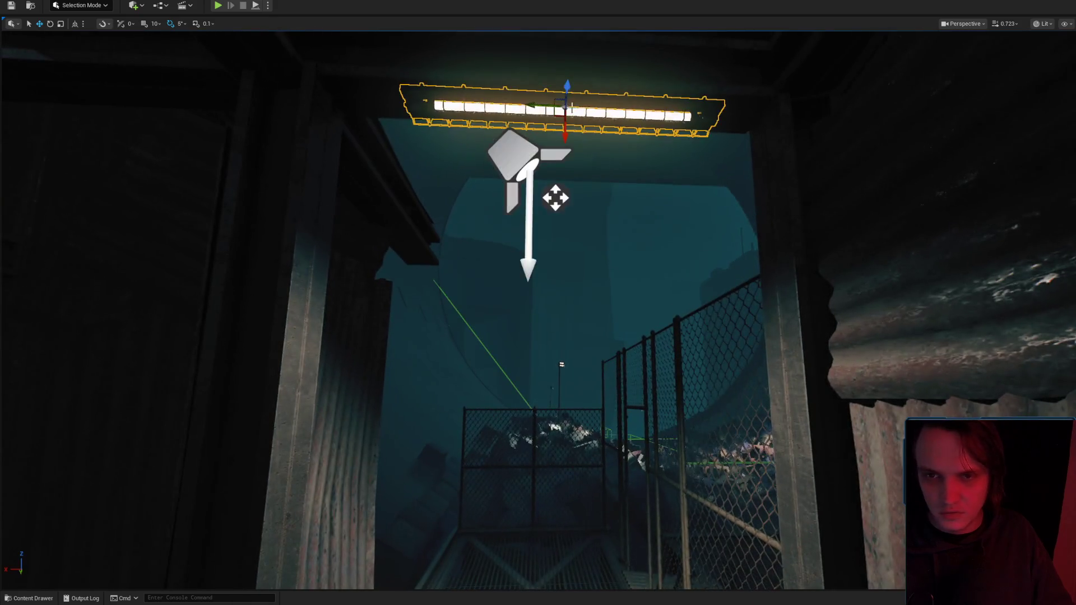
scroll(556, 198, "down", 5)
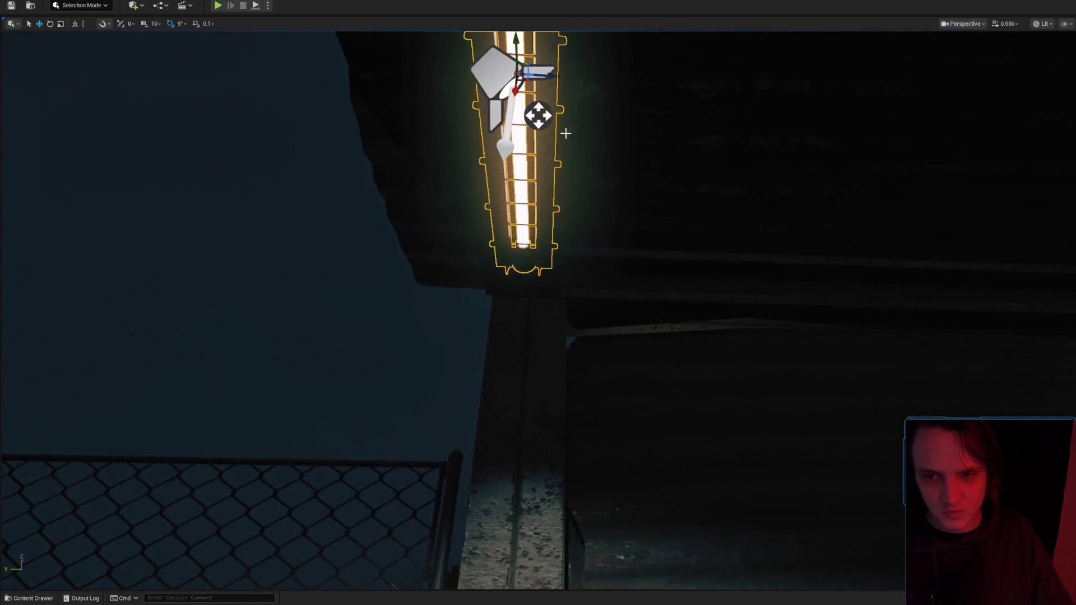
scroll(555, 197, "up", 4)
scroll(569, 222, "down", 4)
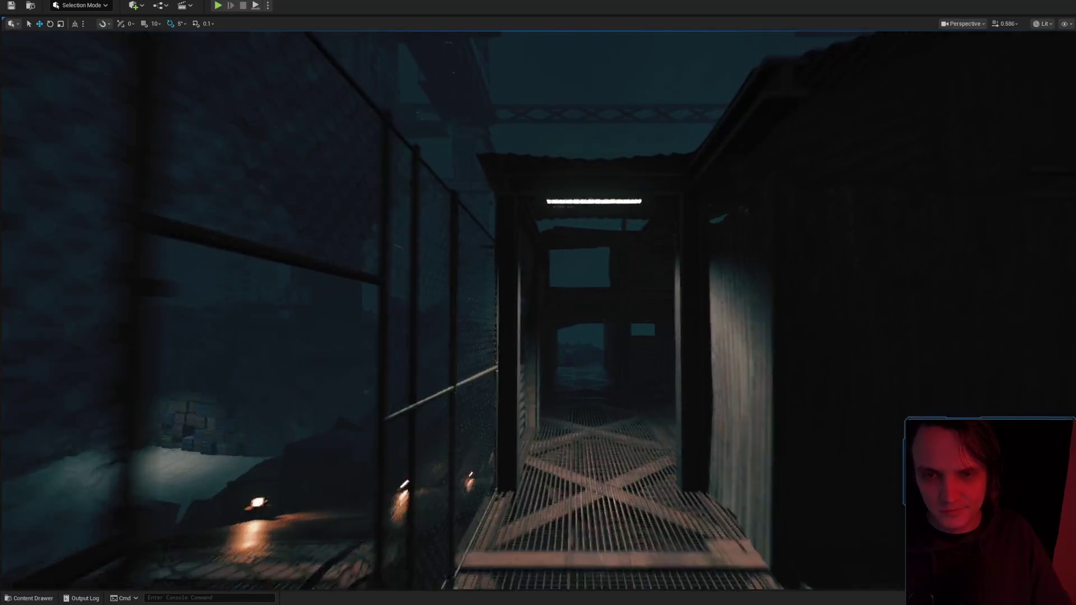
Select the spot light under the walkway ceiling and raise it up to the tube fixture.
left_click(572, 200)
scroll(569, 222, "up", 4)
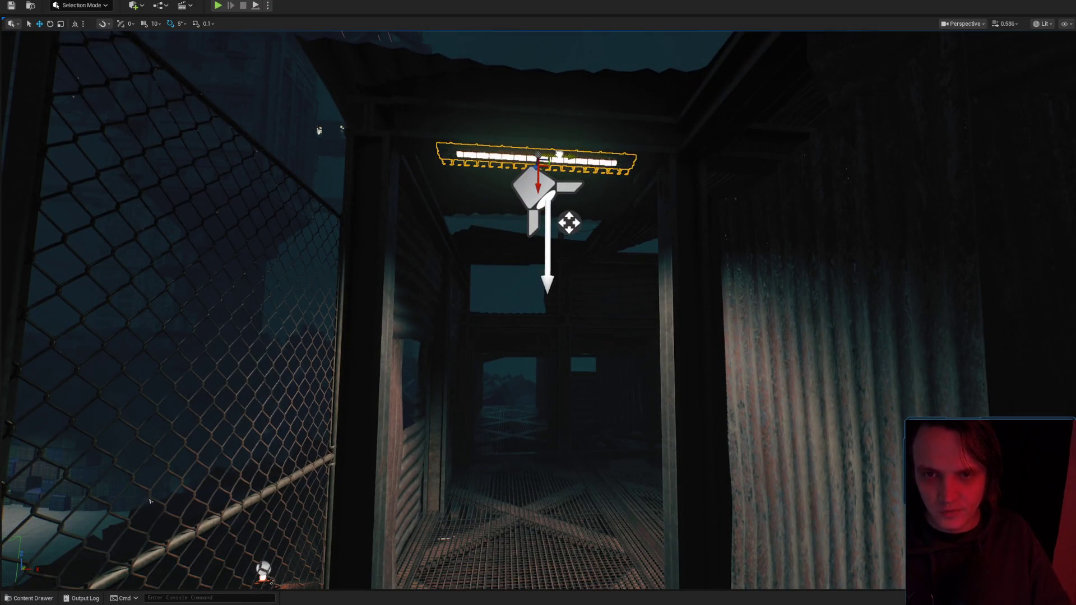
key("g")
left_click_drag(547, 234, 547, 192)
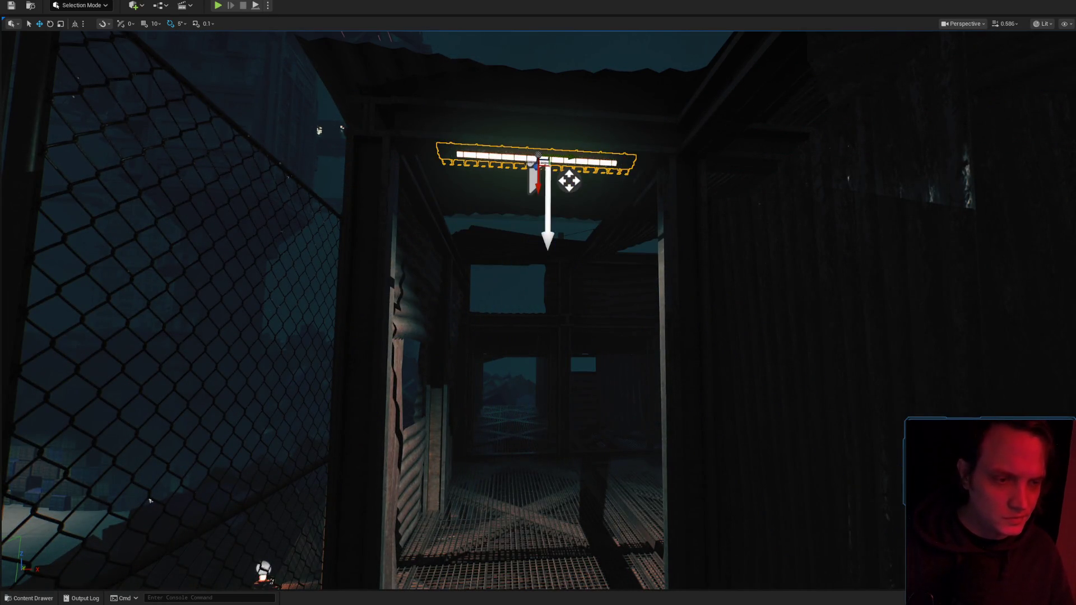
left_click_drag(538, 303, 482, 235)
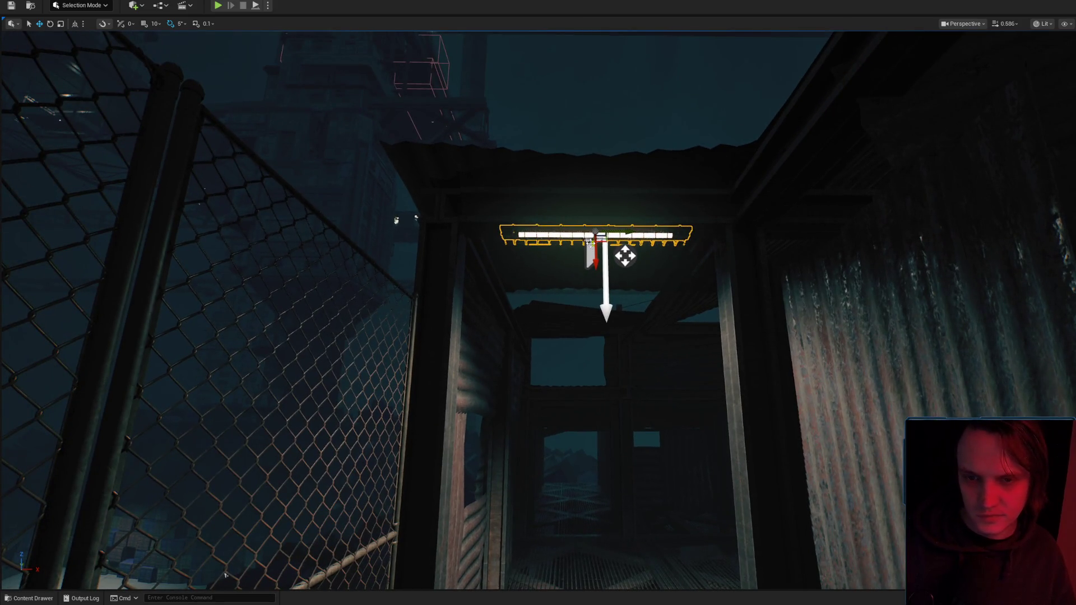
Check the raised light from new angles over the fence and catwalk.
left_click(656, 278)
mouse_move(656, 279)
left_mouse_down()
mouse_move(589, 303)
mouse_move(505, 292)
mouse_move(482, 303)
mouse_move(615, 284)
left_mouse_up()
left_click(605, 205)
mouse_move(618, 169)
left_mouse_down()
mouse_move(644, 185)
mouse_move(833, 132)
mouse_move(921, 51)
mouse_move(659, 221)
mouse_move(662, 138)
left_mouse_up()
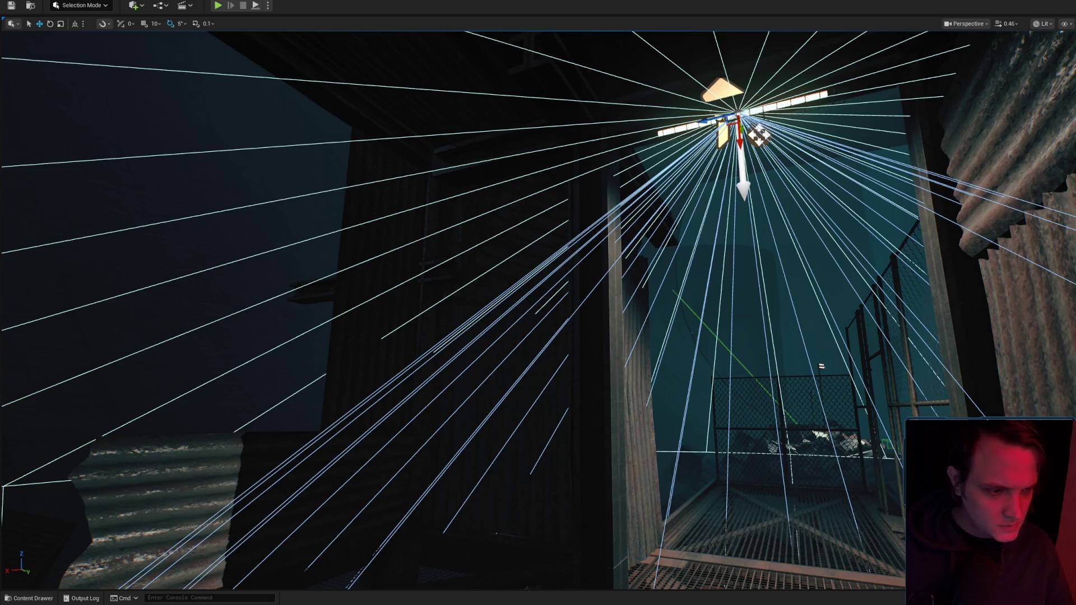
mouse_move(661, 139)
left_mouse_down()
mouse_move(661, 152)
mouse_move(701, 144)
left_mouse_up()
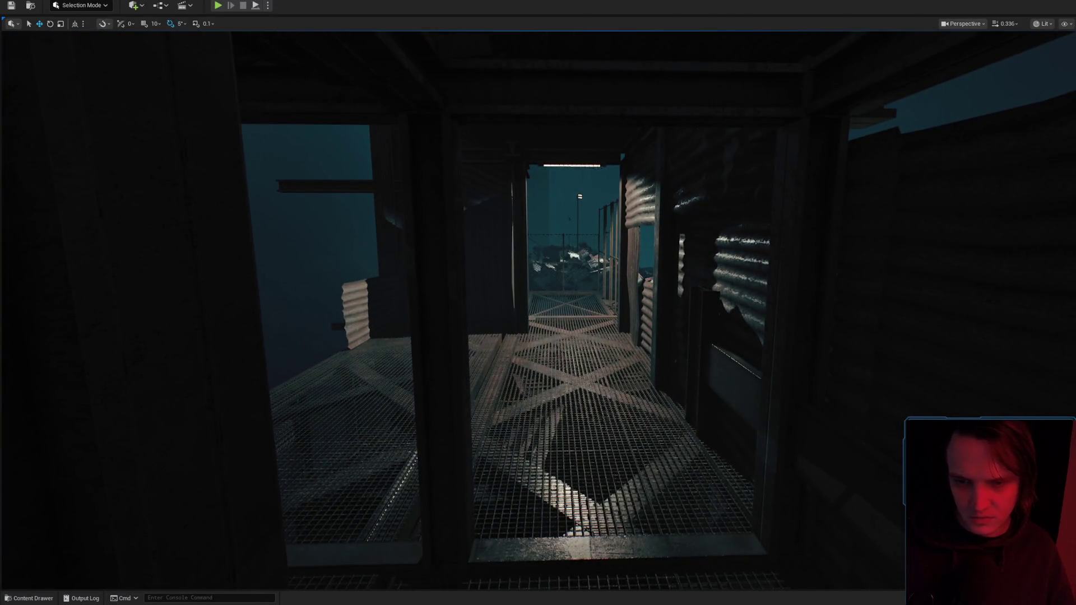
Select the walkway floor grate and open its floor_grate_skin3_opacity texture from the material.
left_click(546, 385)
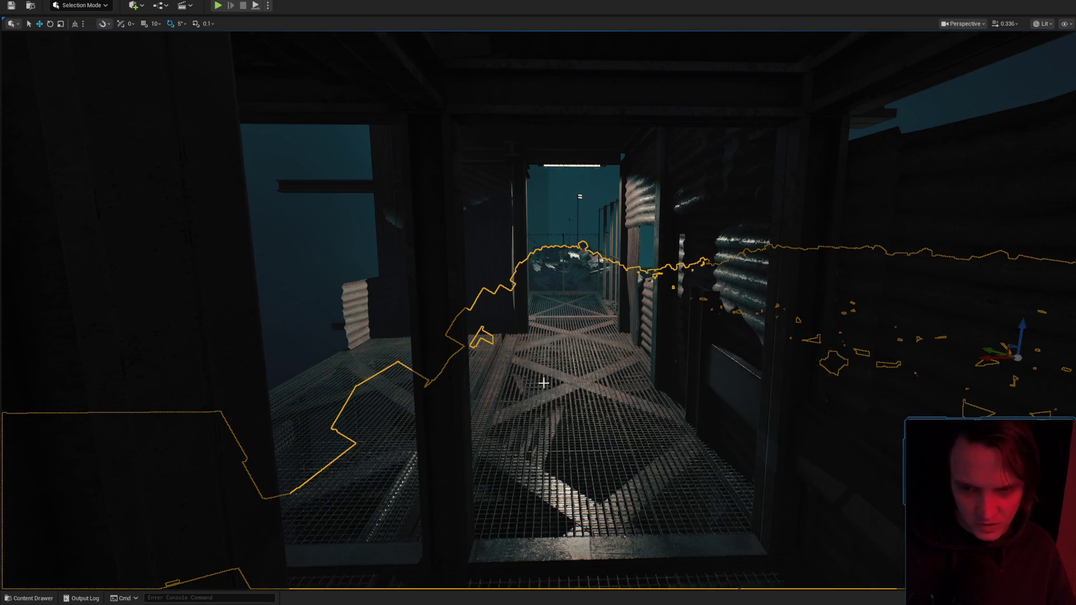
left_click(543, 386)
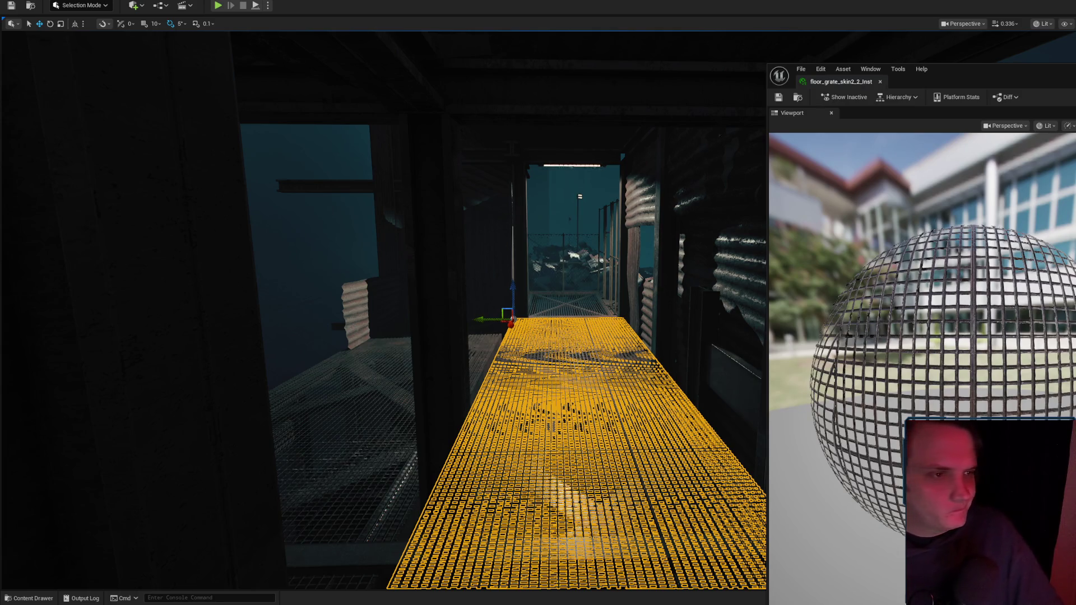
scroll(995, 313, "up", 5)
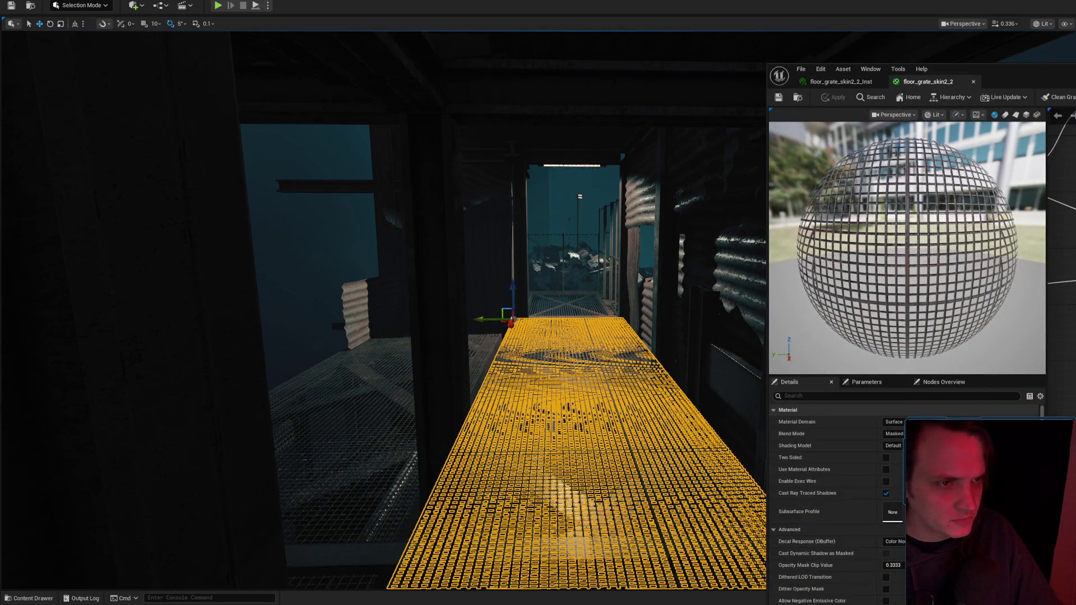
left_click_drag(907, 247, 930, 280)
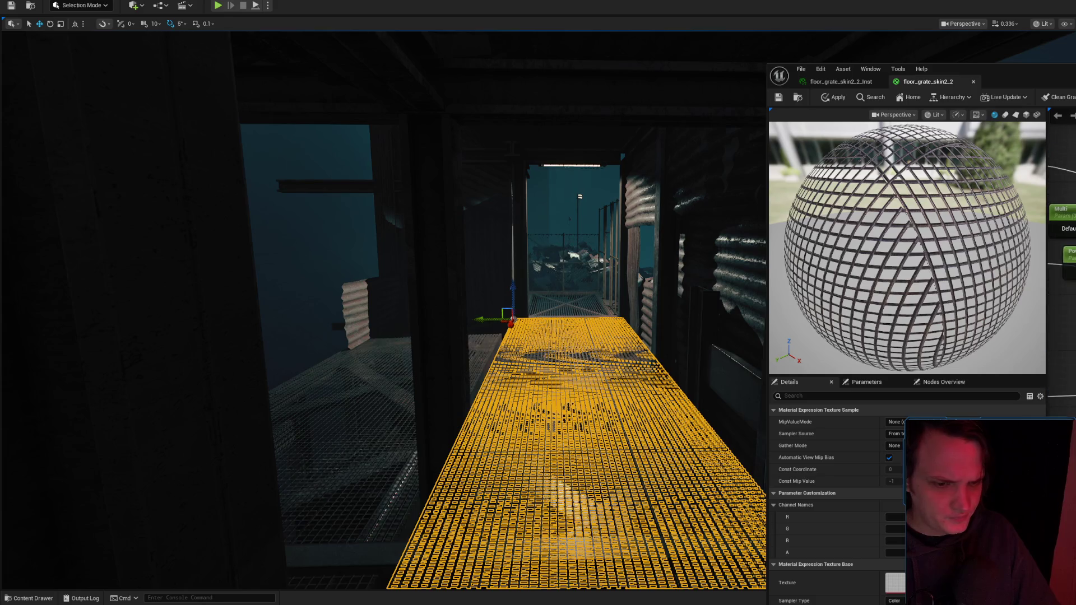
double_click(894, 585)
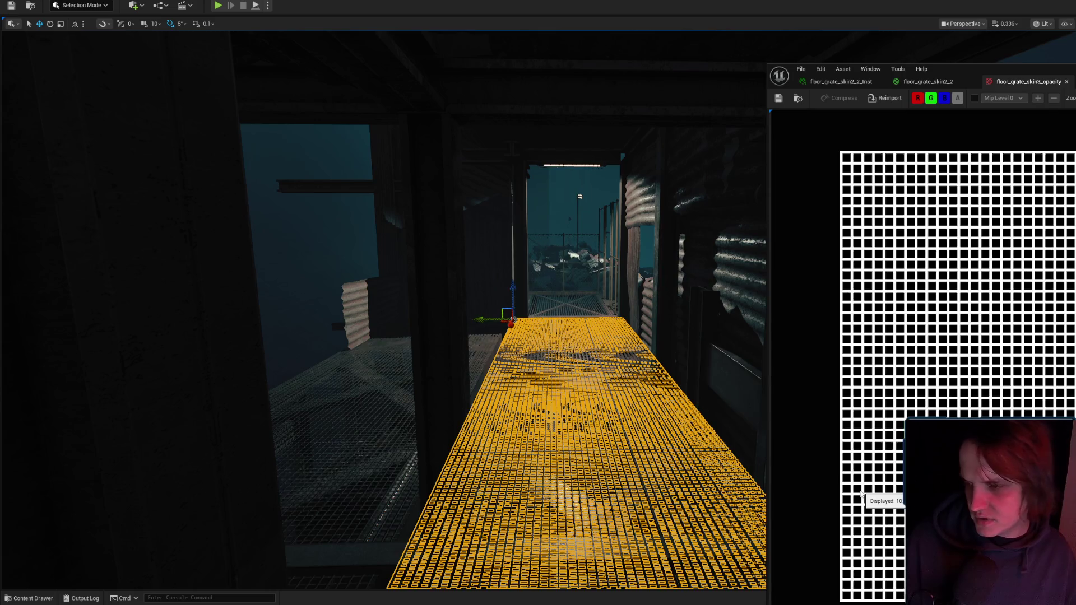
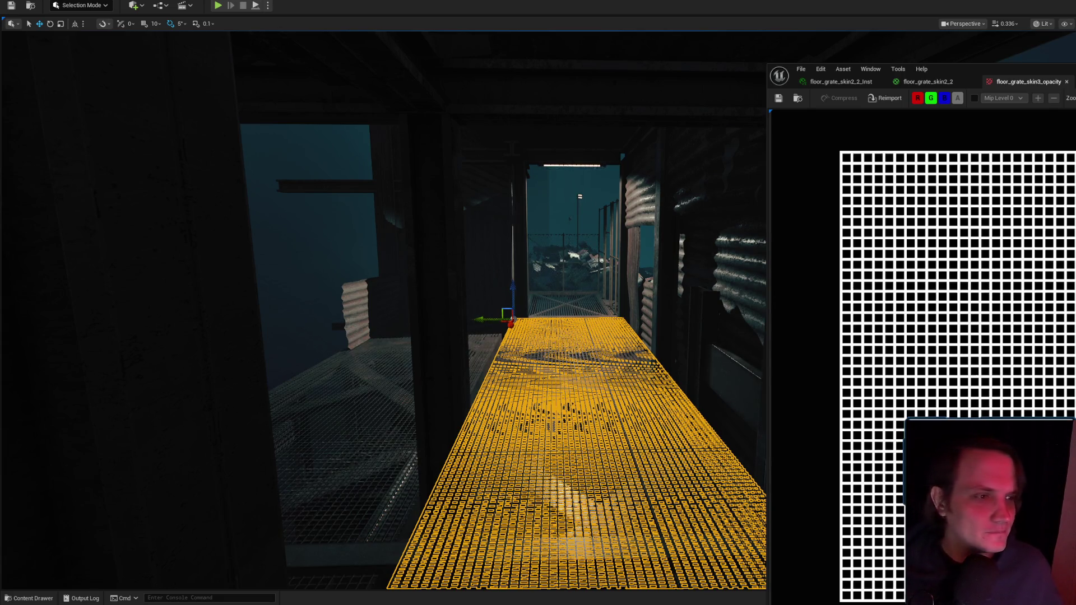
Close the opacity texture preview, then view and close the floor_grate_skin3_normal texture.
scroll(958, 216, "down", 8)
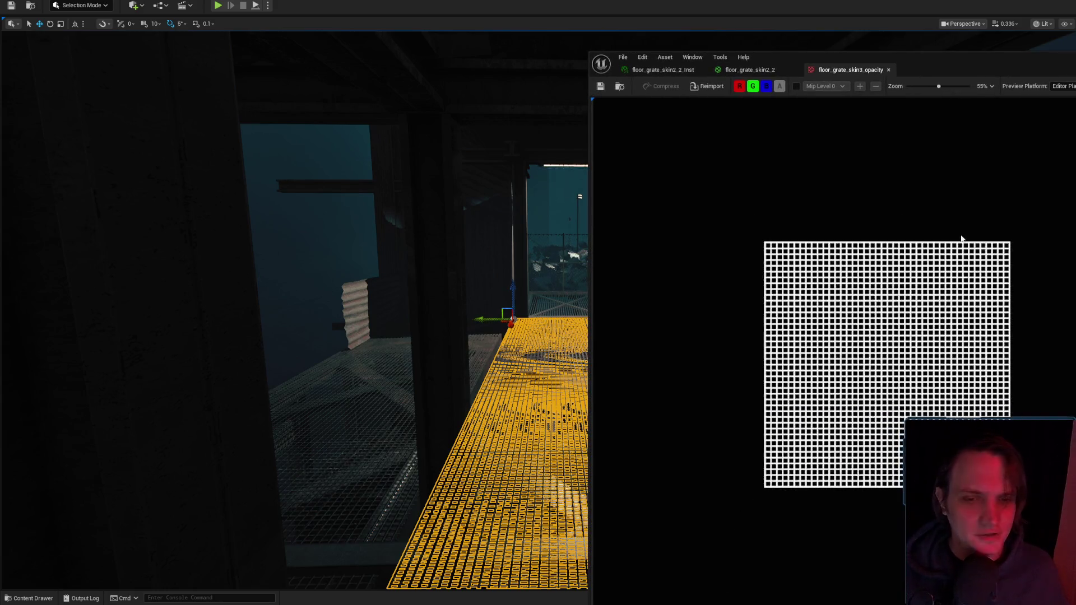
mouse_move(550, 309)
left_mouse_down()
mouse_move(550, 291)
mouse_move(550, 309)
left_mouse_up()
key("Escape")
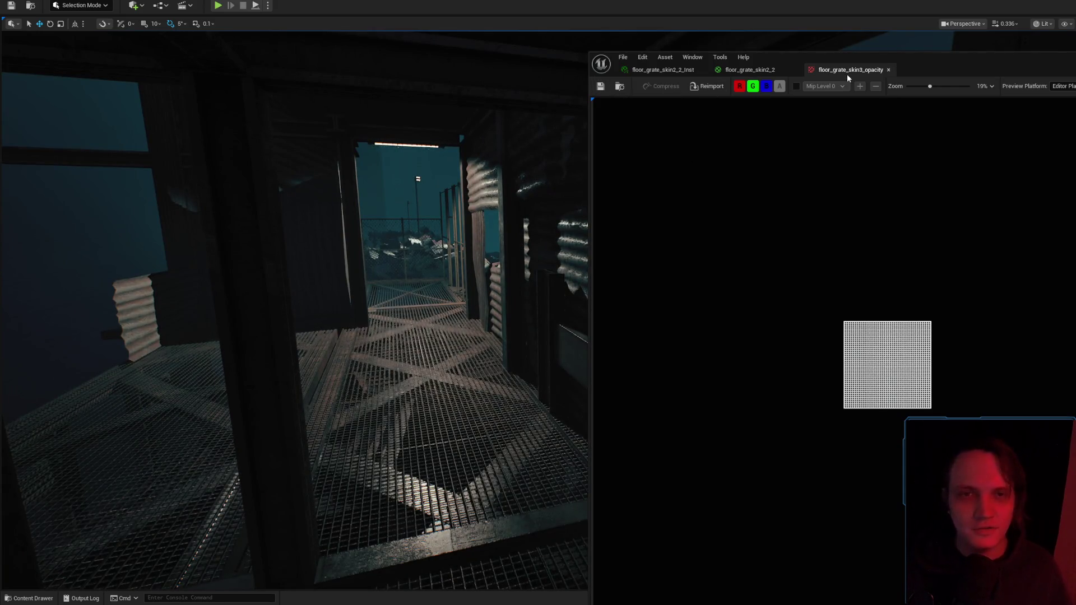
left_click(889, 69)
left_click(987, 387)
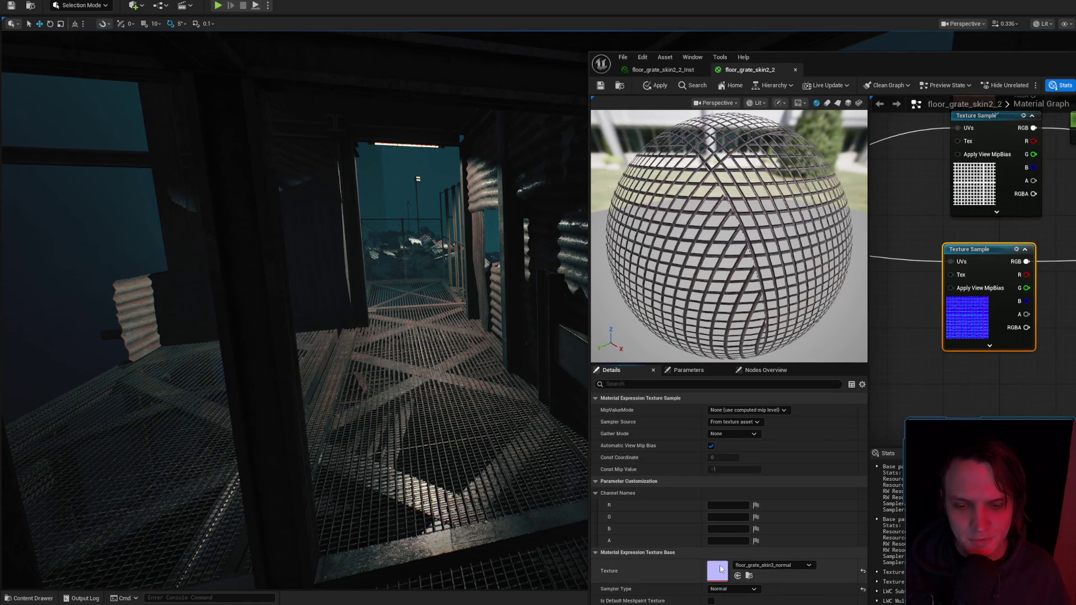
double_click(1030, 292)
scroll(920, 332, "up", 5)
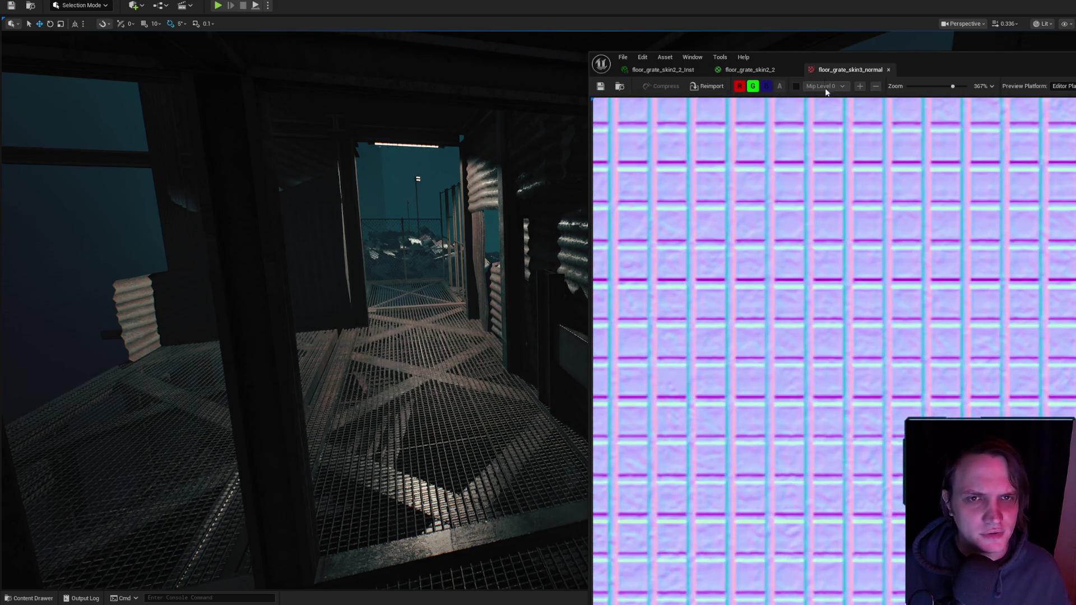
middle_click(829, 71)
Close the floor_grate_skin2_2 material editor and confirm applying its changes to the original.
left_click_drag(892, 147, 974, 335)
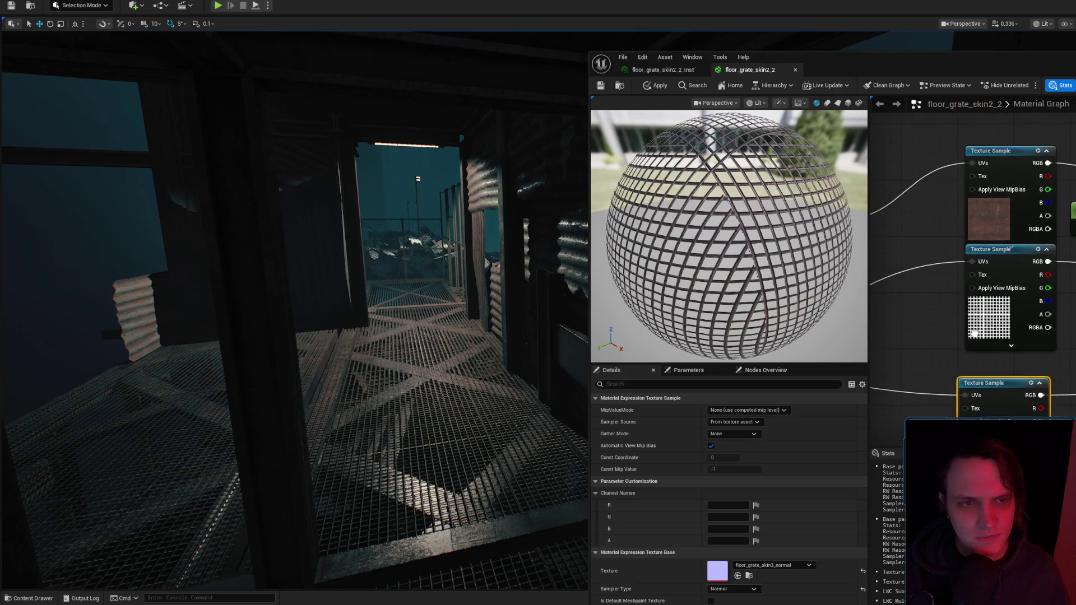
left_click_drag(921, 283, 944, 173)
middle_click(761, 71)
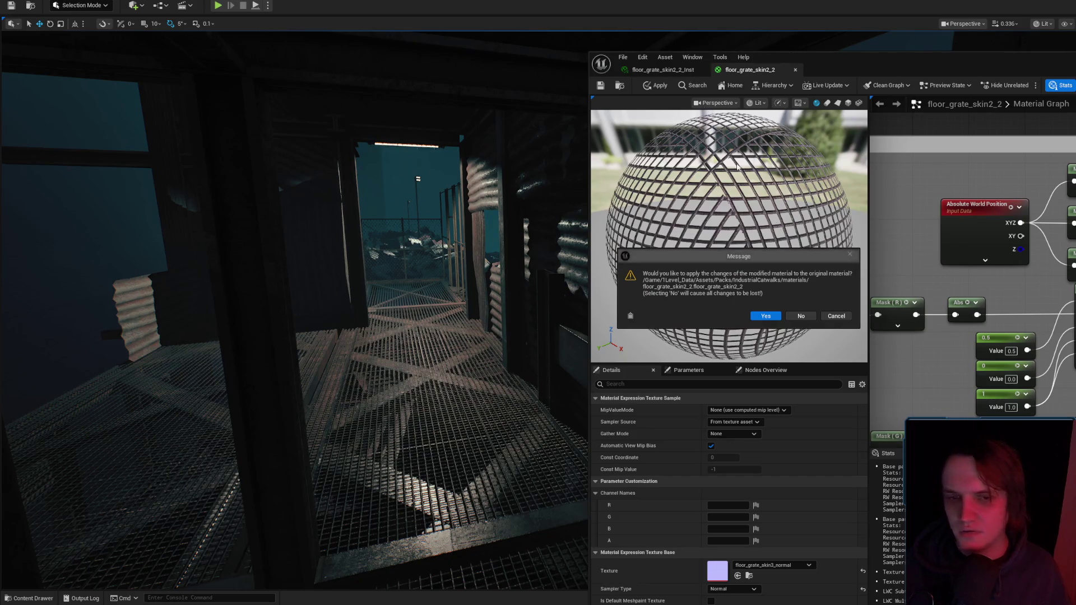
left_click(777, 317)
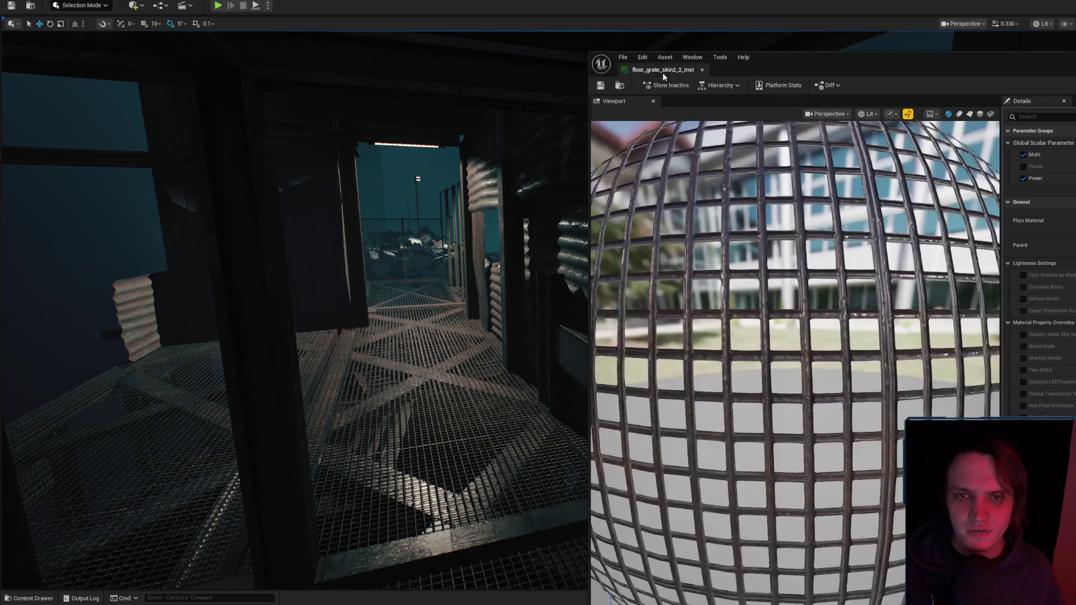
middle_click(663, 72)
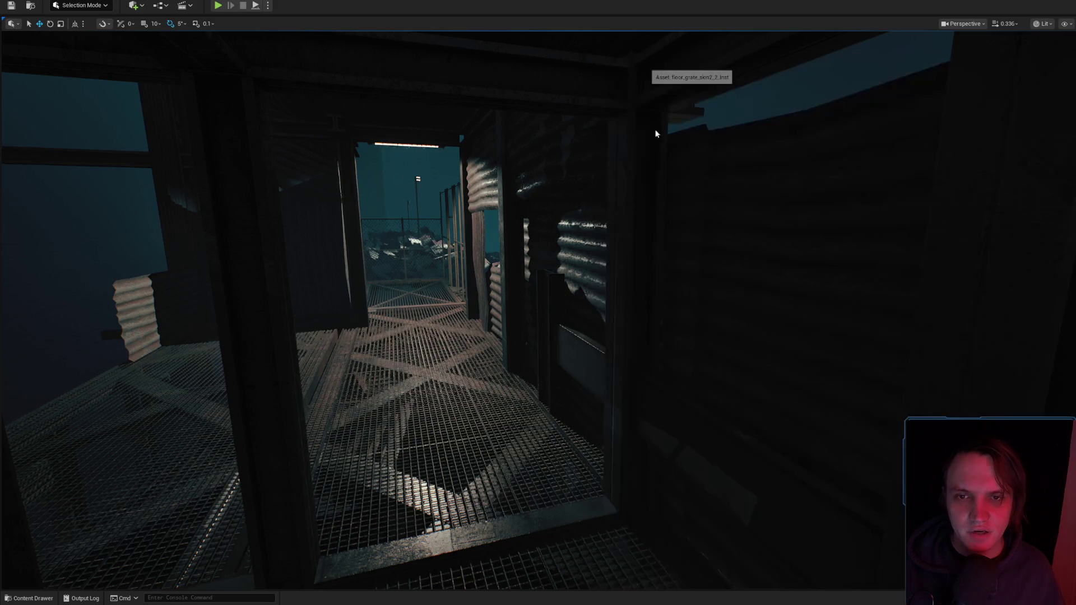
scroll(538, 303, "down", 2)
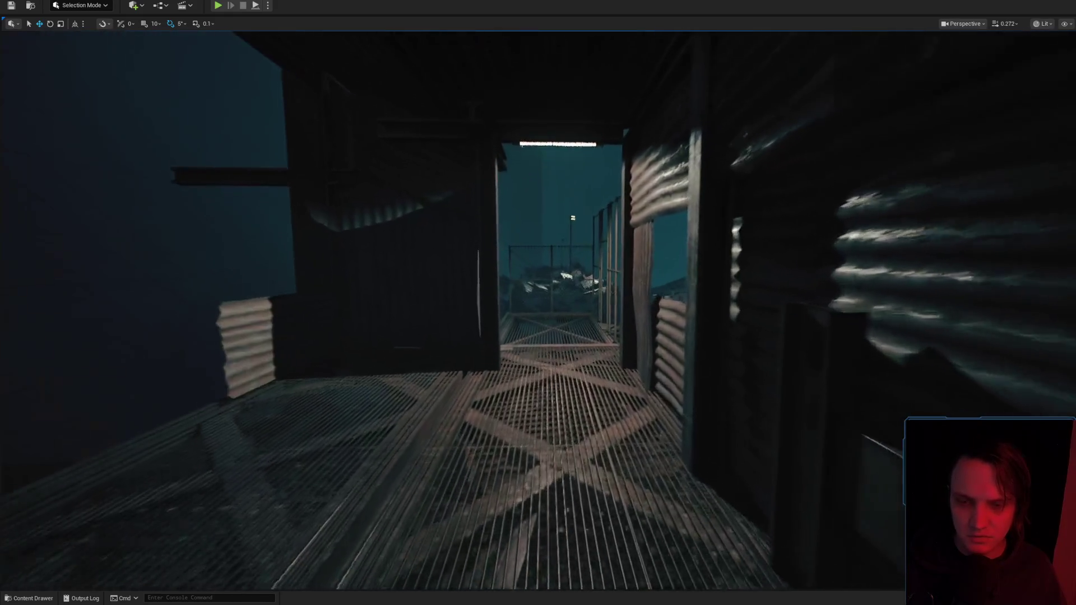
key("w")
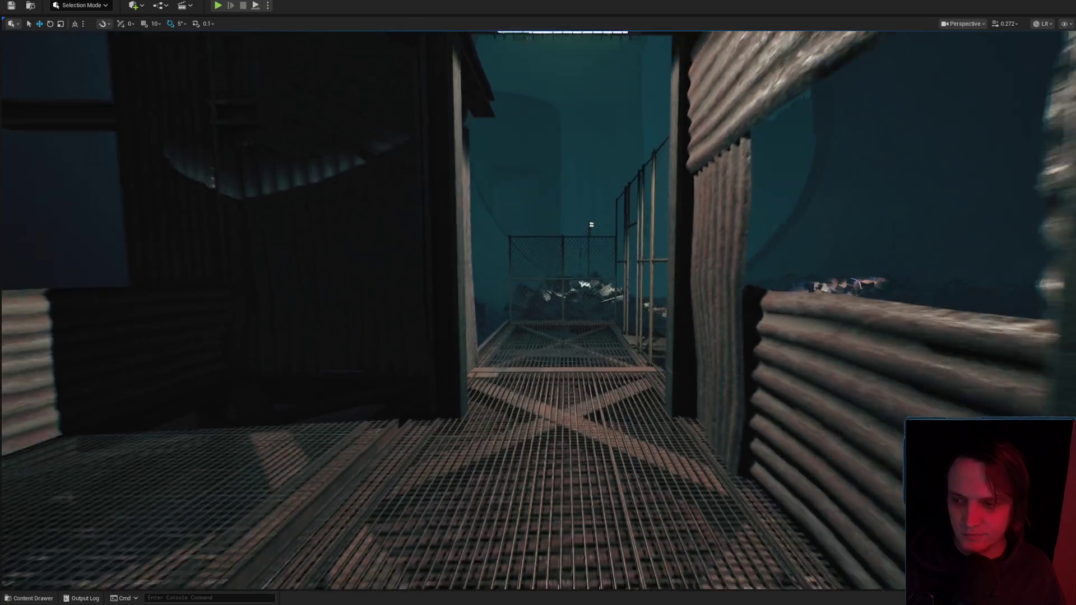
scroll(538, 303, "up", 2)
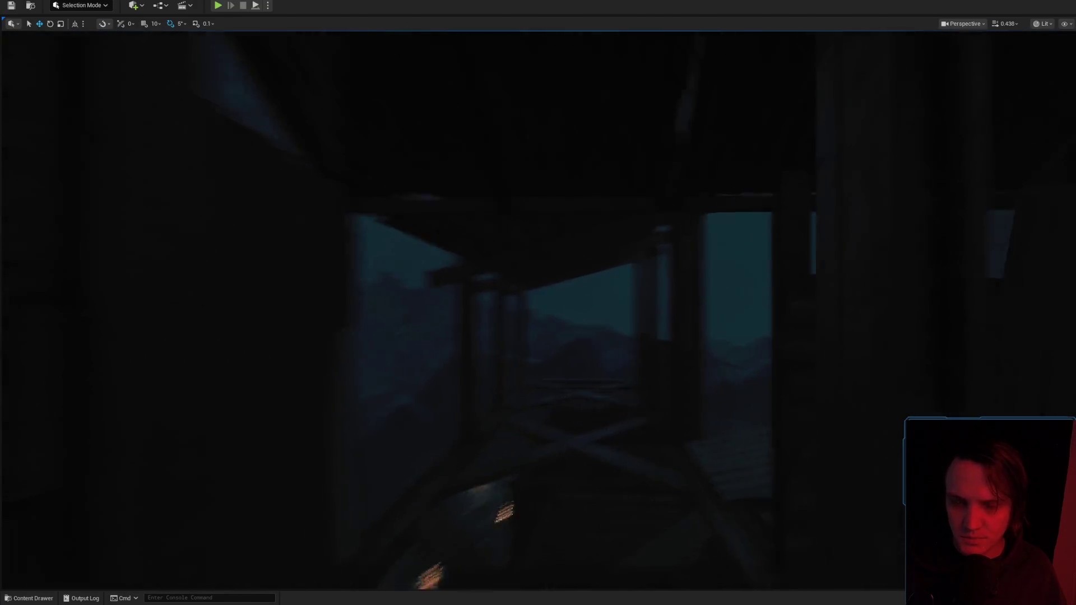
key("w")
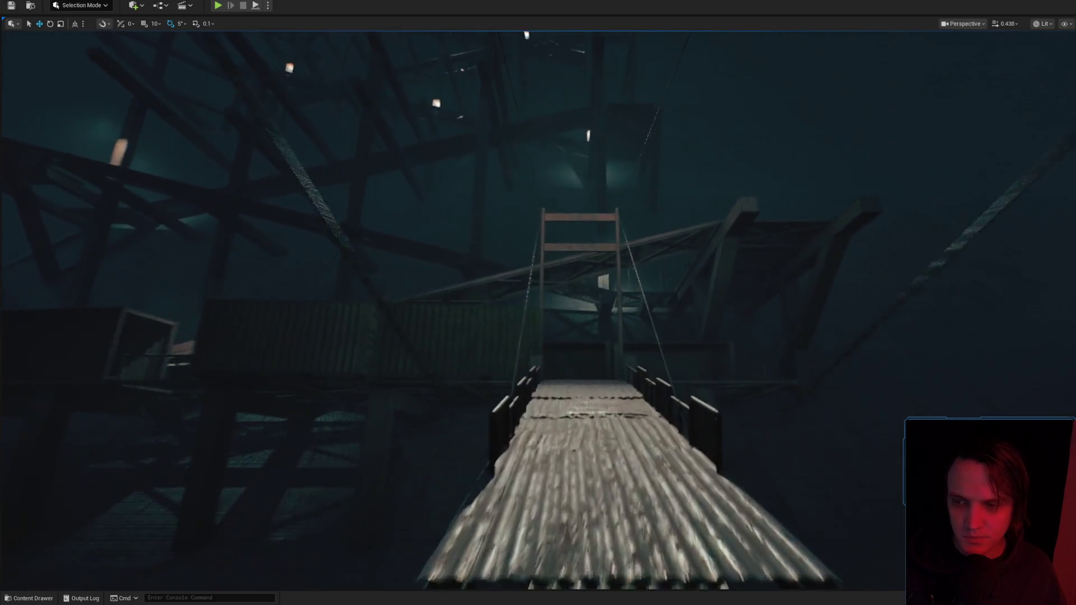
key("w")
scroll(538, 303, "up", 1)
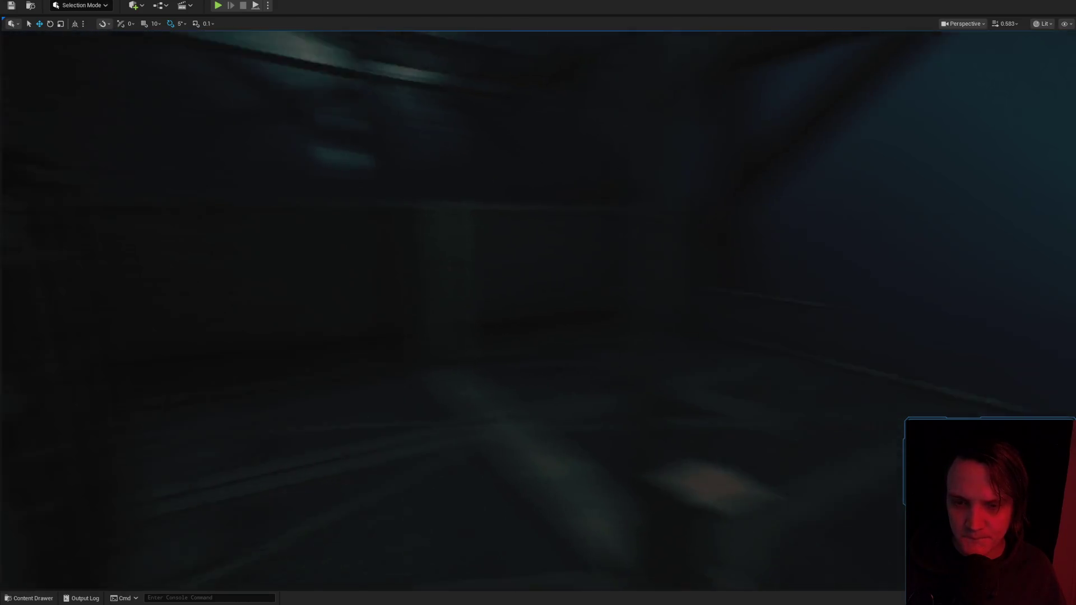
key("w")
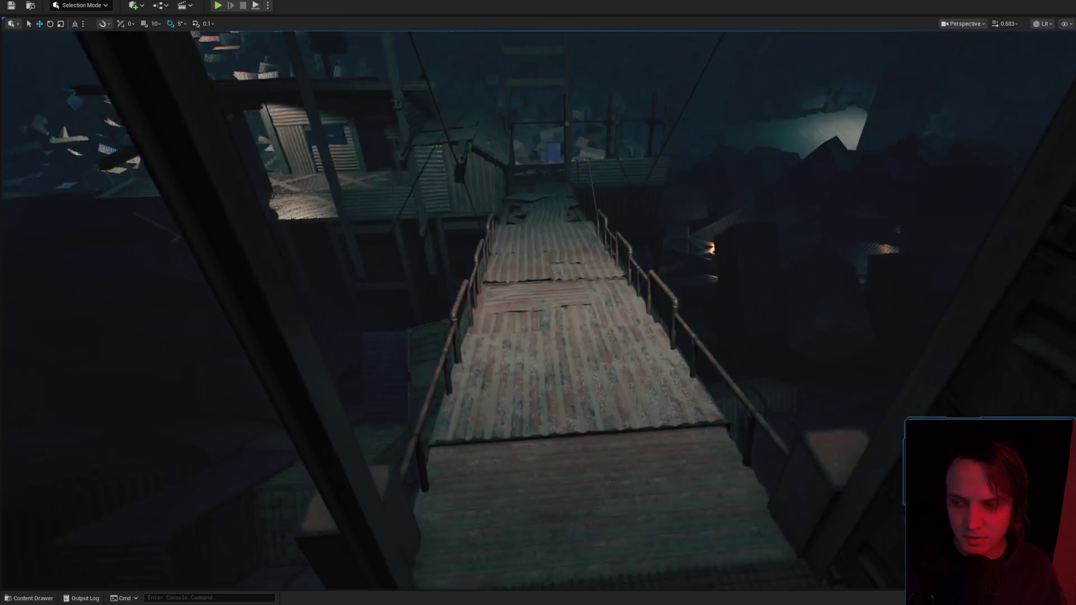
key("s")
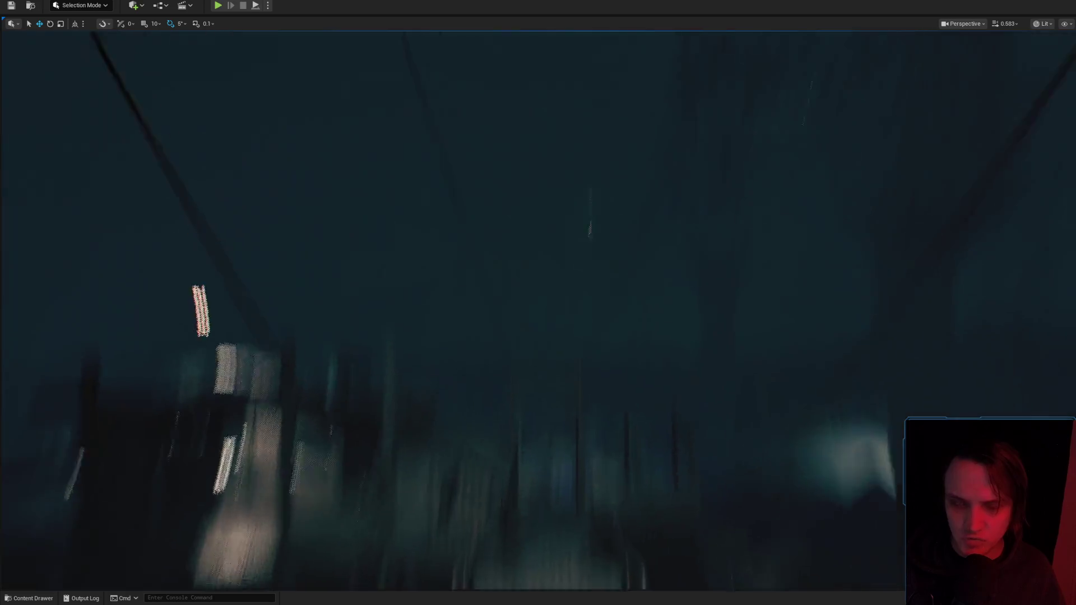
key("a")
scroll(538, 303, "up", 2)
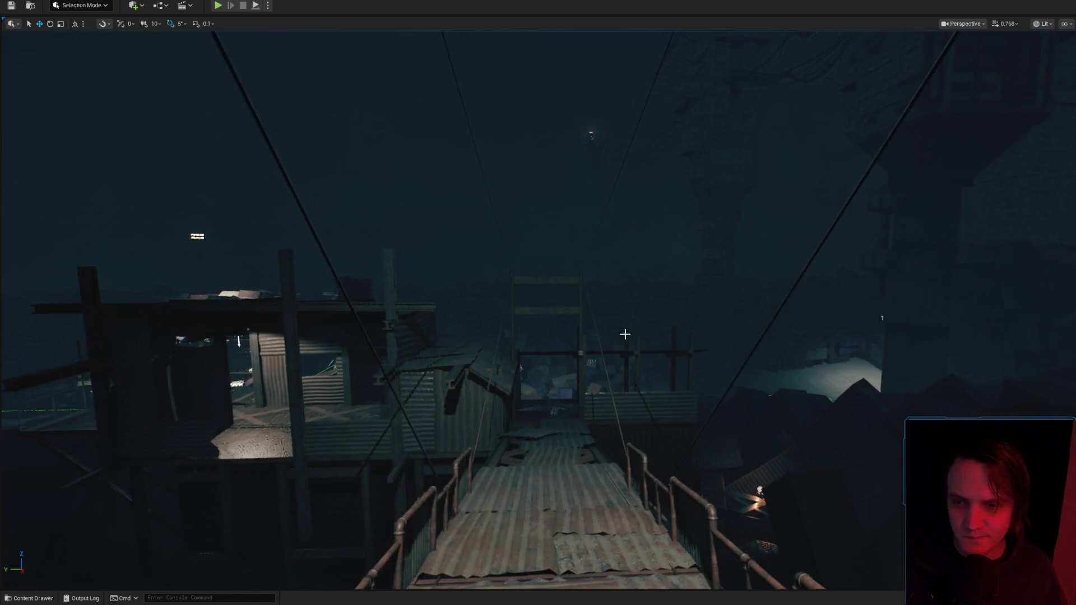
key("w")
scroll(538, 303, "up", 1)
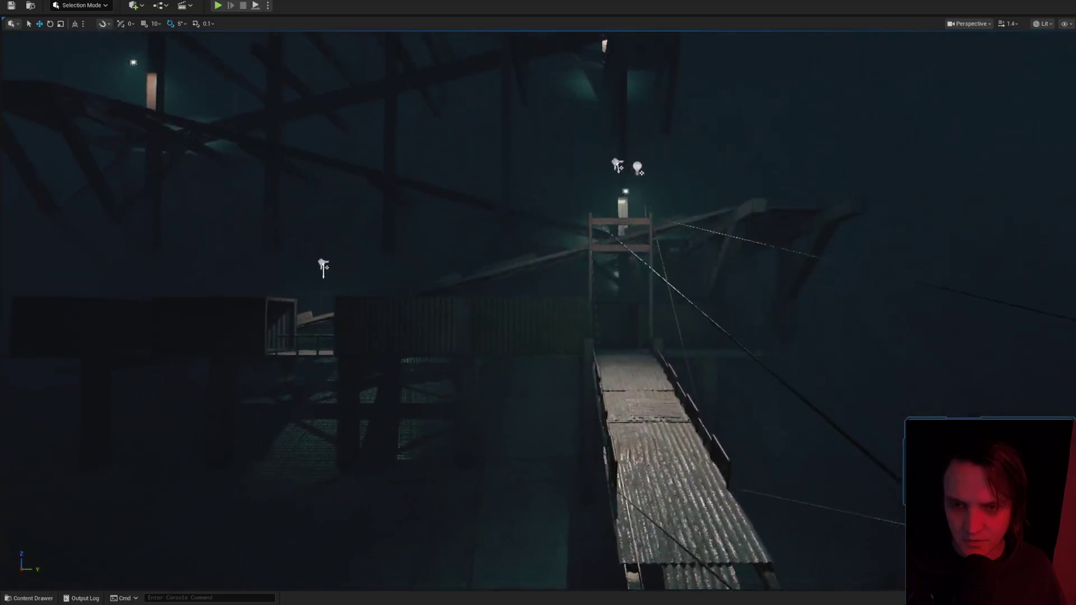
scroll(538, 303, "down", 1)
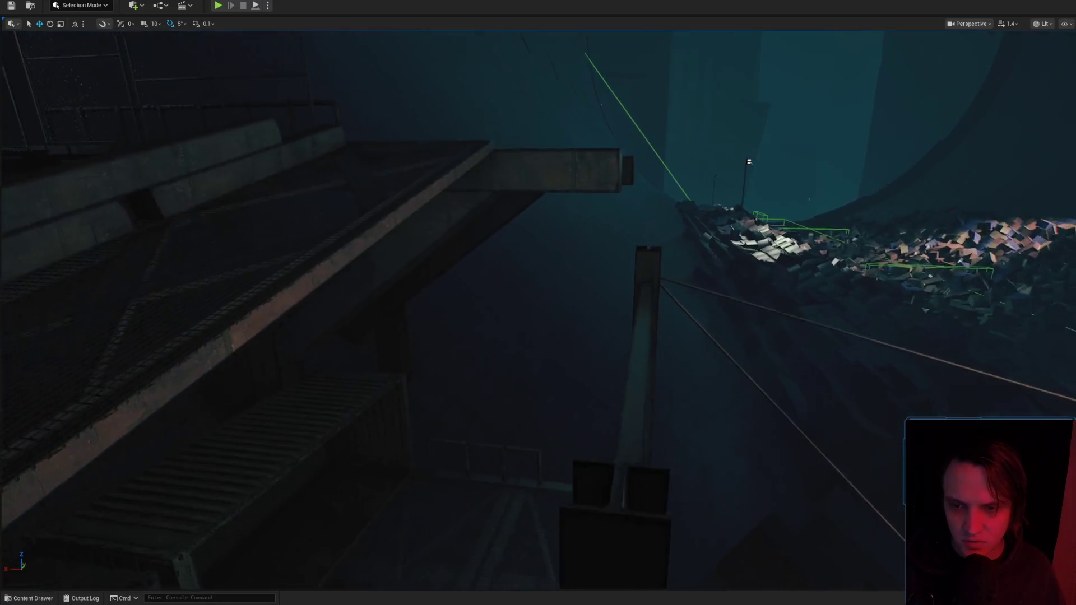
left_click(636, 183)
scroll(538, 303, "up", 1)
key("Escape")
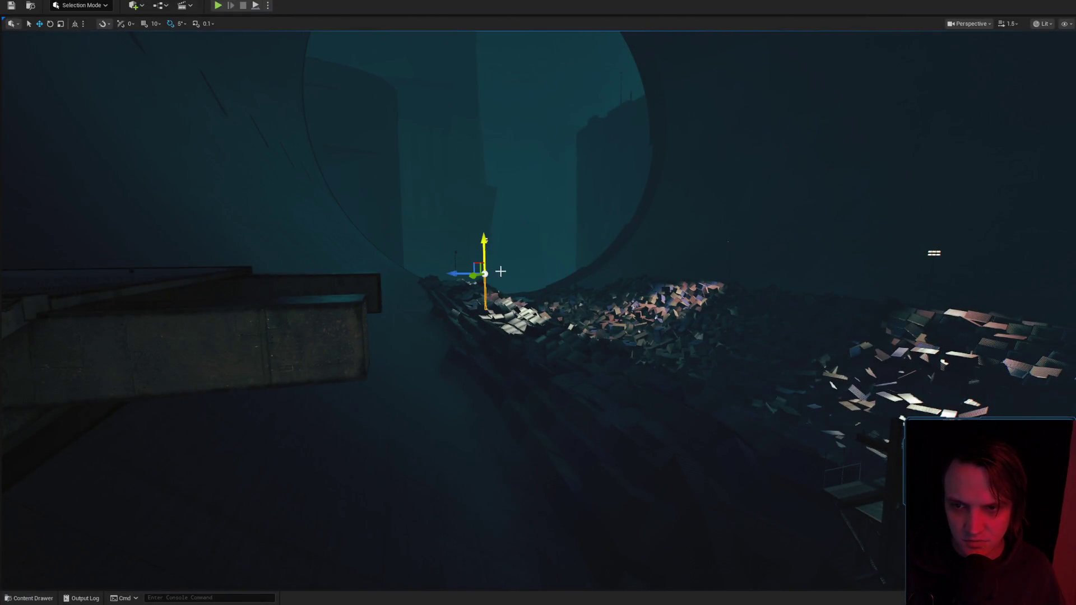
scroll(500, 271, "up", 1)
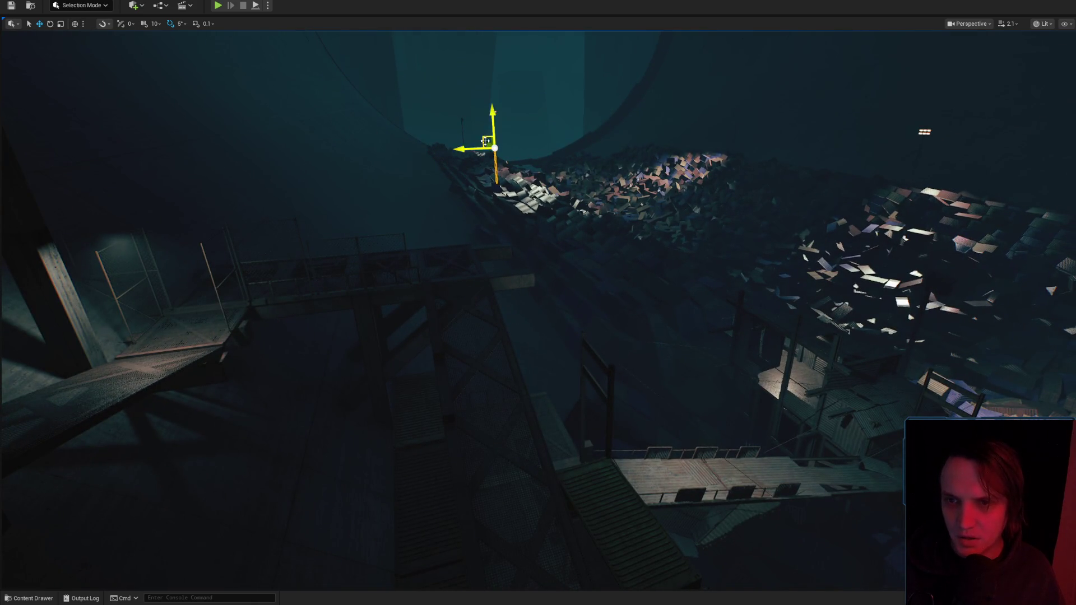
left_click_drag(603, 235, 723, 271)
Move the long rusty pole over onto the walkway bridge.
mouse_move(943, 365)
left_mouse_down()
mouse_move(826, 404)
mouse_move(563, 445)
left_mouse_up()
key("f")
mouse_move(586, 393)
left_mouse_down()
mouse_move(538, 365)
mouse_move(552, 348)
left_mouse_up()
mouse_move(493, 404)
left_mouse_down()
mouse_move(759, 482)
mouse_move(665, 483)
mouse_move(650, 496)
left_mouse_up()
scroll(631, 518, "down", 2)
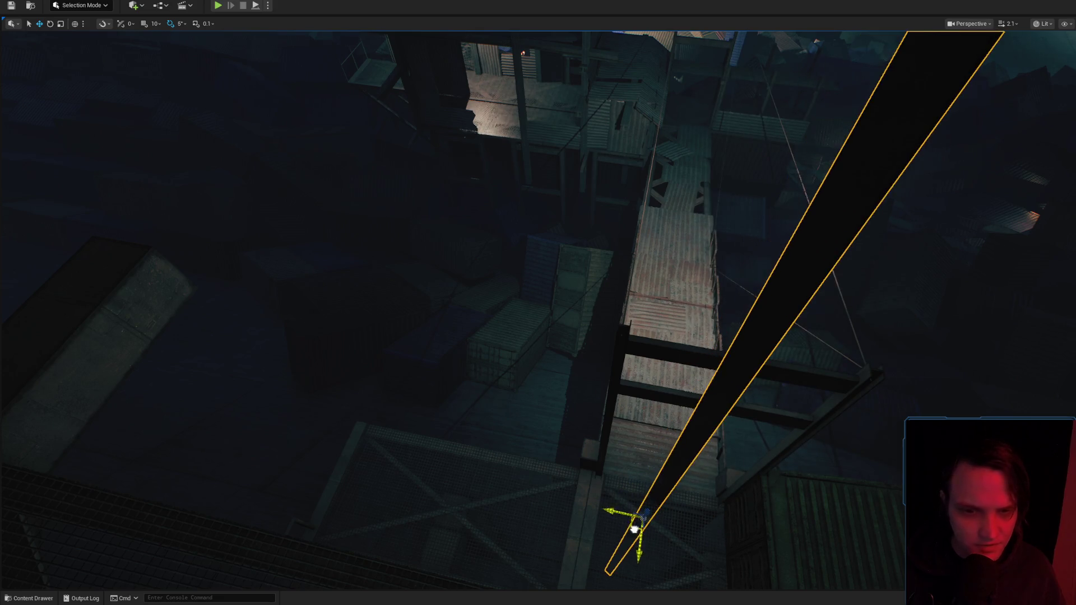
scroll(538, 309, "down", 1)
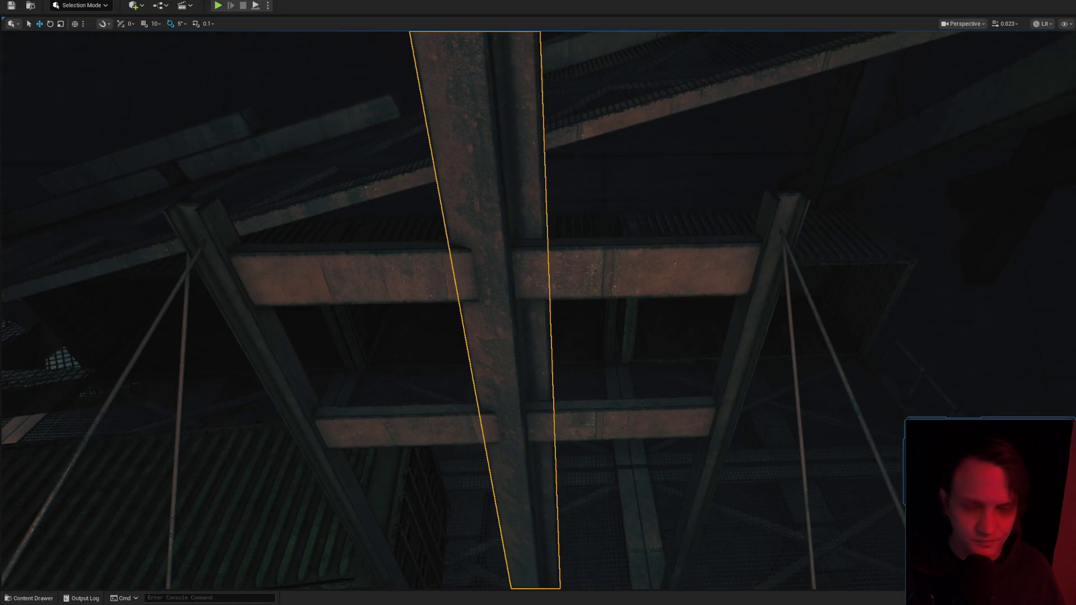
left_click_drag(689, 412, 689, 412)
Rotate the pole -90° so it stands upright as a lamp post.
left_click_drag(587, 483, 566, 515)
left_click_drag(592, 476, 592, 475)
key("w")
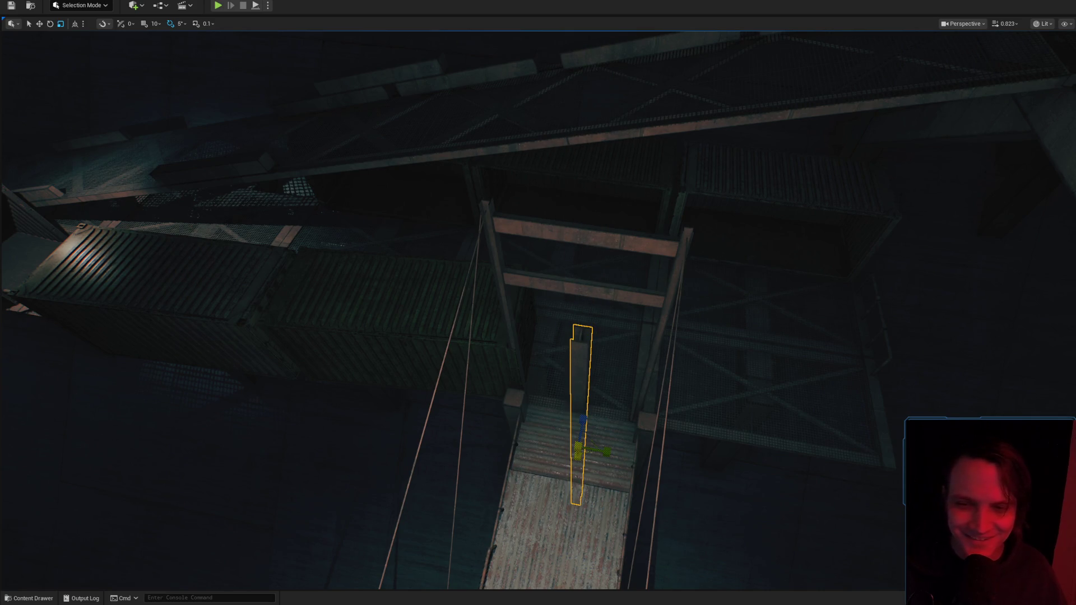
mouse_move(583, 345)
left_mouse_down()
mouse_move(637, 456)
mouse_move(577, 421)
mouse_move(587, 460)
mouse_move(728, 283)
mouse_move(464, 432)
mouse_move(527, 274)
mouse_move(581, 387)
mouse_move(620, 377)
mouse_move(598, 370)
left_mouse_up()
Fly along the bridge to inspect the upright post with editor icons toggled, then switch to Chrome.
key("Escape")
scroll(620, 377, "down", 2)
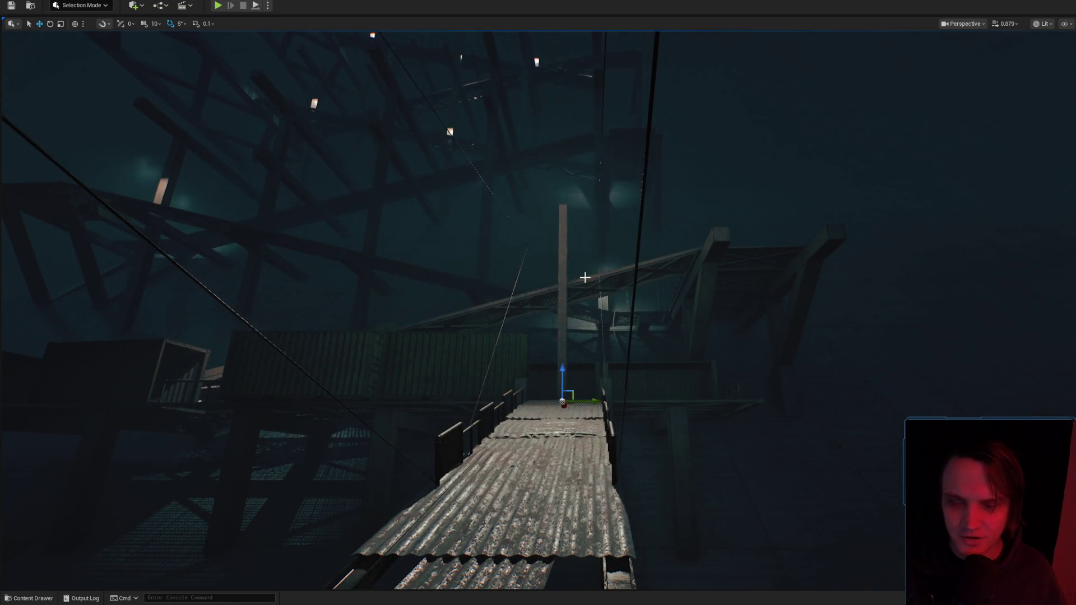
left_click_drag(583, 277, 586, 281)
left_click(586, 282)
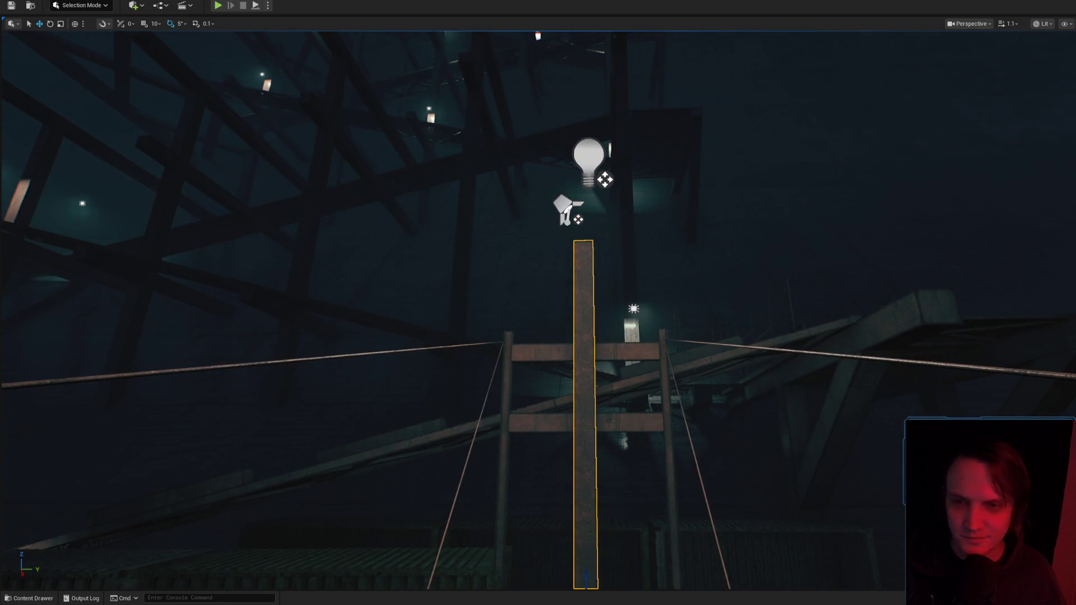
key("g")
key("g")
key("g")
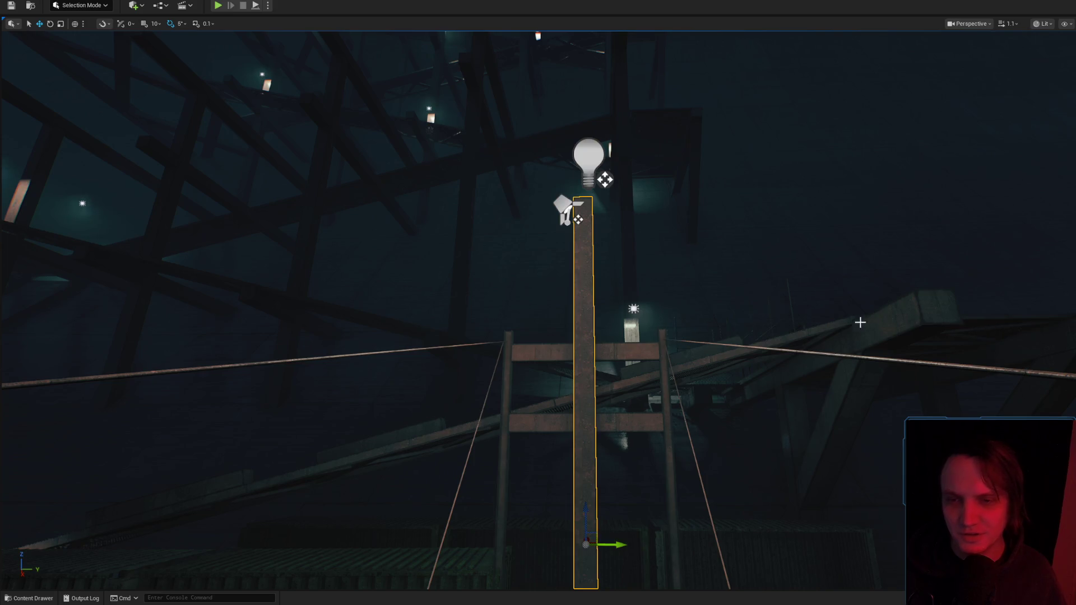
left_click_drag(828, 323, 828, 323)
key("g")
key("g")
mouse_move(730, 281)
left_mouse_down()
mouse_move(739, 273)
mouse_move(722, 281)
left_mouse_up()
key("g")
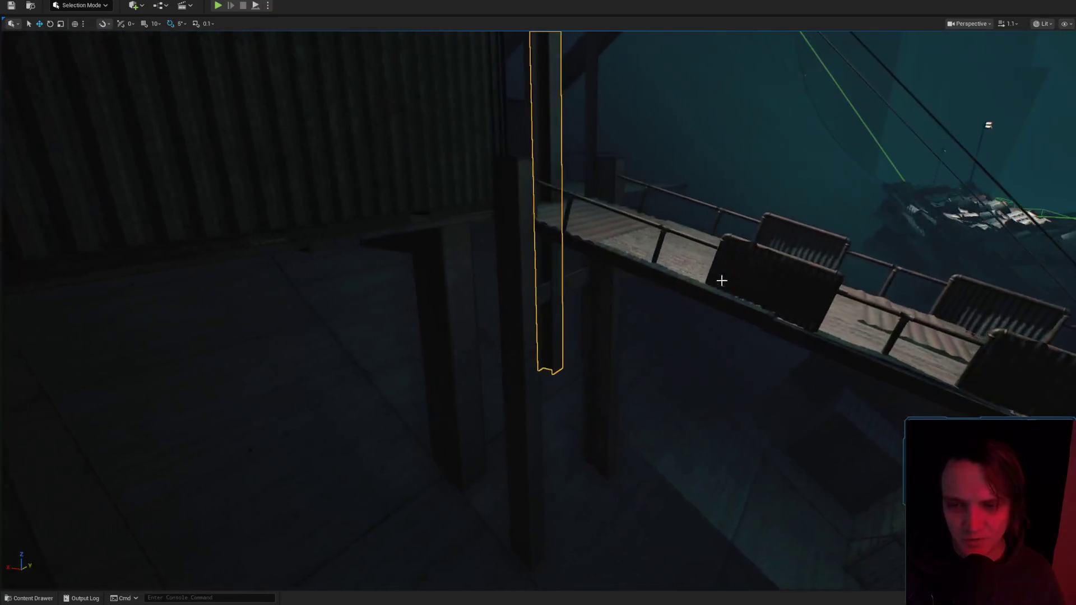
left_click_drag(610, 284, 626, 312)
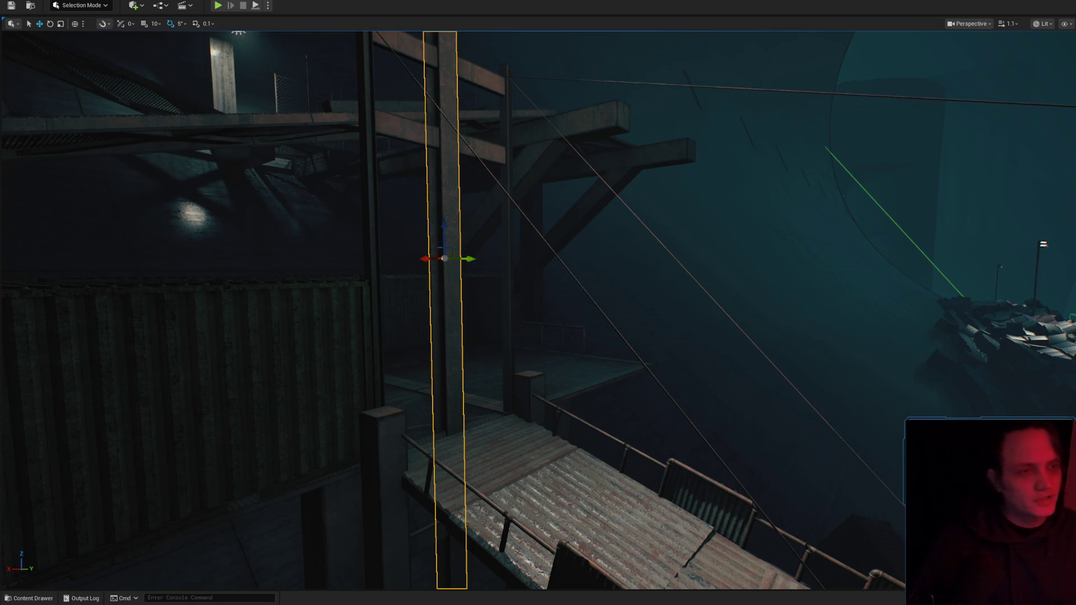
key("alt+Tab")
left_click(867, 45)
Search Google for '1050ti vs 970' and open the UserBenchmark comparison in a new tab.
type("1050ti vs 970")
key("Return")
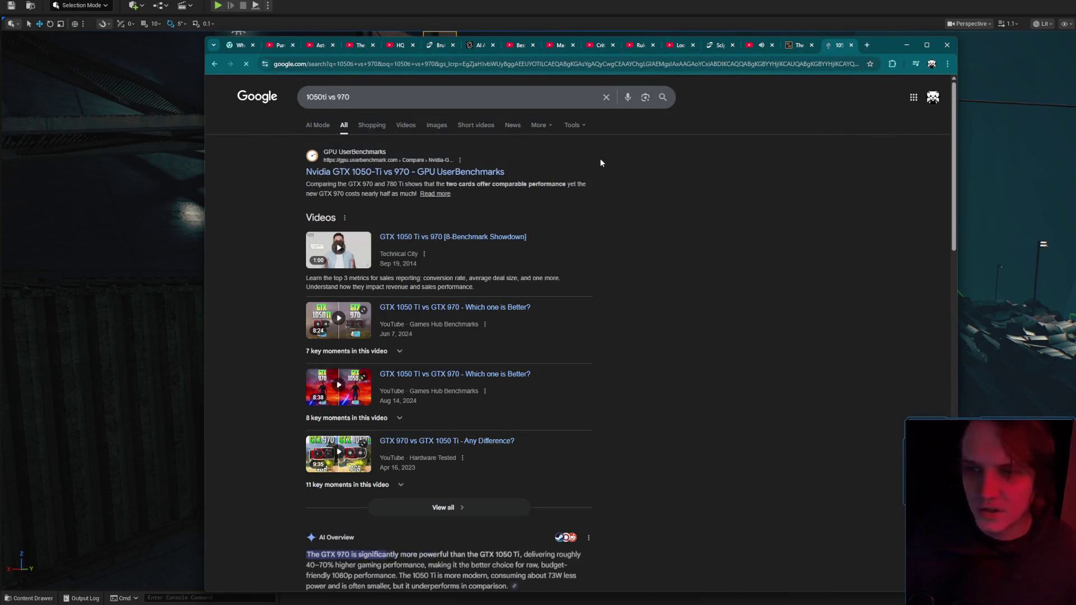
middle_click(405, 172)
left_click(842, 45)
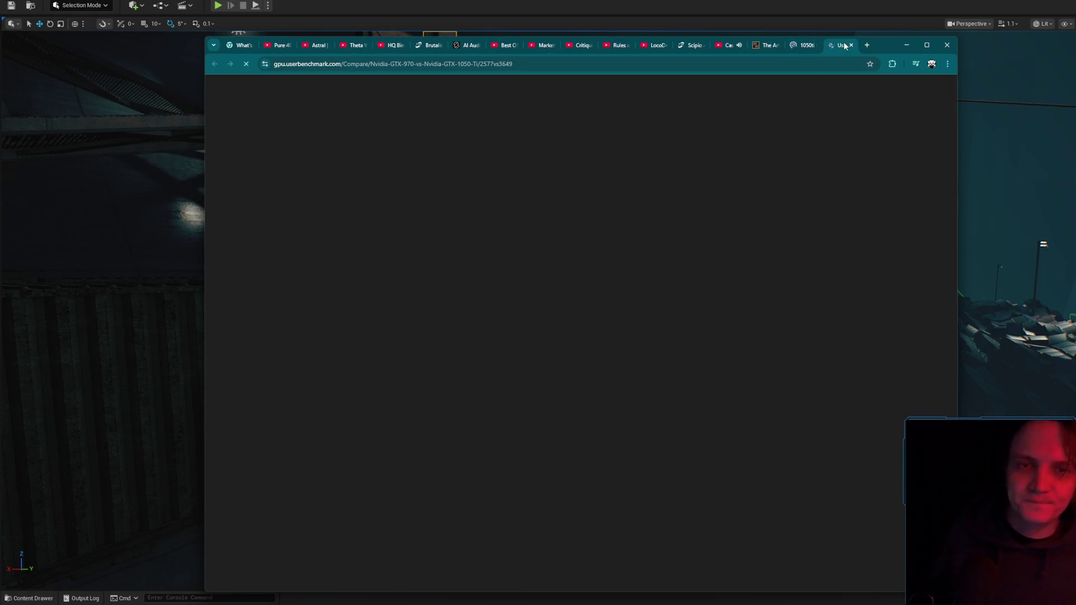
key("ctrl+shift+Tab")
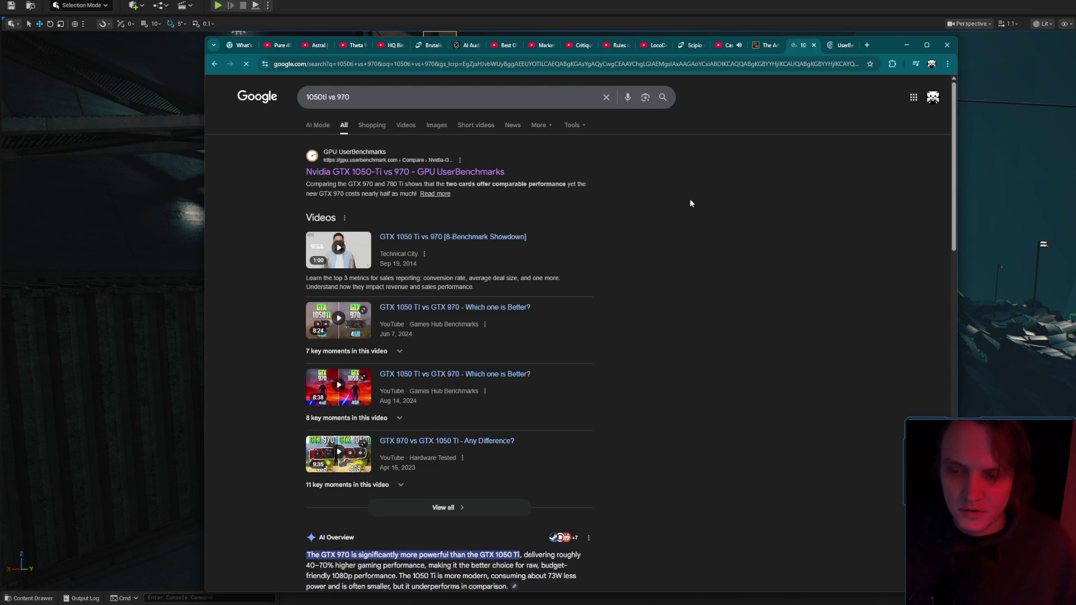
scroll(705, 275, "down", 2)
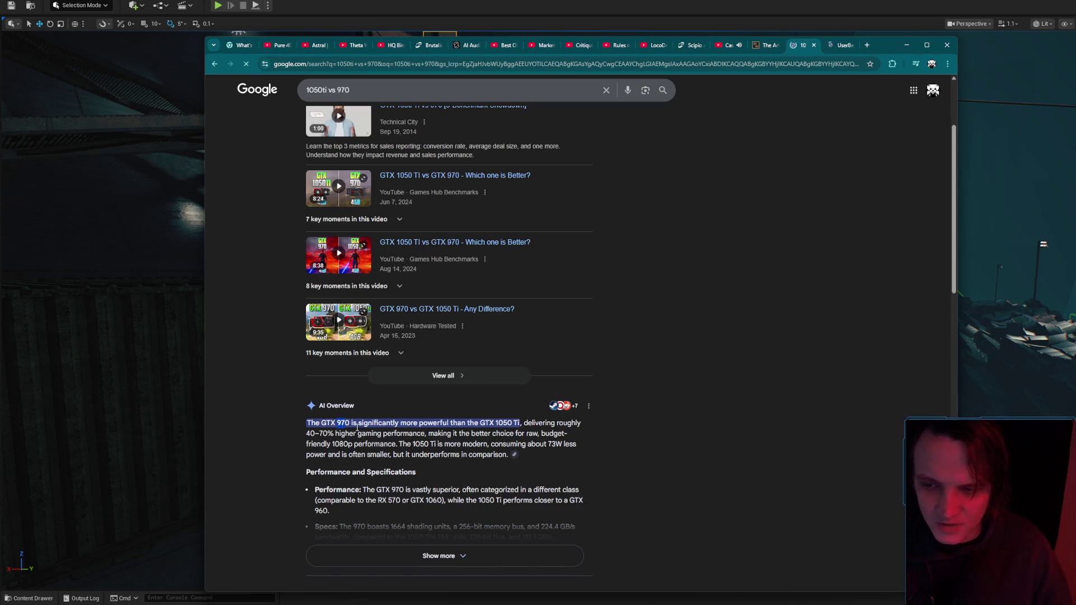
Check the UserBenchmark comparison, close both comparison tabs and minimize Chrome.
left_click(844, 46)
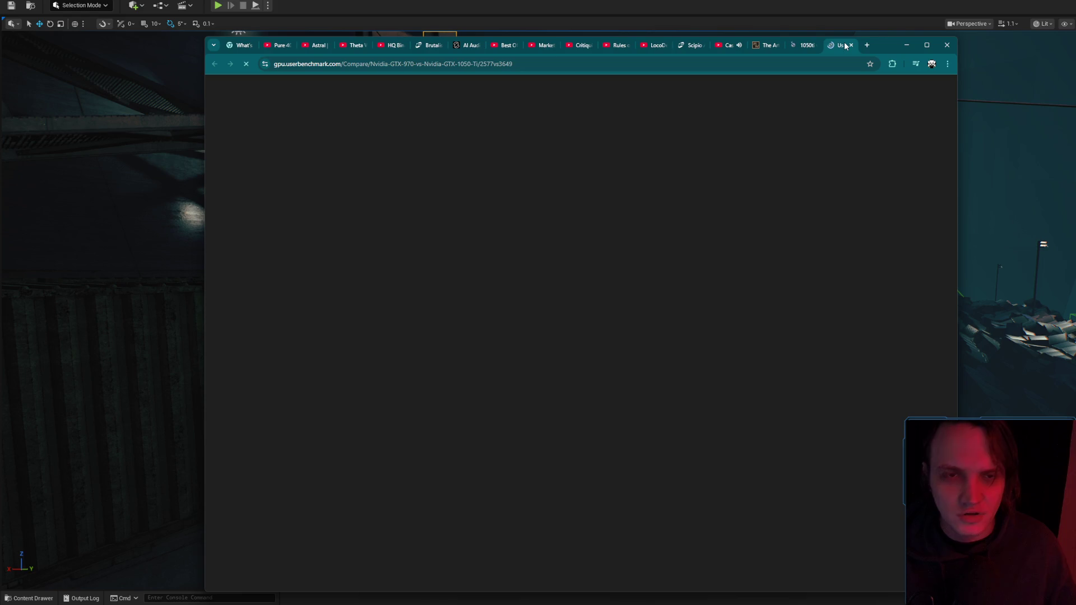
left_click(805, 45)
left_click(767, 45)
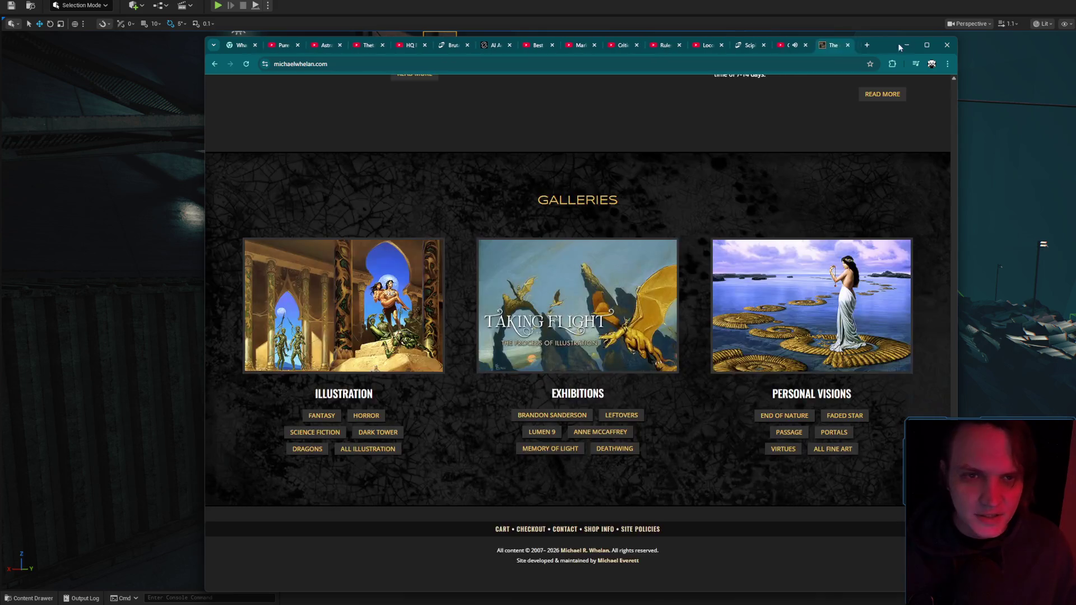
left_click(907, 45)
scroll(769, 204, "up", 2)
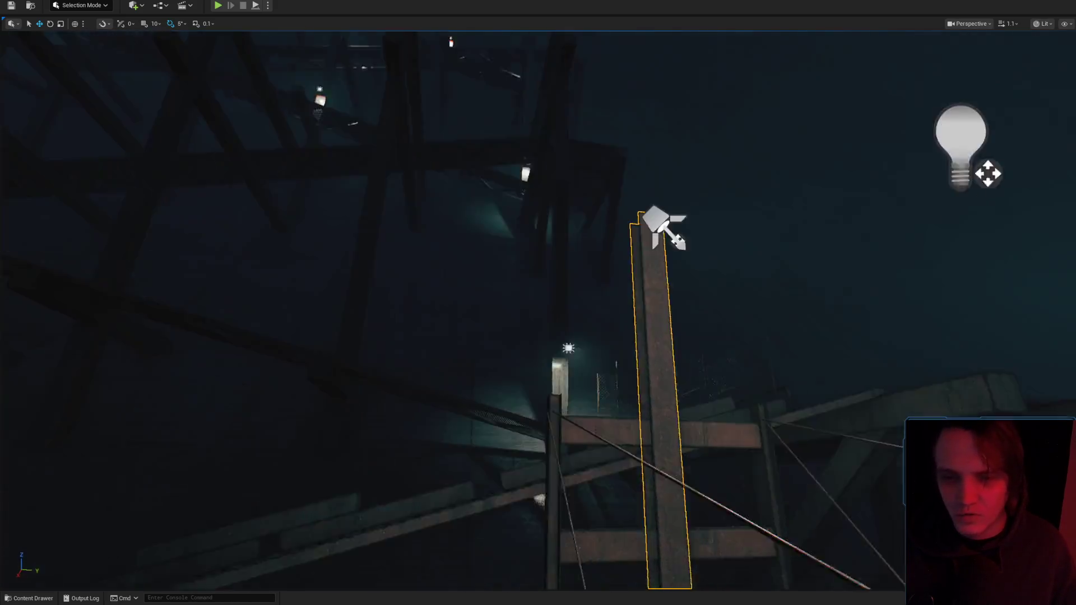
Raise the steel pillar and adjust its vertical scale and position along Z.
scroll(697, 229, "down", 3)
key("r")
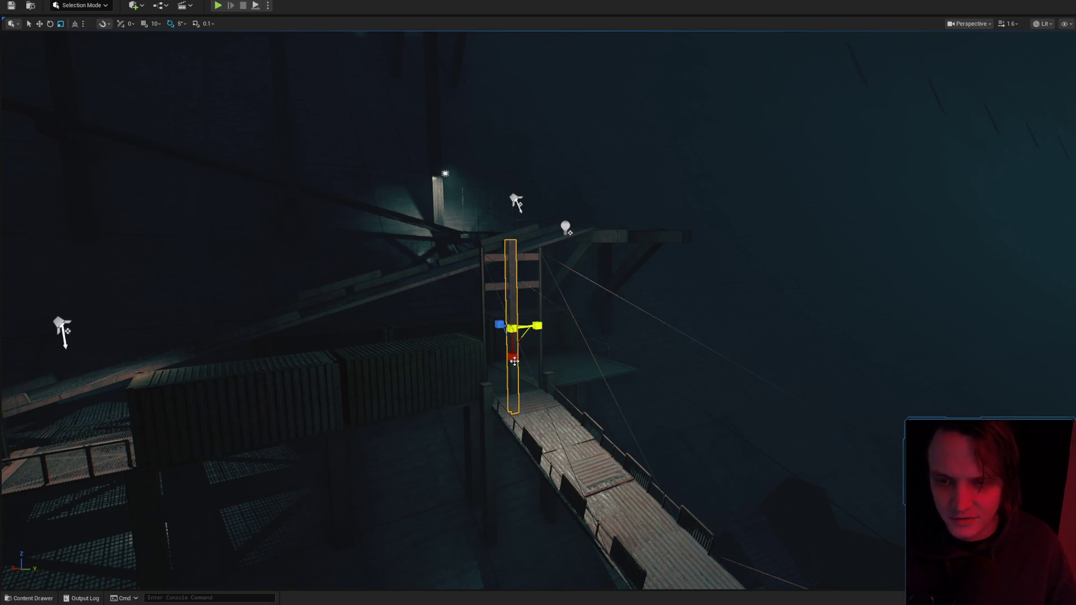
key("w")
left_click_drag(516, 296, 521, 204)
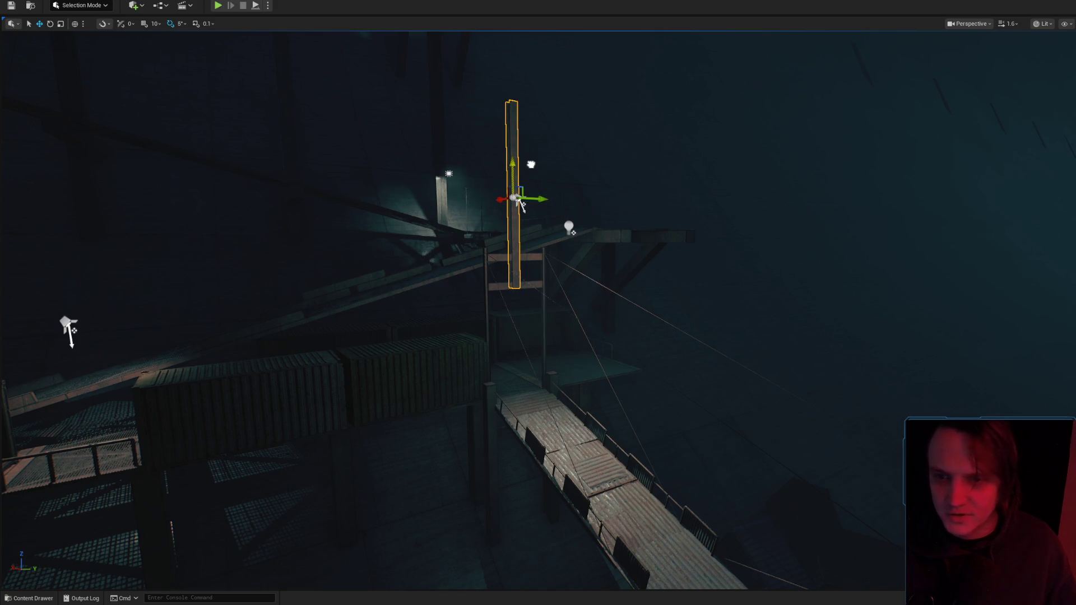
key("f")
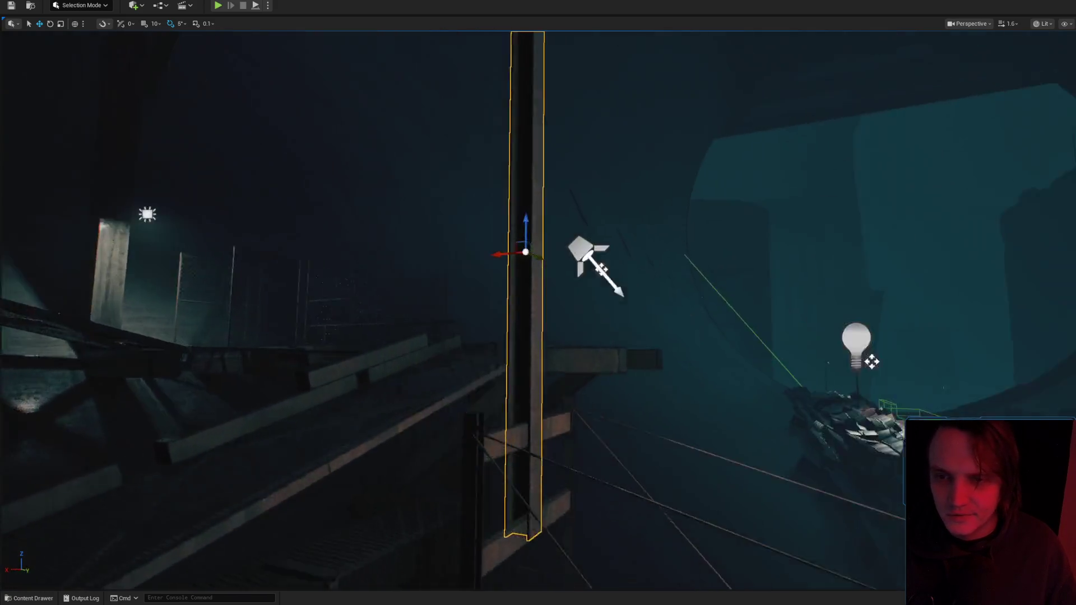
key("r")
left_click_drag(486, 267, 486, 292)
left_click_drag(485, 248, 487, 340)
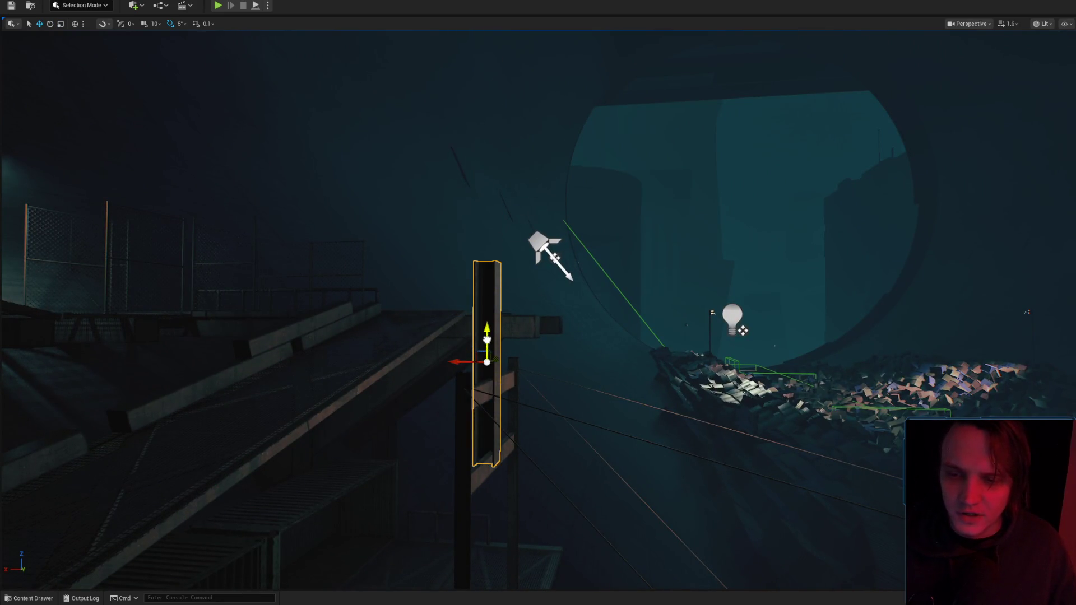
left_click_drag(484, 398, 485, 381)
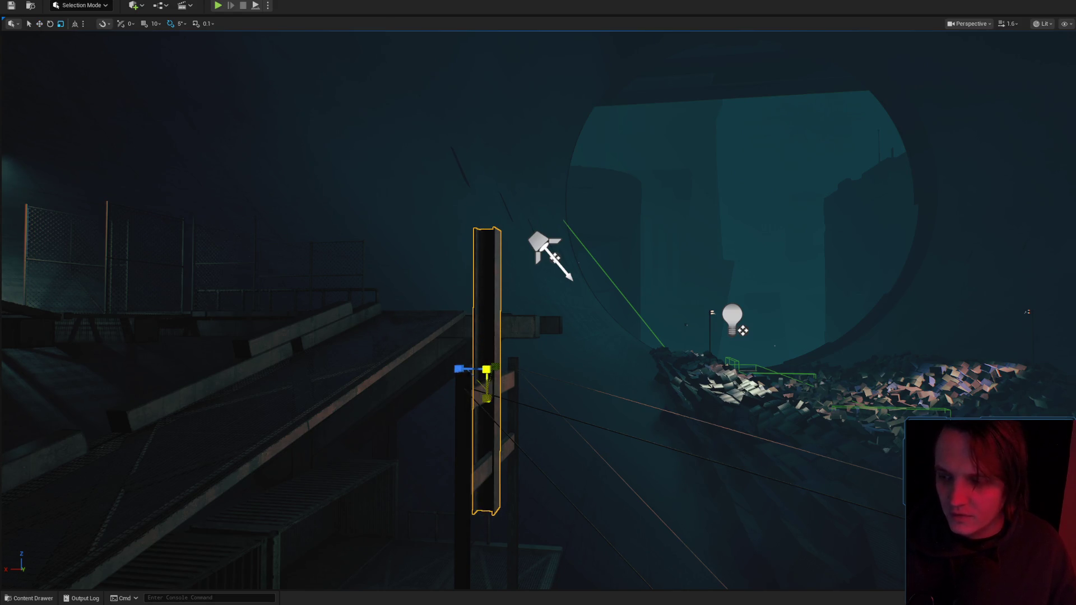
key("w")
scroll(528, 424, "up", 3)
mouse_move(507, 384)
left_mouse_down()
mouse_move(513, 292)
mouse_move(519, 330)
mouse_move(594, 314)
mouse_move(549, 319)
mouse_move(639, 336)
mouse_move(624, 300)
left_mouse_up()
Make the steel pillar thinner with the scale handles.
key("r")
left_click_drag(600, 230, 587, 230)
mouse_move(340, 84)
left_mouse_down()
mouse_move(376, 157)
mouse_move(639, 257)
mouse_move(604, 303)
left_mouse_up()
scroll(538, 303, "up", 1)
Delete the pillar standing on the wooden scaffold.
left_click(604, 303)
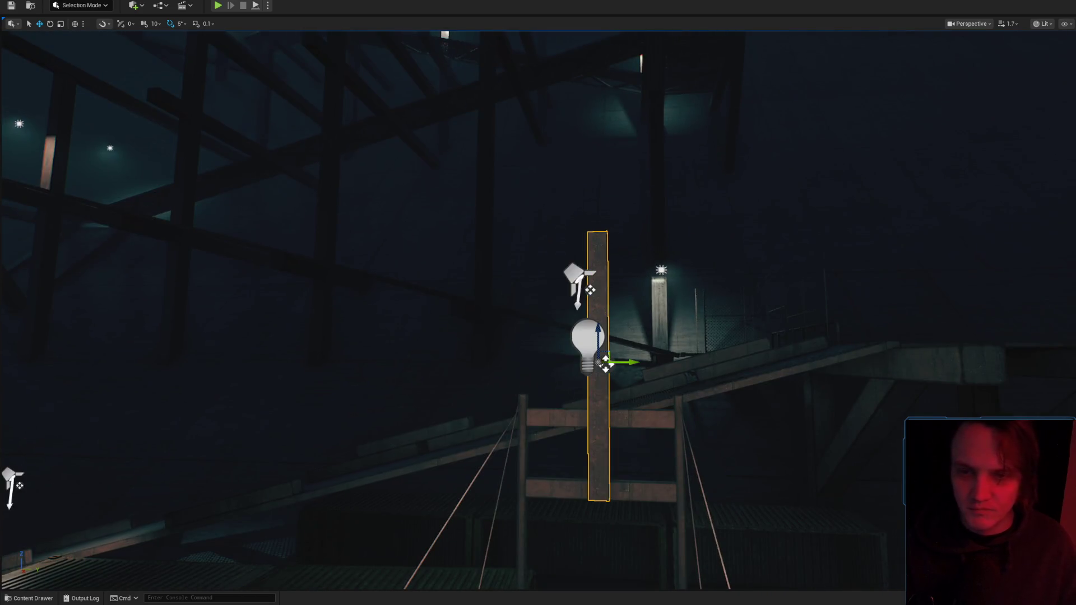
key("f")
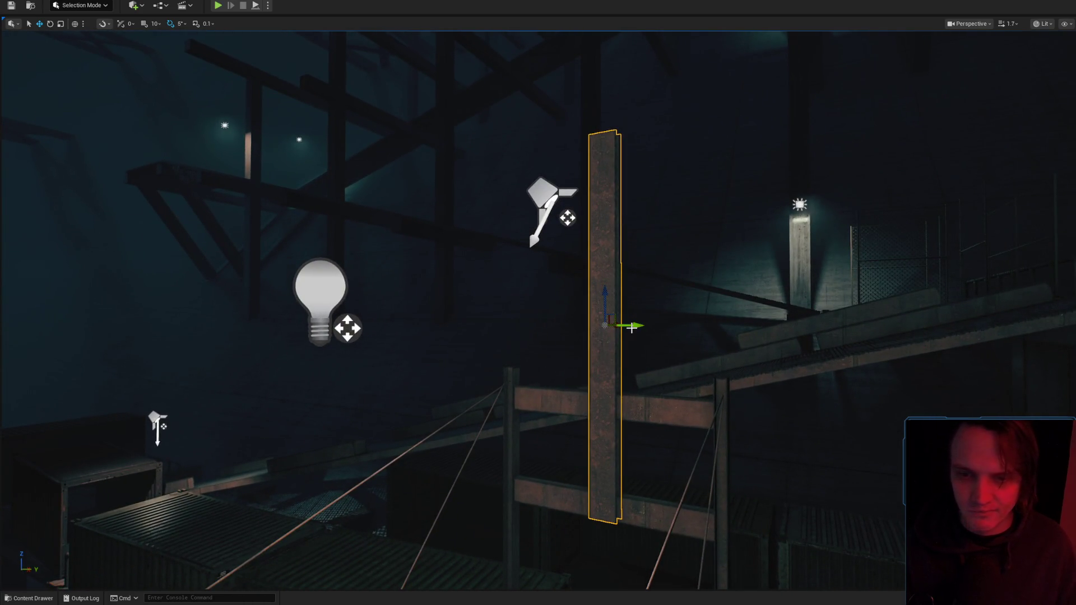
key("Delete")
key("ctrl+space")
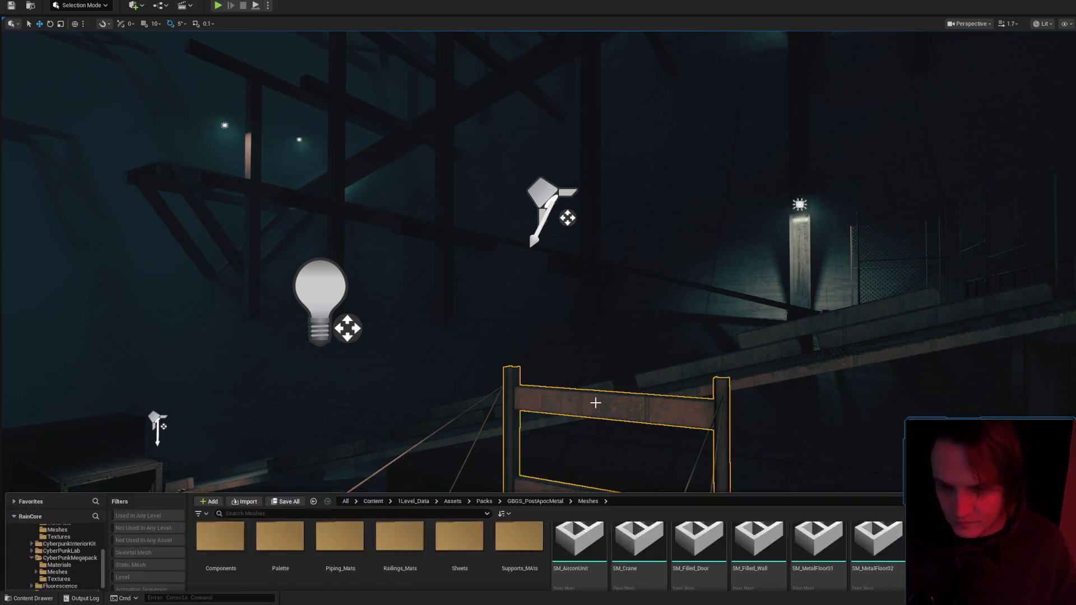
Place SM_Beam02 from GBGS_PostApocMetal/Meshes/Components beside the wooden railing.
left_click(233, 443)
double_click(233, 443)
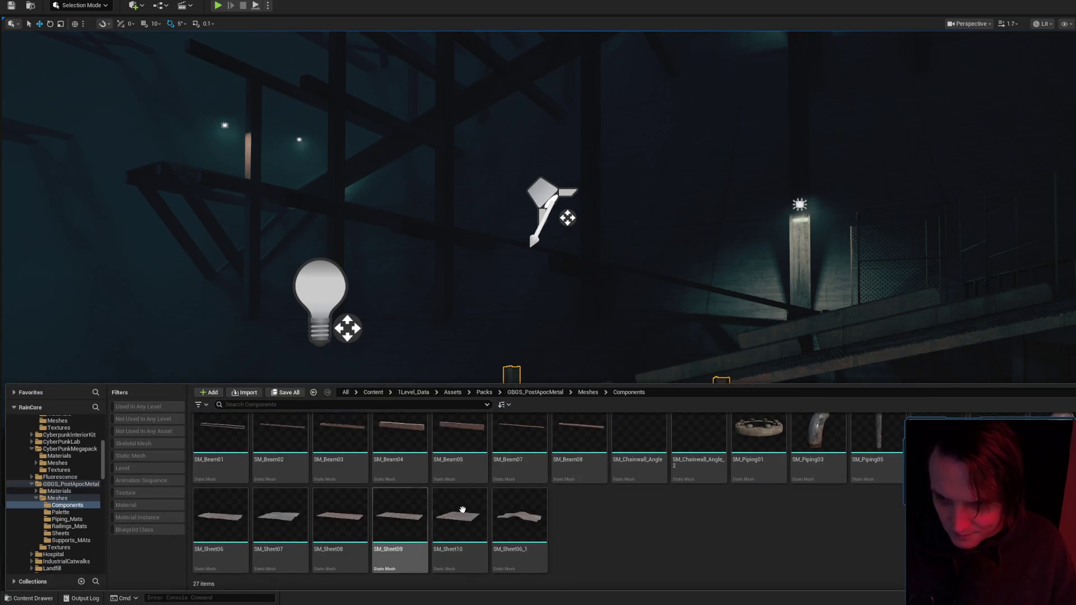
left_click(280, 443)
left_click_drag(280, 443, 601, 405)
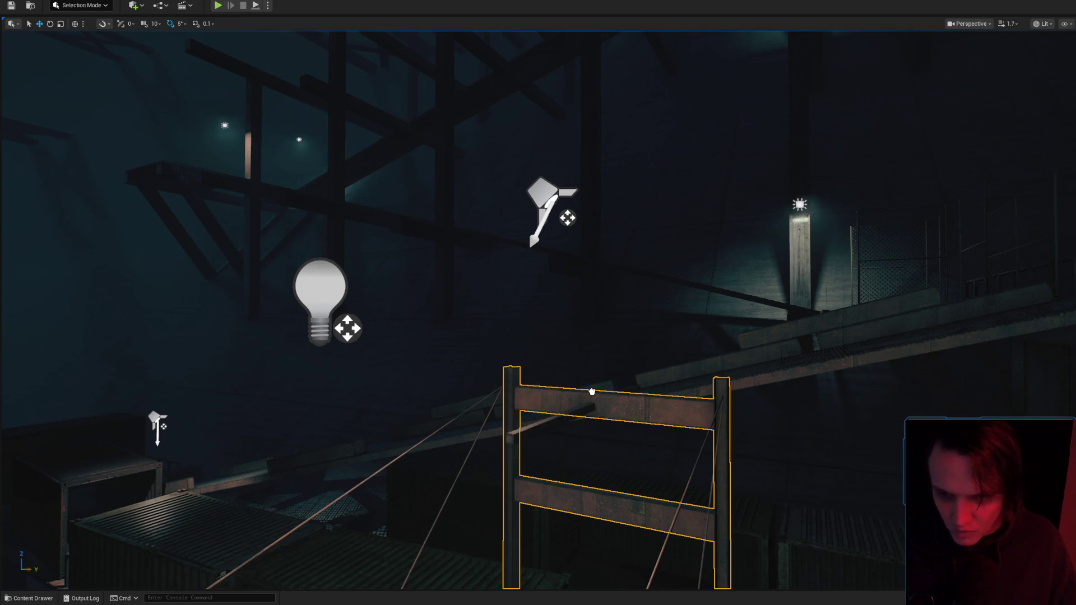
left_click(597, 409)
left_click(36, 602)
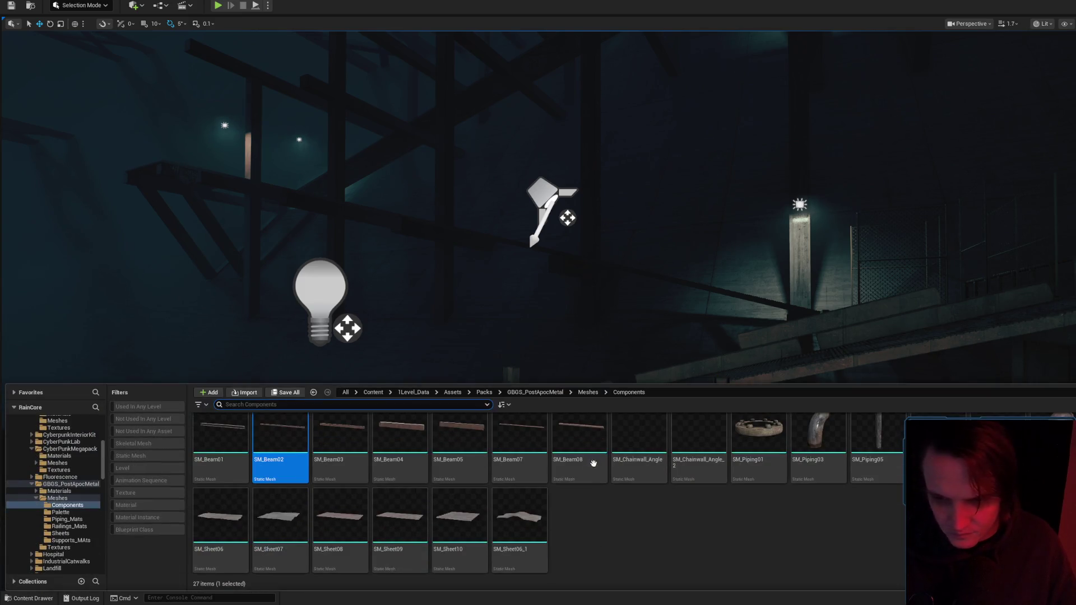
left_click_drag(577, 456, 603, 409)
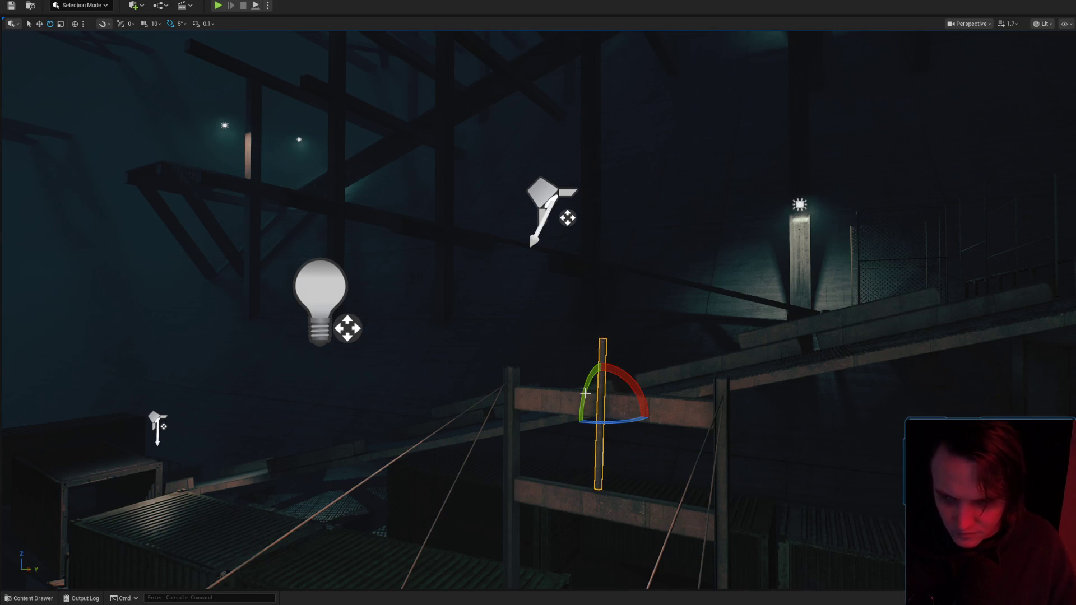
Nudge the upright beam pole slightly left and preview the scene with overlays hidden.
left_click_drag(608, 382, 630, 408)
key("w")
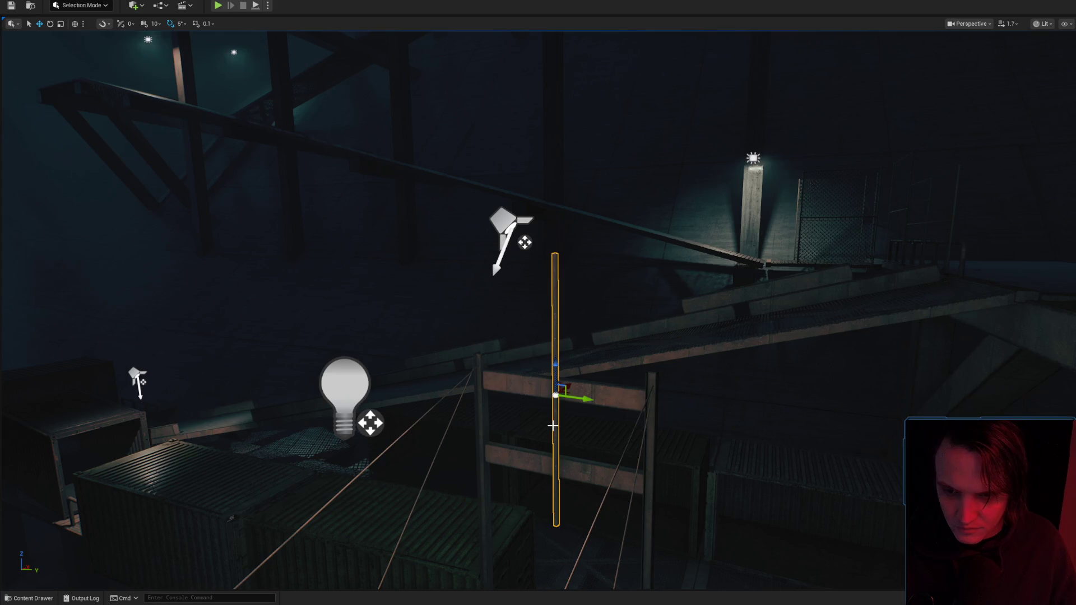
key("g")
left_click_drag(606, 337, 619, 312)
scroll(610, 337, "down", 2)
key("g")
mouse_move(558, 200)
left_mouse_down()
mouse_move(520, 197)
mouse_move(528, 194)
left_mouse_up()
key("g")
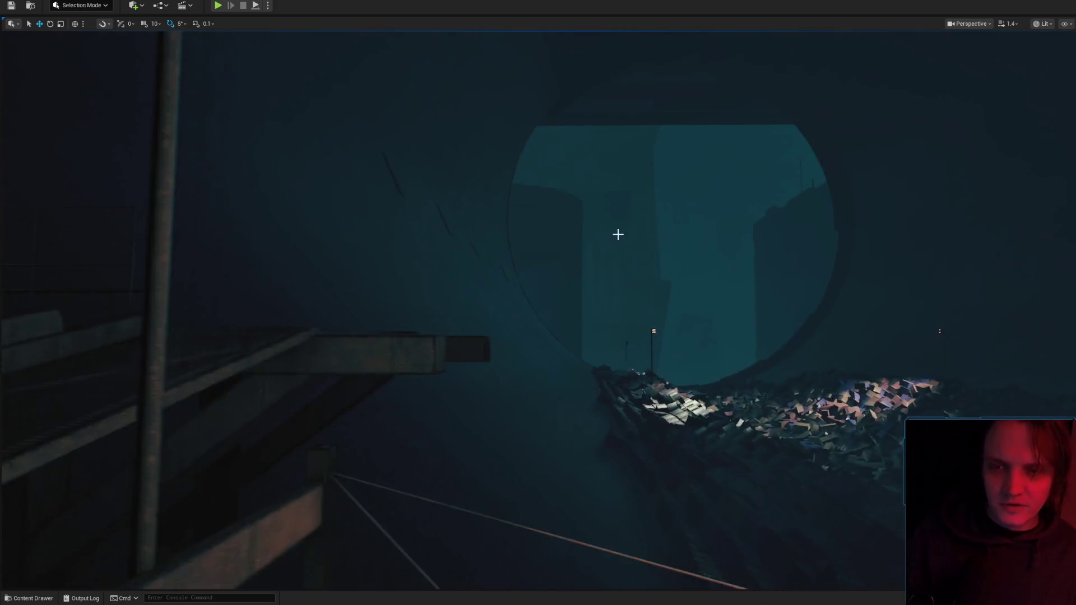
key("g")
left_click_drag(524, 356, 605, 251)
left_click_drag(616, 209, 690, 284)
key("g")
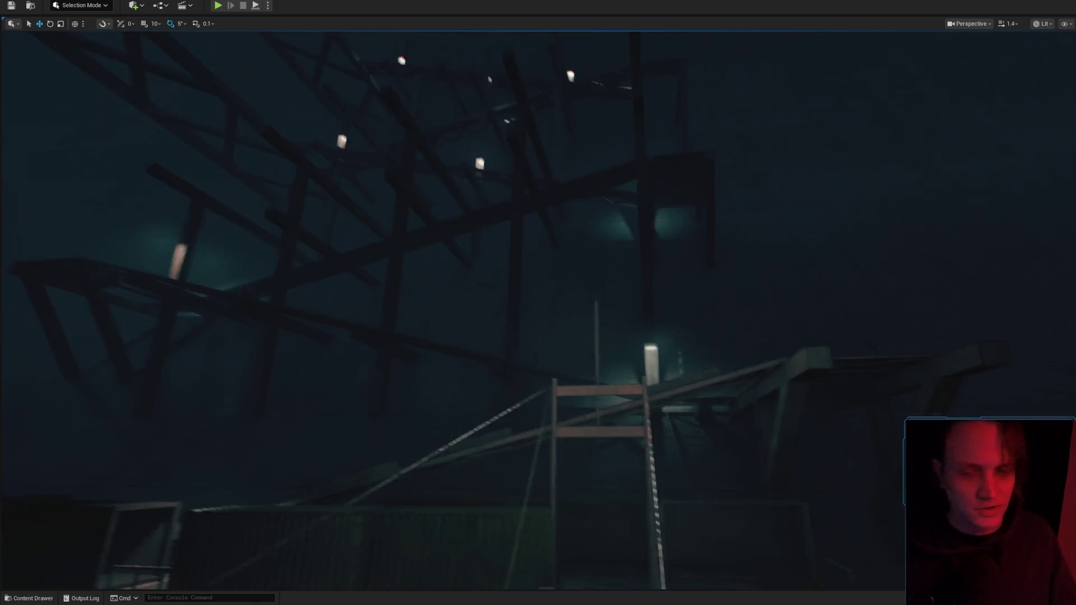
left_click(593, 337)
key("g")
key("g")
key("g")
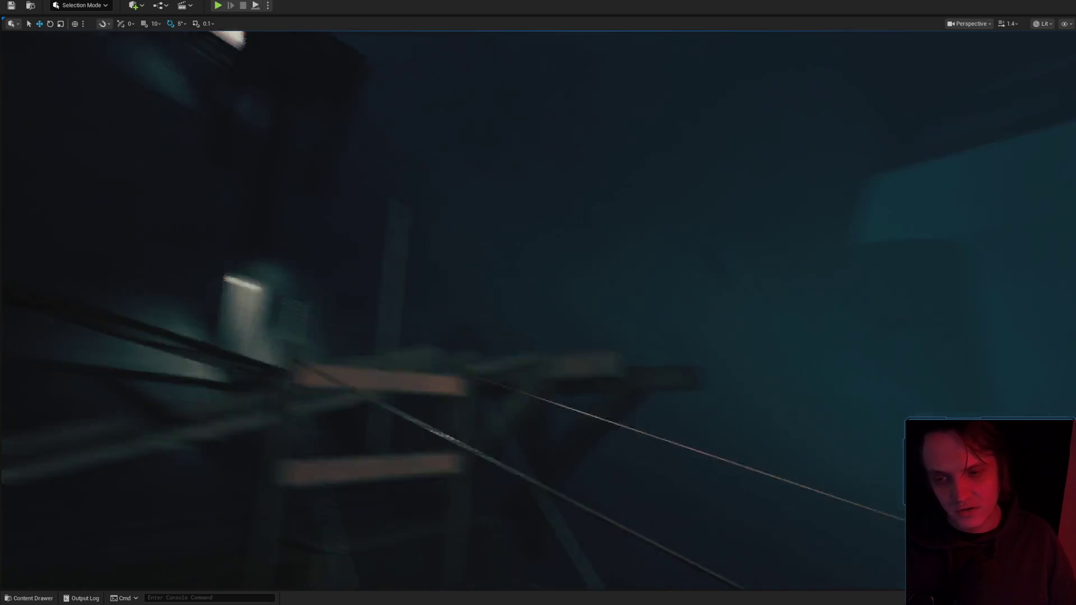
scroll(539, 303, "down", 3)
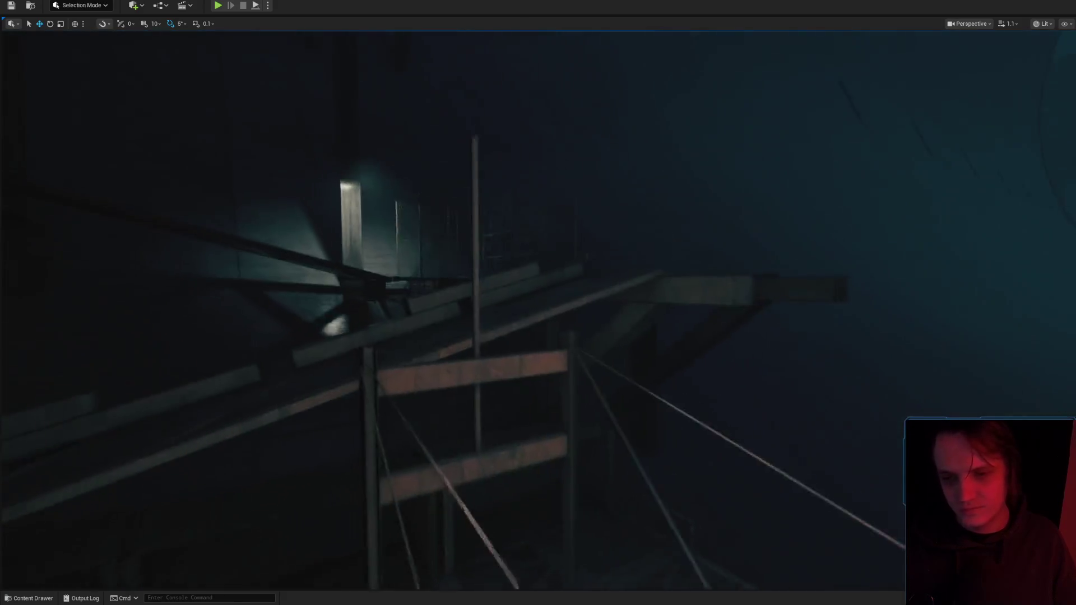
scroll(688, 307, "up", 1)
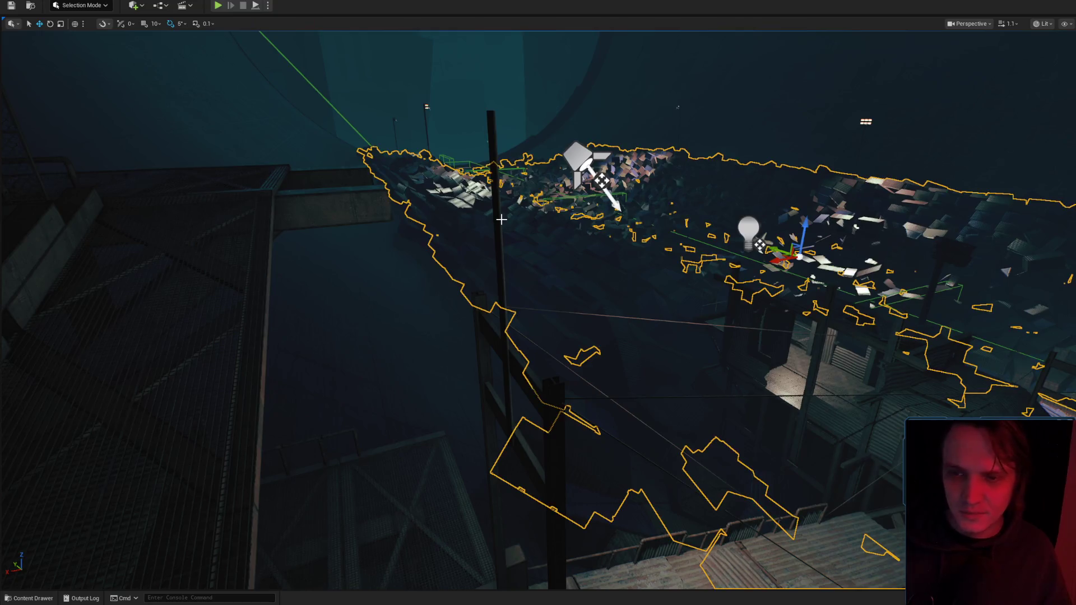
Select the vertical pole, then fly back across the rainy level past the hanging lamp.
left_click(501, 219)
key("ctrl+space")
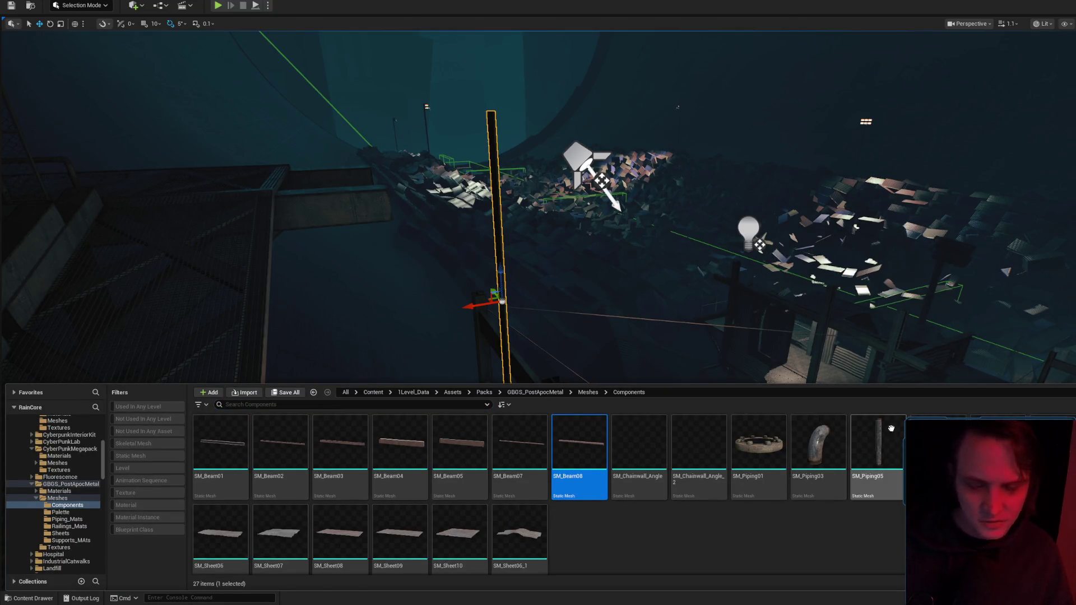
mouse_move(583, 265)
left_mouse_down()
mouse_move(615, 343)
mouse_move(787, 551)
left_mouse_up()
scroll(786, 551, "down", 2)
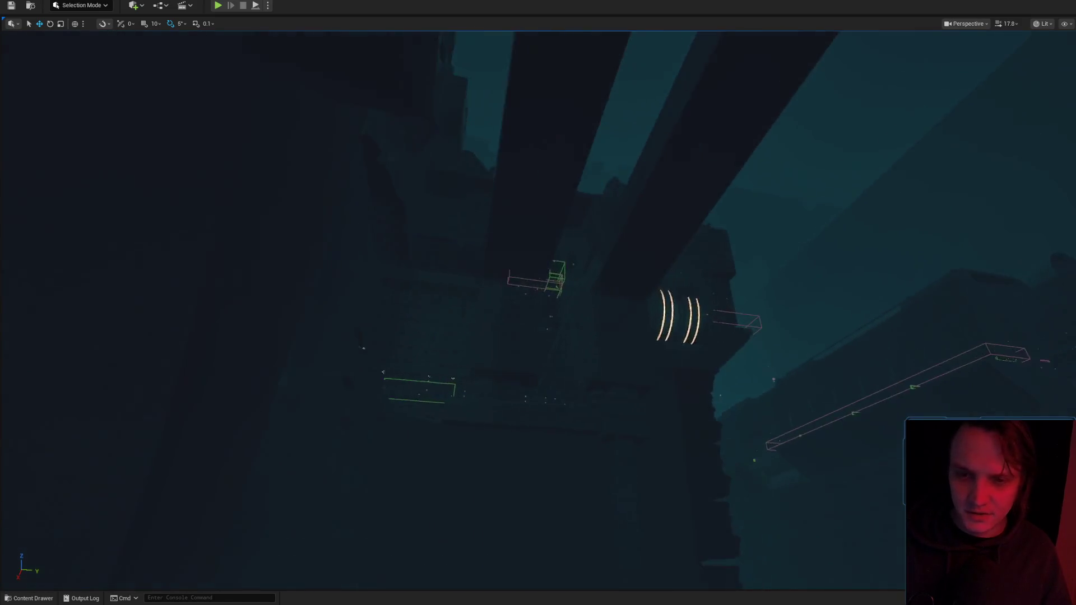
scroll(538, 308, "down", 3)
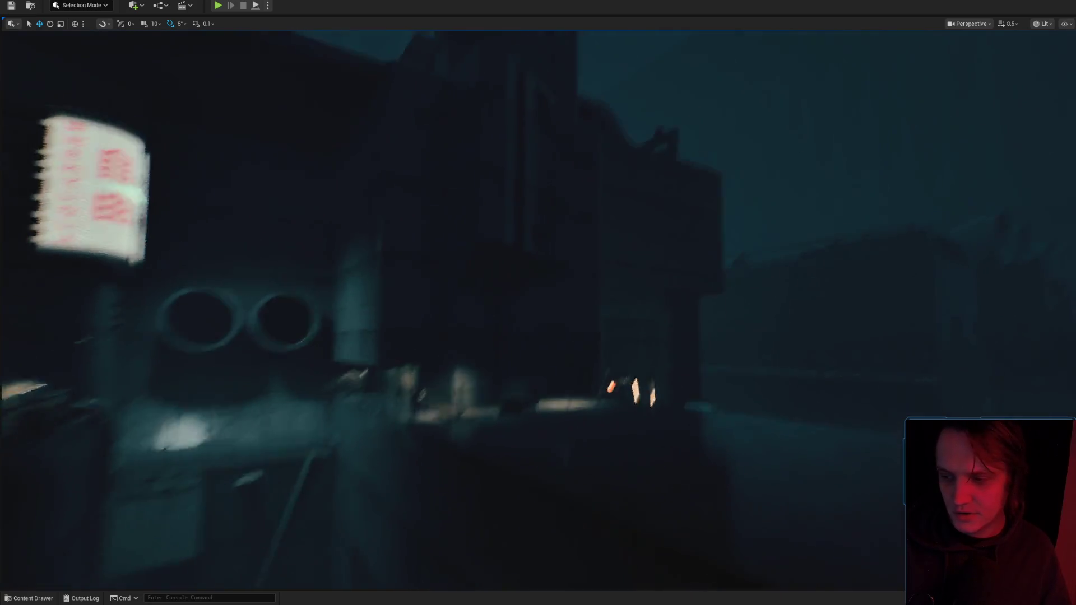
scroll(688, 281, "down", 2)
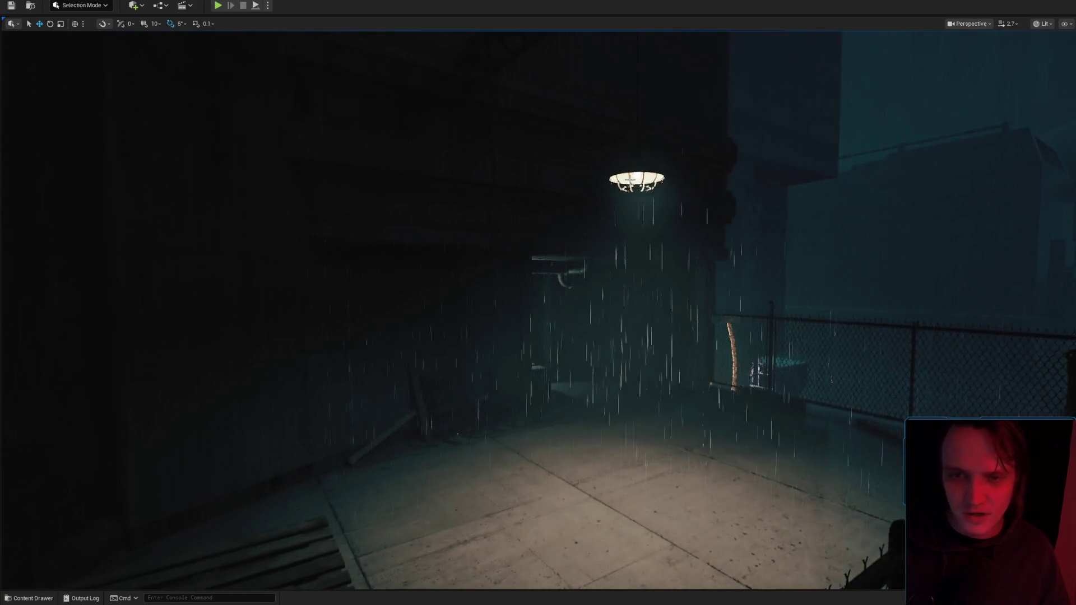
scroll(688, 281, "down", 2)
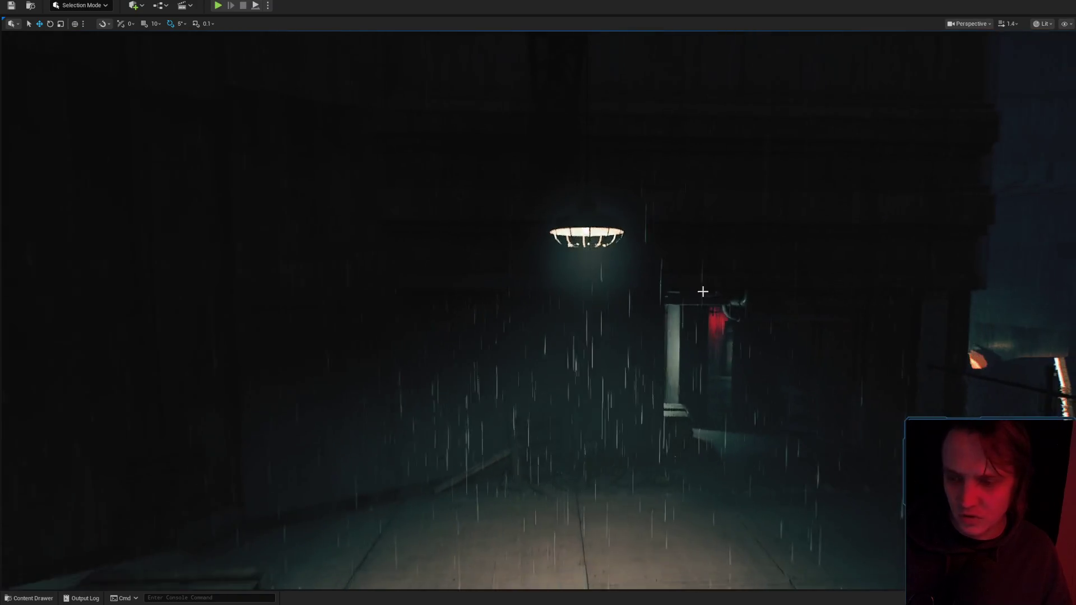
left_click_drag(703, 291, 684, 308)
Fly along the long wall toward the fenced catwalk, then bring Chrome to the front.
scroll(684, 309, "up", 4)
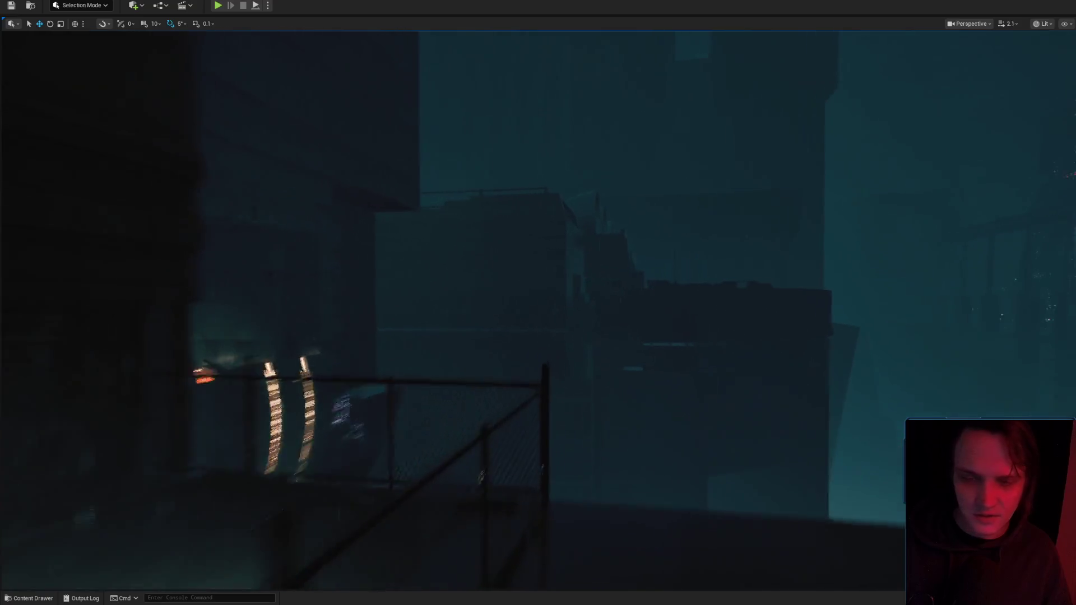
scroll(684, 309, "down", 1)
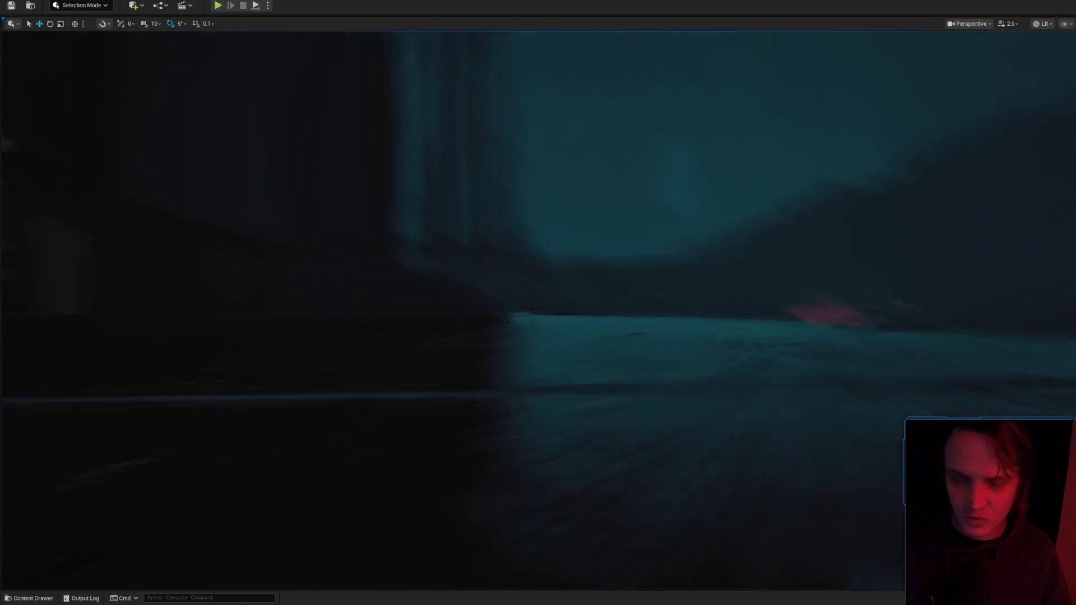
scroll(684, 309, "up", 1)
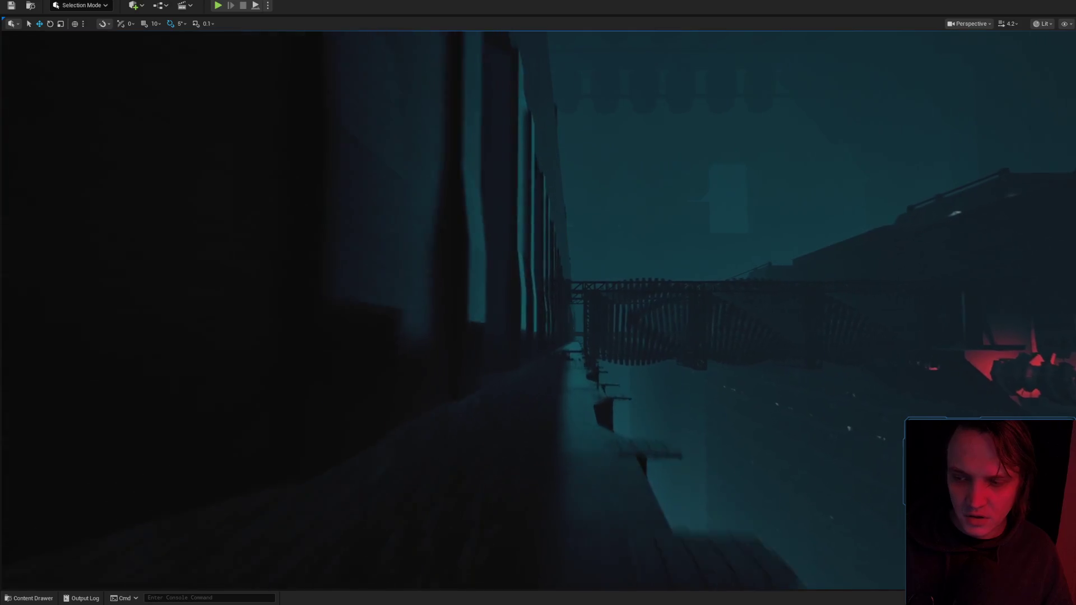
key("w")
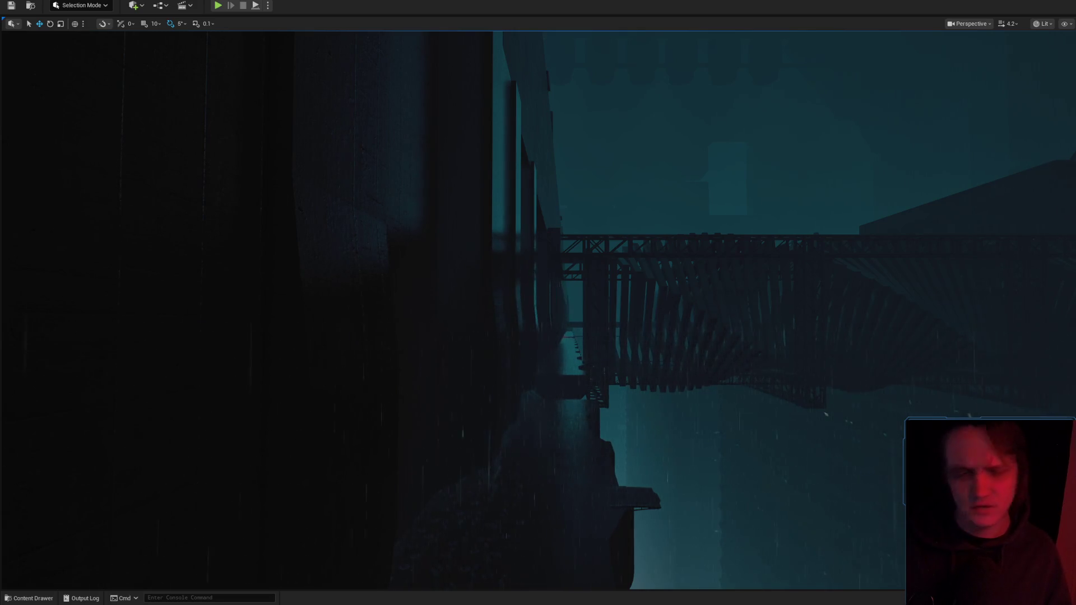
key("alt+Tab")
left_click(867, 45)
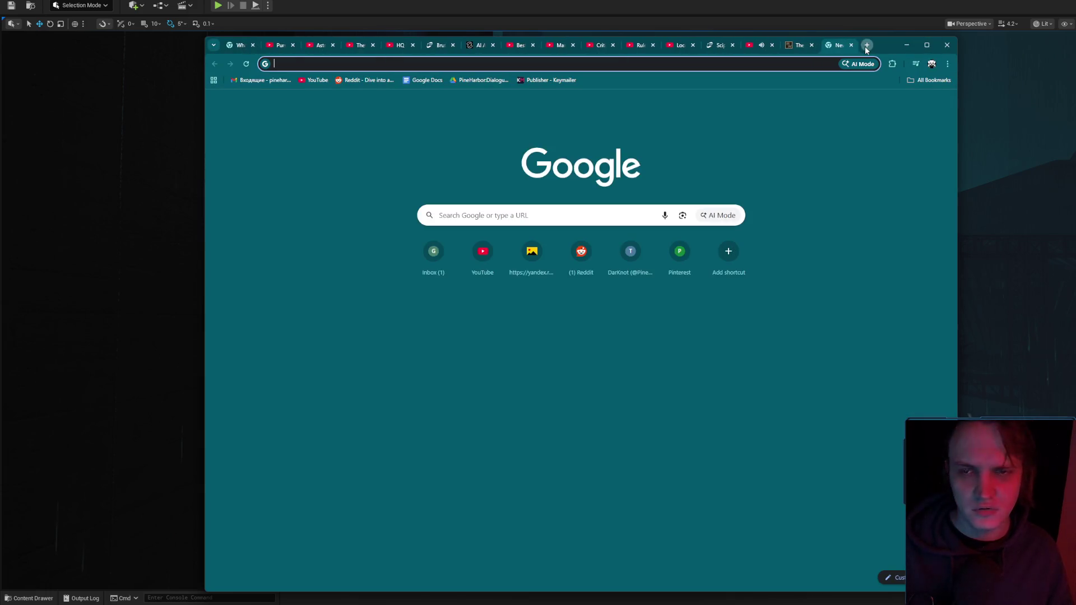
Search Google for 'RTX 5080 купить'.
type("RTX ")
type("508")
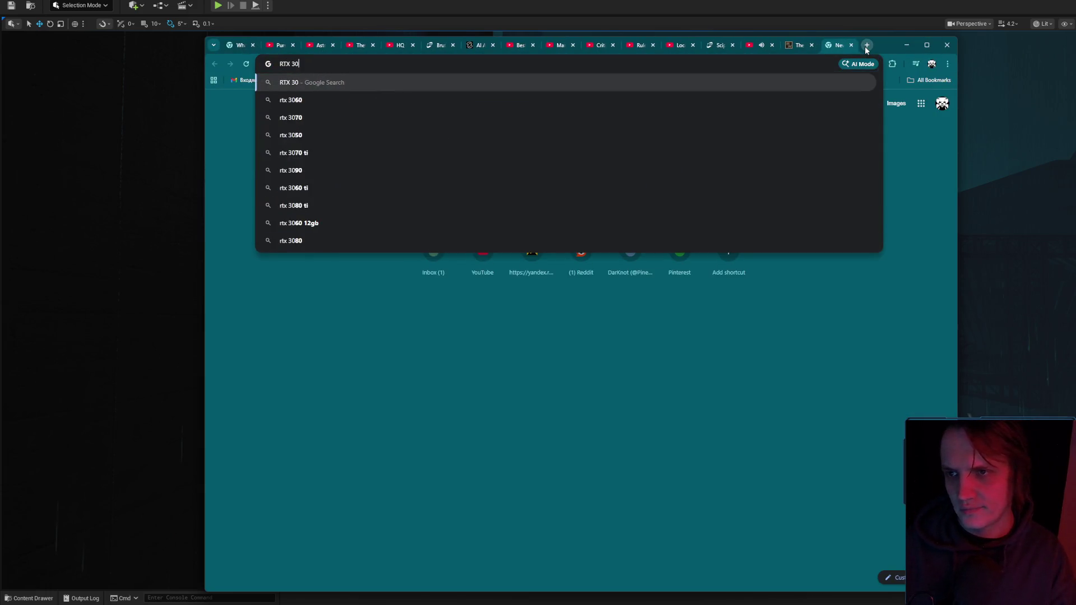
type("0 купи")
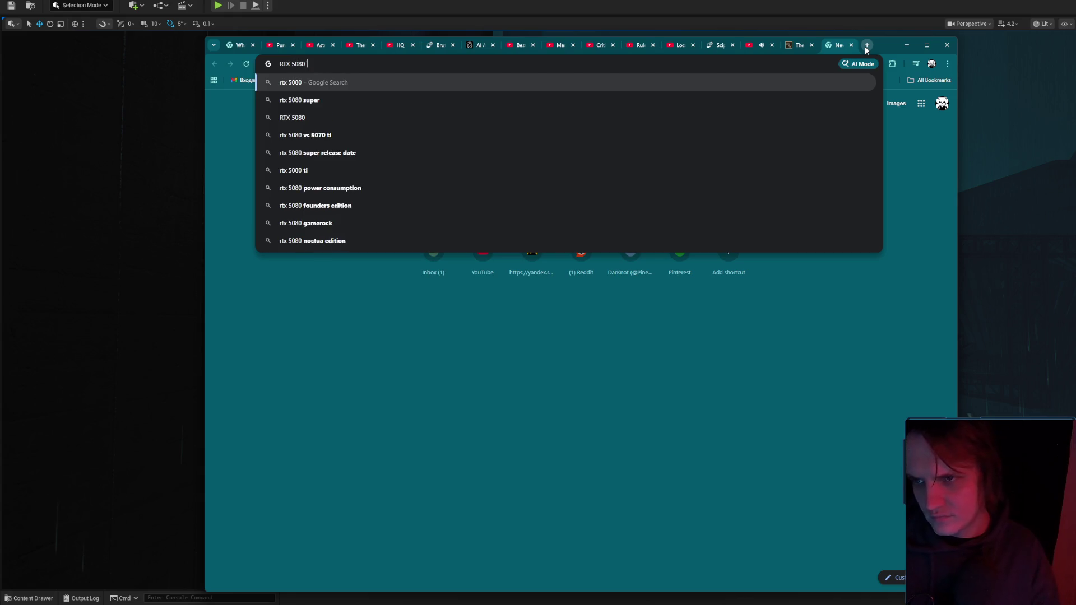
key("Return")
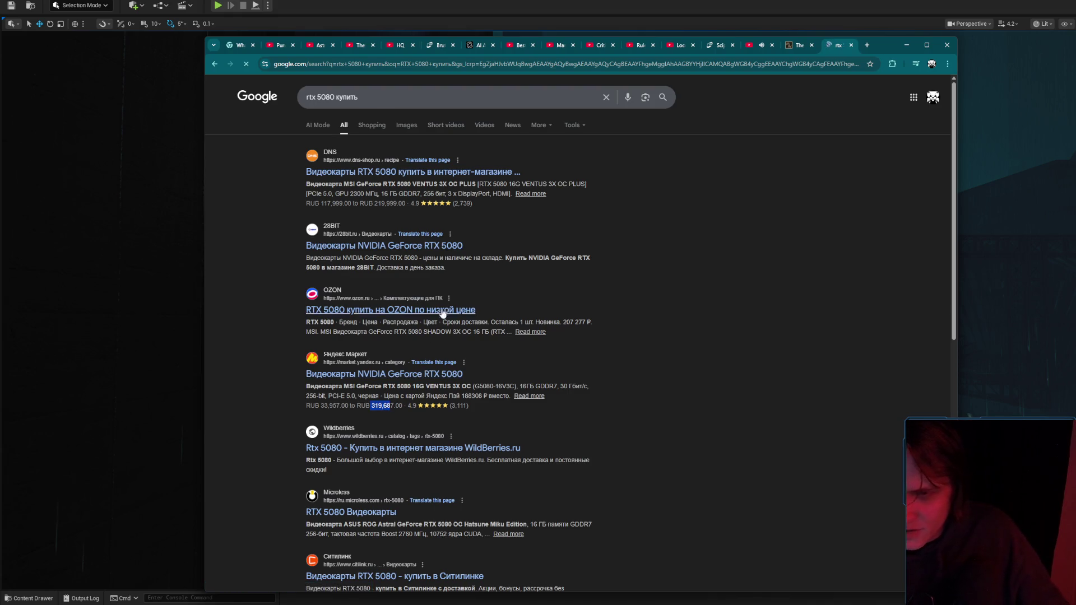
Open DNS Shop's RTX 5080 listing, then run a store search for 5090 cards.
left_click(418, 173)
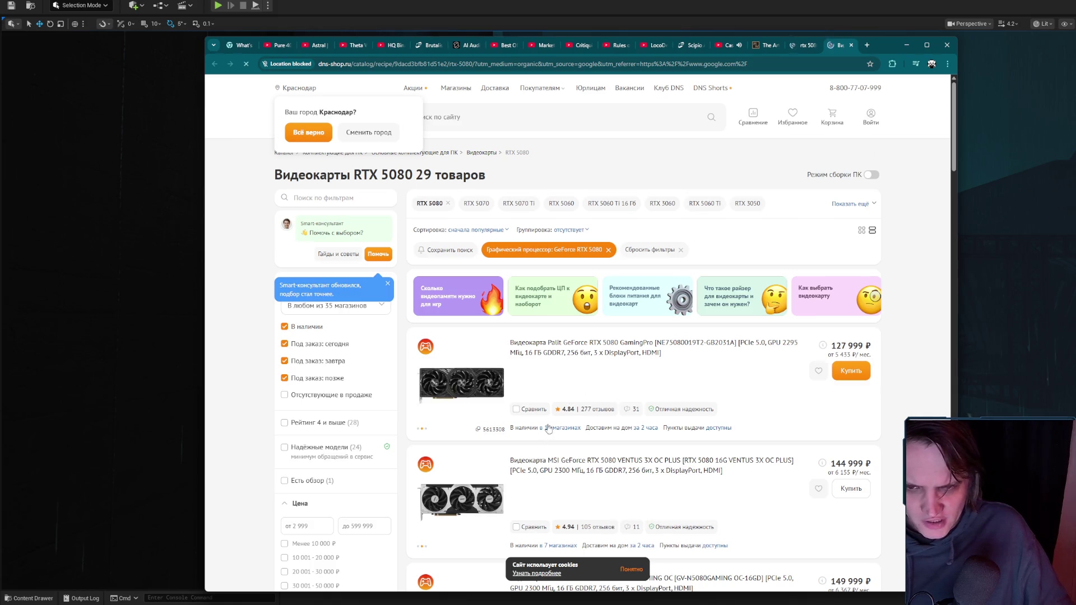
left_click_drag(558, 343, 609, 349)
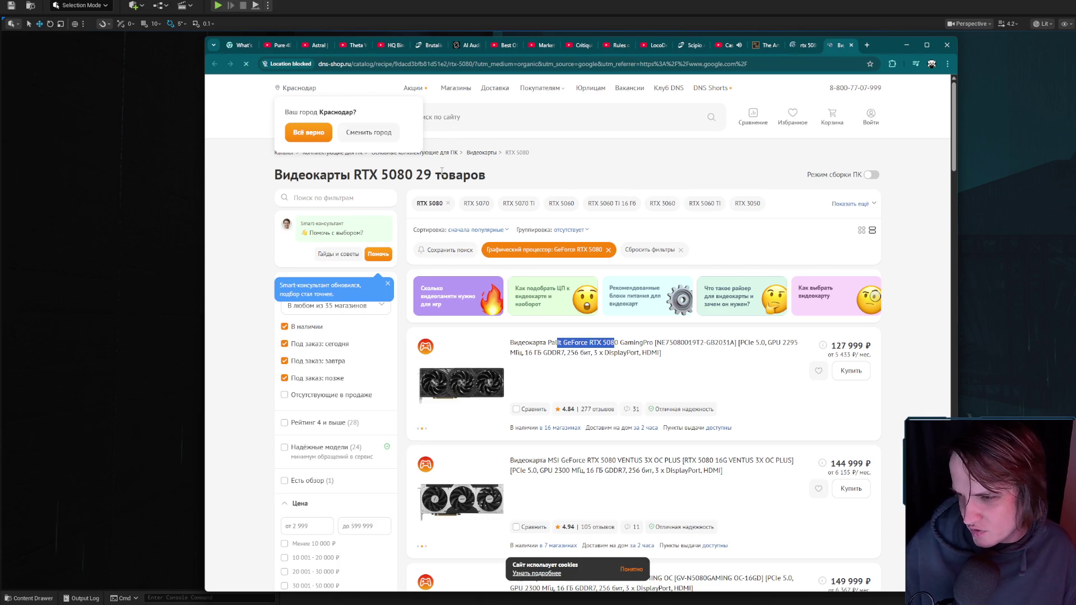
left_click(482, 116)
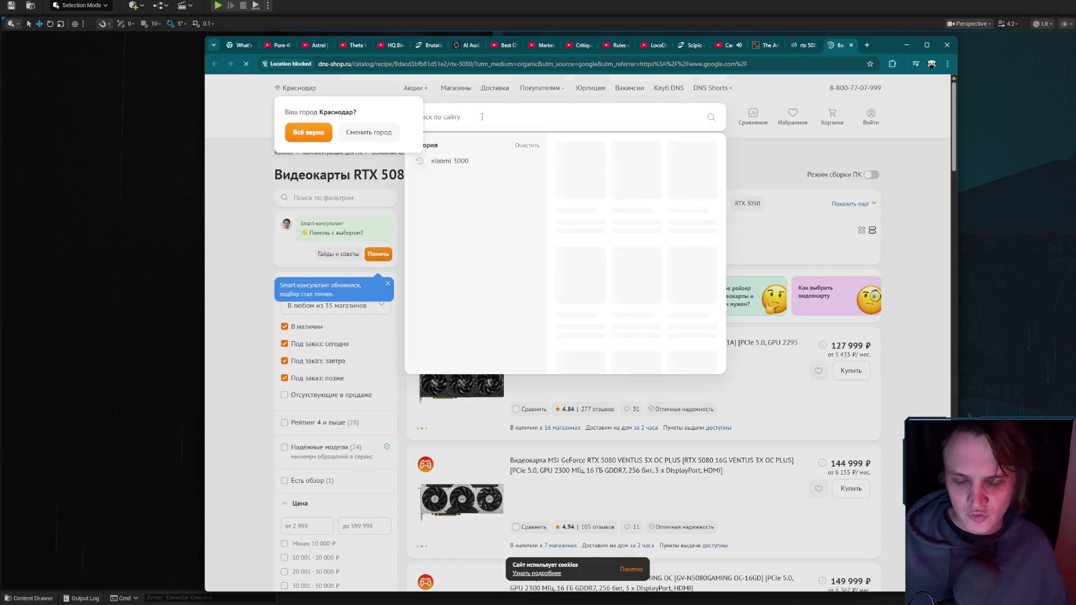
type("4 5090")
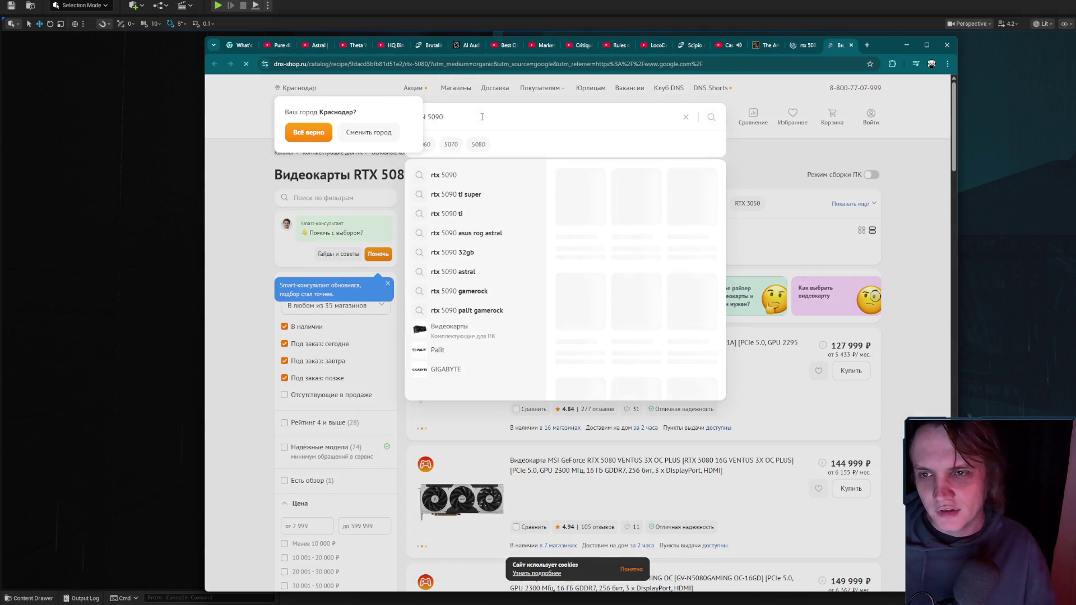
key("Return")
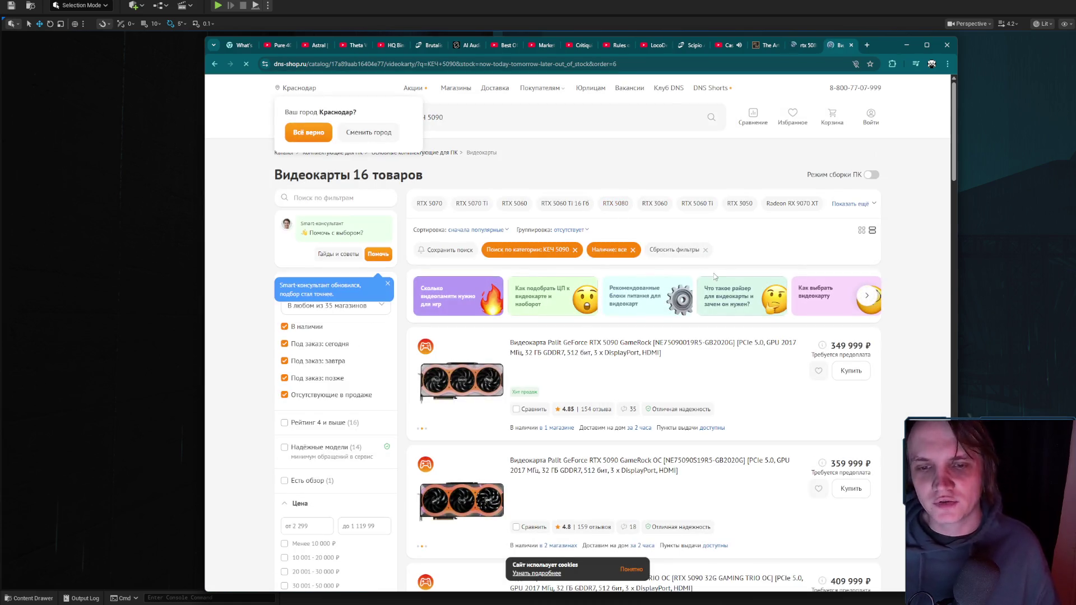
Scroll through the 16 RTX 5090 cards, priced from 349 999 ₽.
scroll(887, 359, "down", 4)
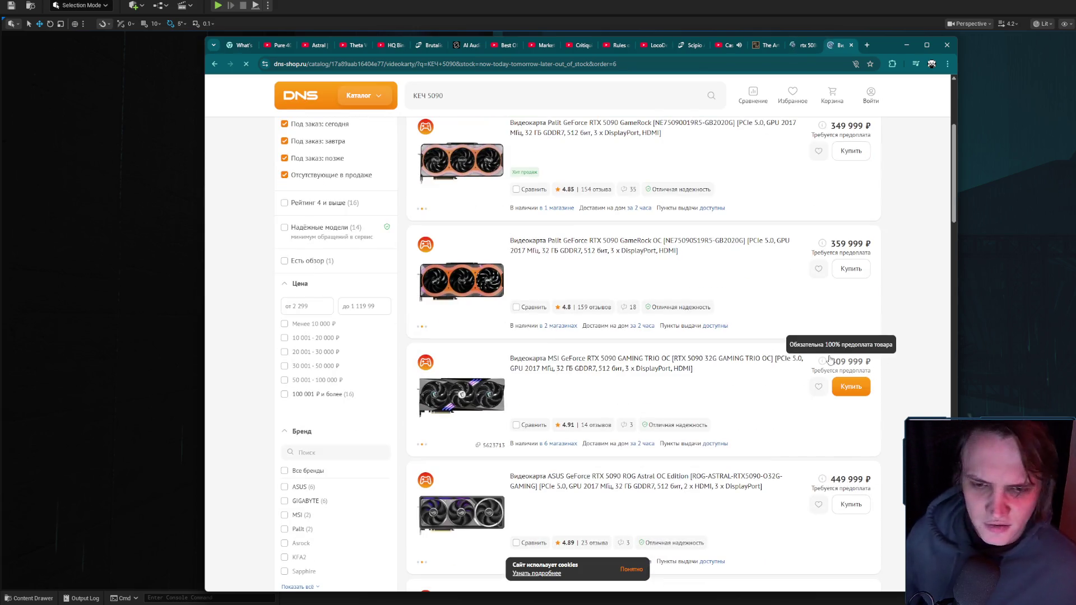
mouse_move(819, 372)
scroll(813, 358, "up", 4)
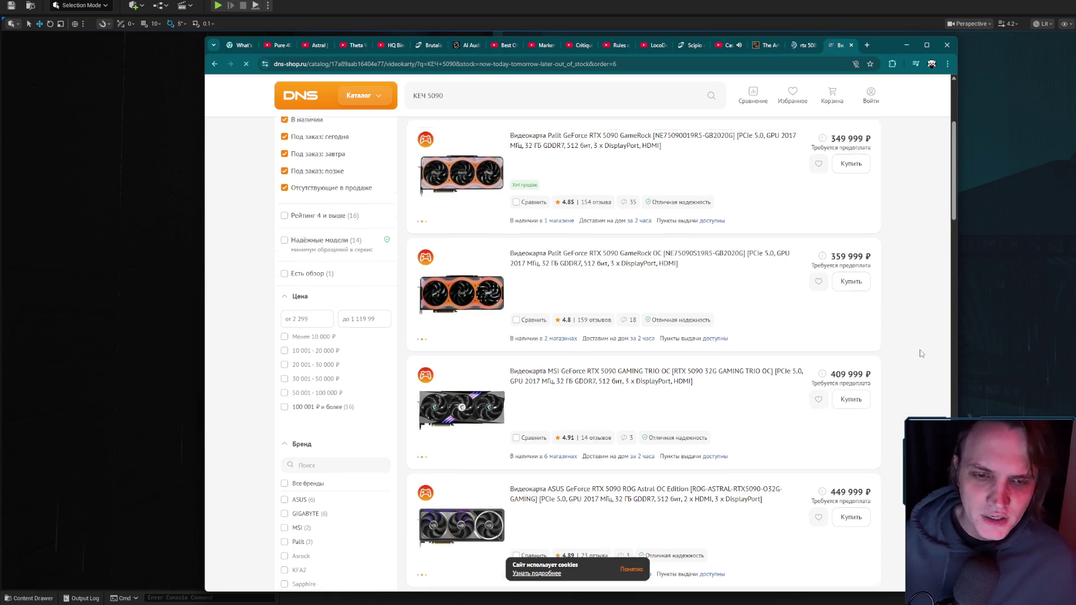
left_click(522, 119)
left_click(355, 63)
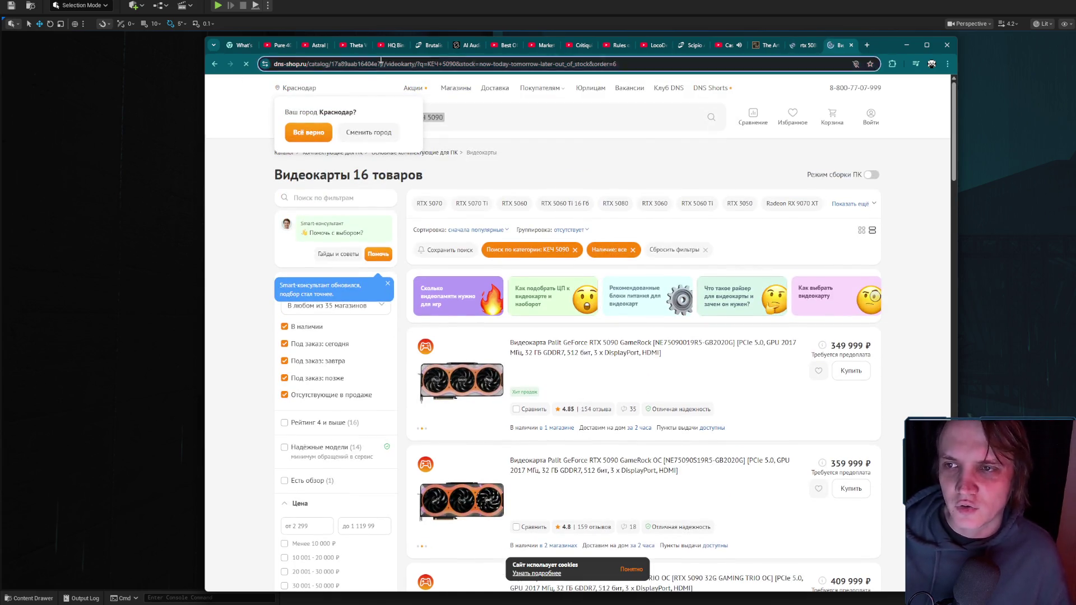
Go to avito.ru and search for 'RTX 5090', replacing the mistyped 'кеч 5090' query.
type("фм")
type("avito.ru")
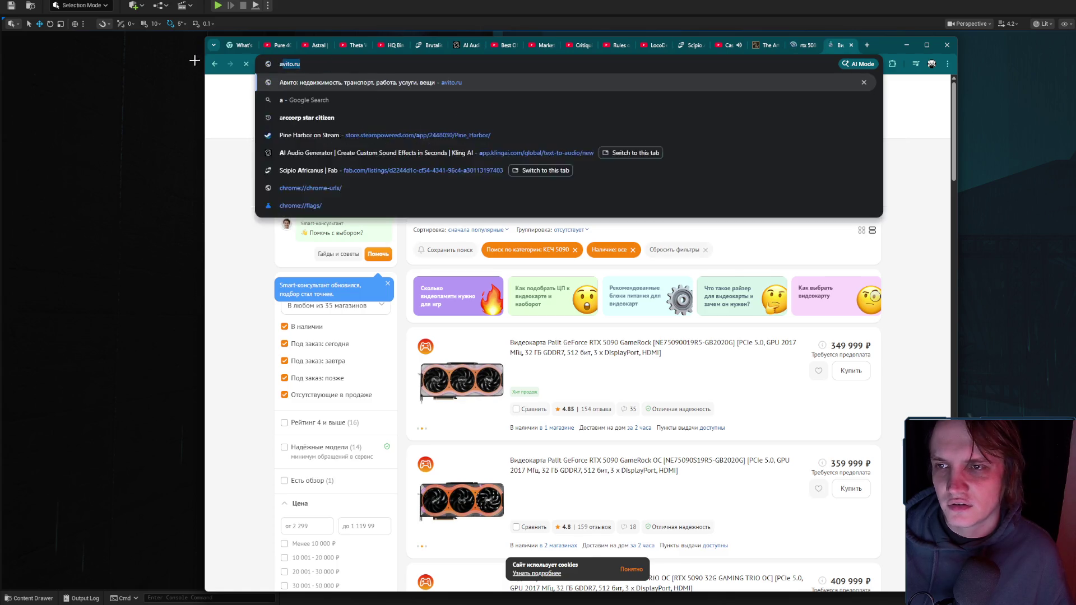
key("Return")
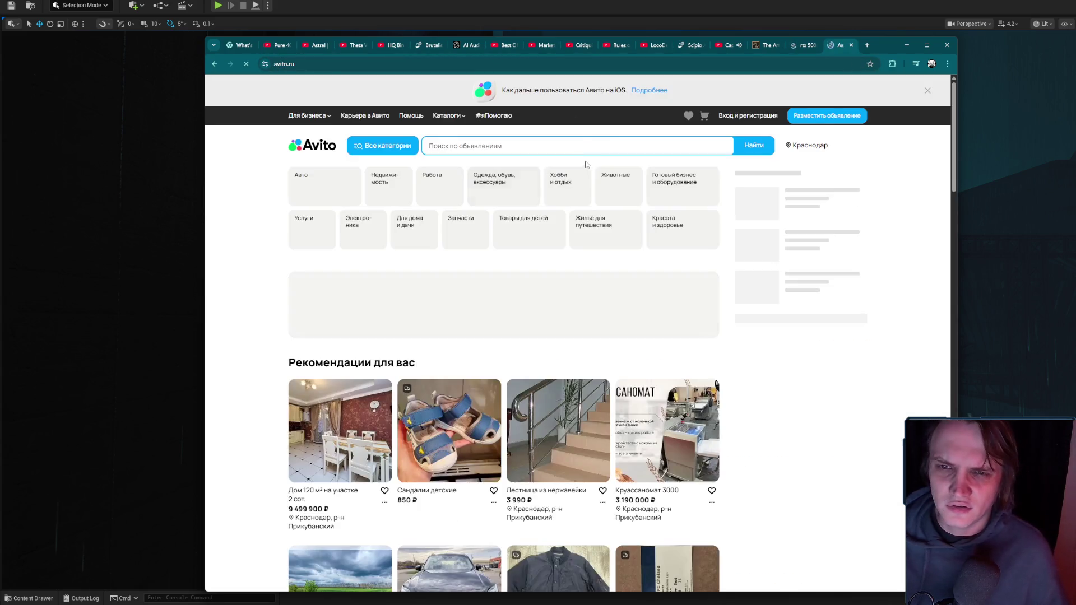
left_click(581, 145)
type("кеч 5090")
key("Return")
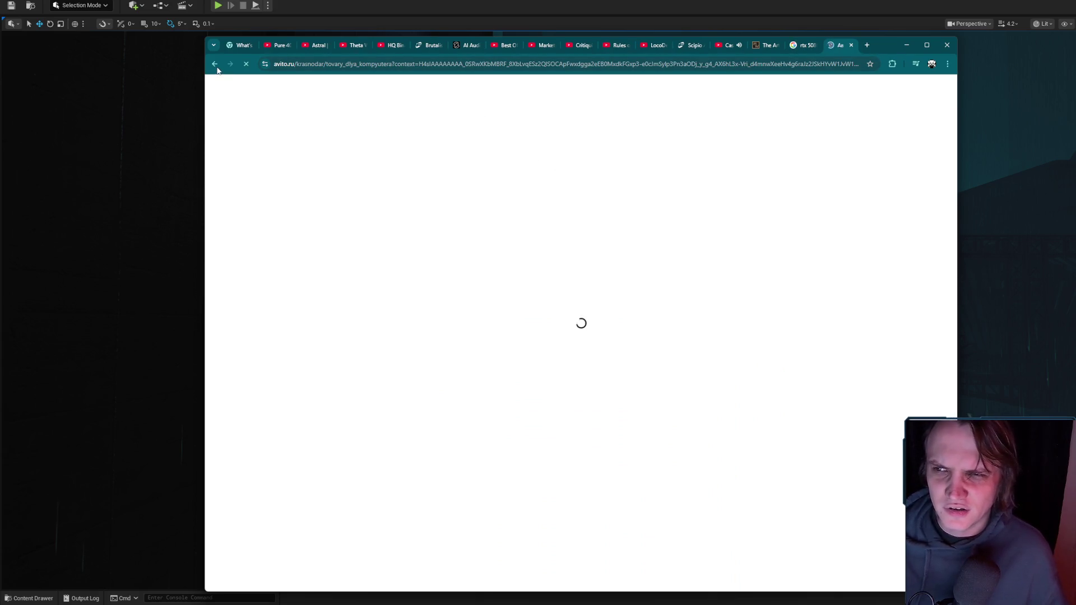
triple_click(515, 147)
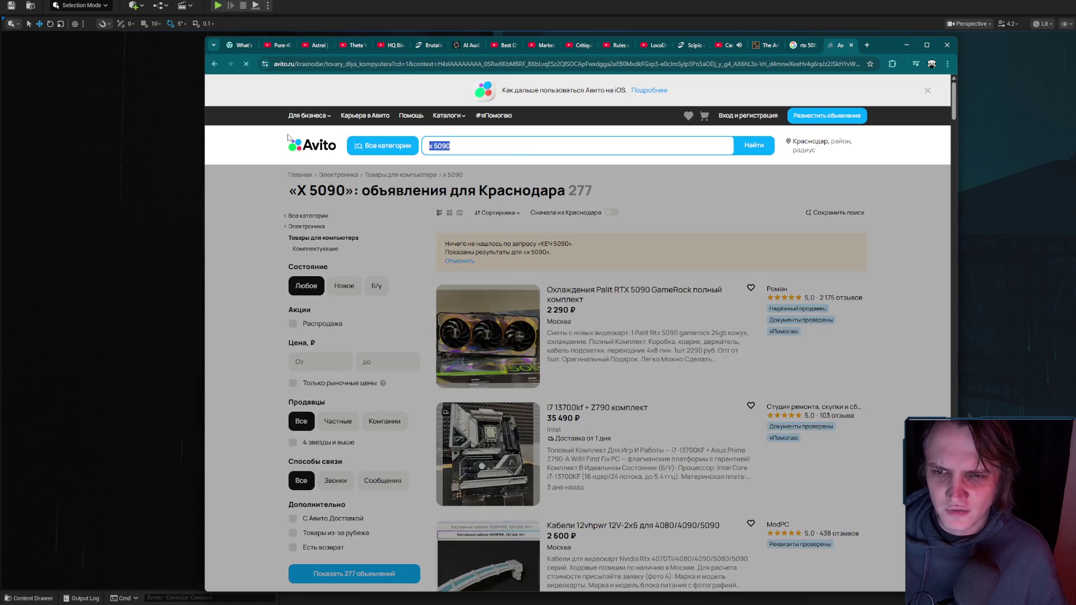
type("RTX 5090")
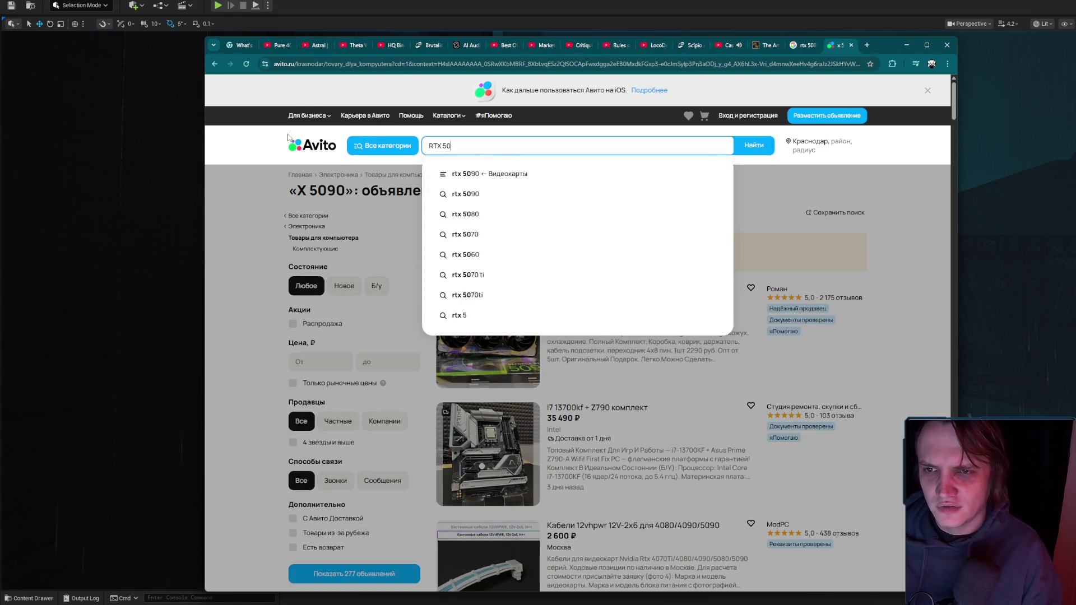
key("Return")
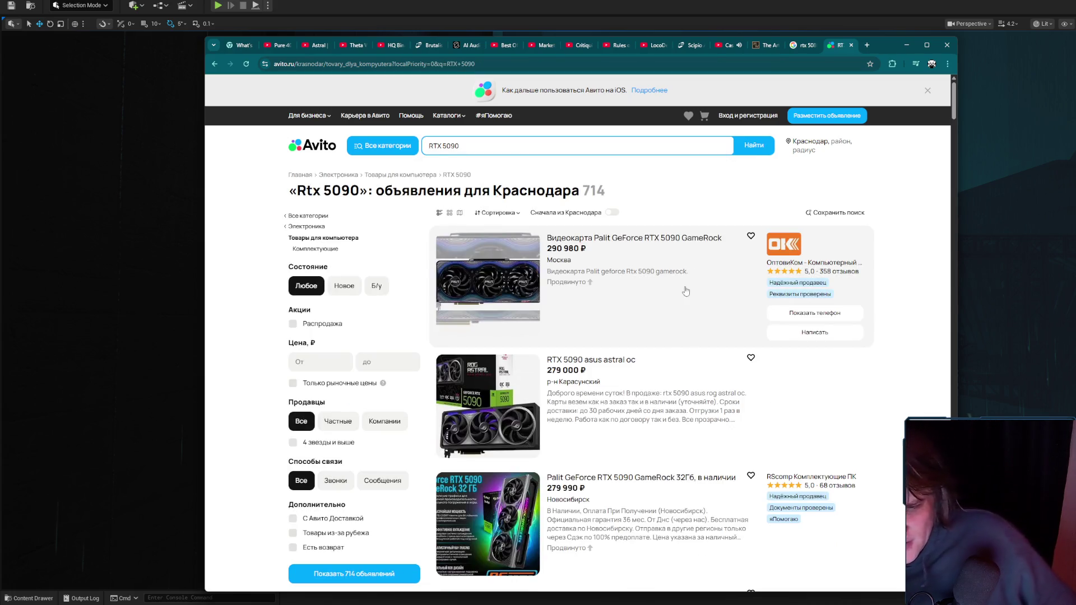
Scroll through the 714 Krasnodar RTX 5090 listings priced about 235 000–385 000 ₽.
scroll(681, 302, "down", 4)
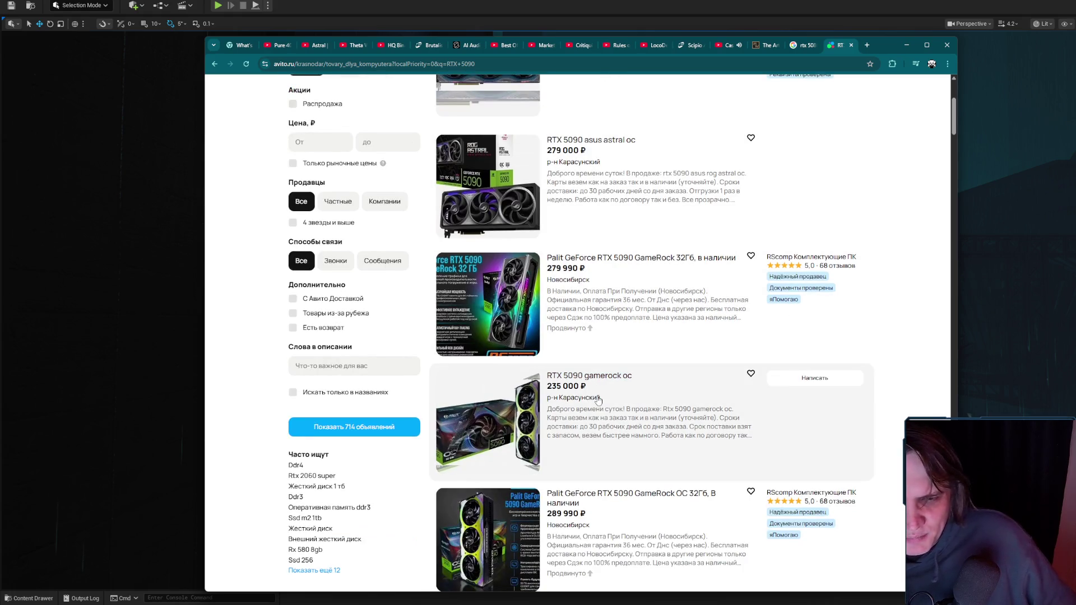
scroll(631, 429, "down", 3)
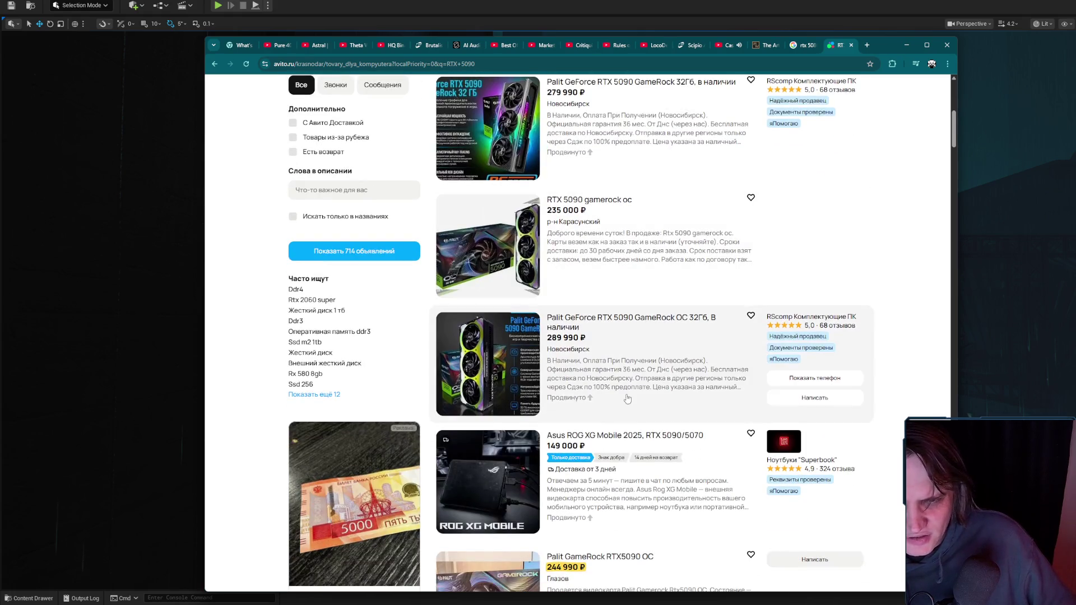
scroll(628, 399, "down", 2)
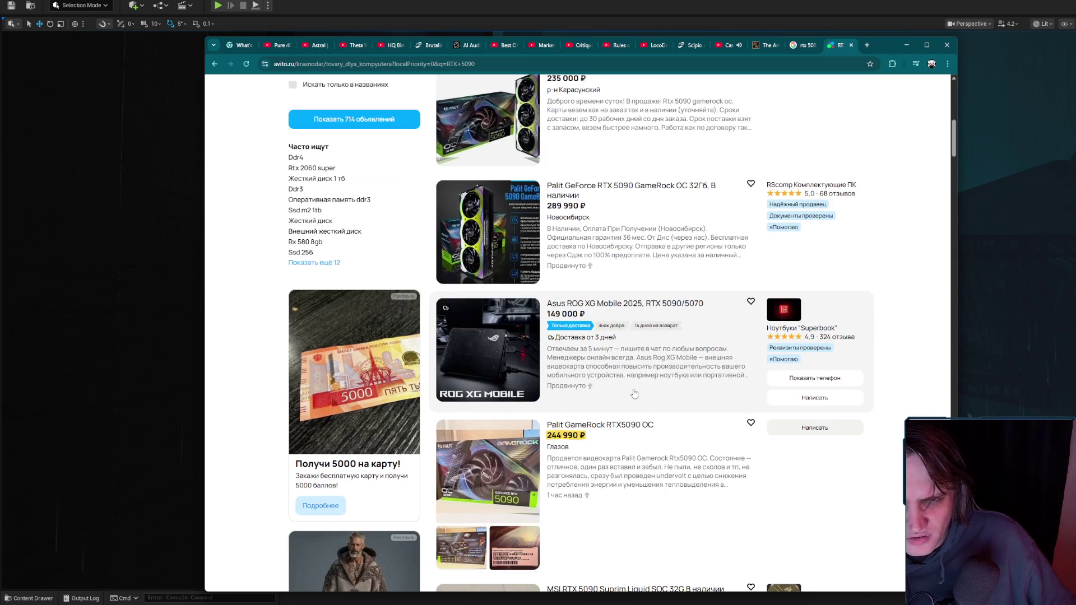
scroll(635, 395, "down", 2)
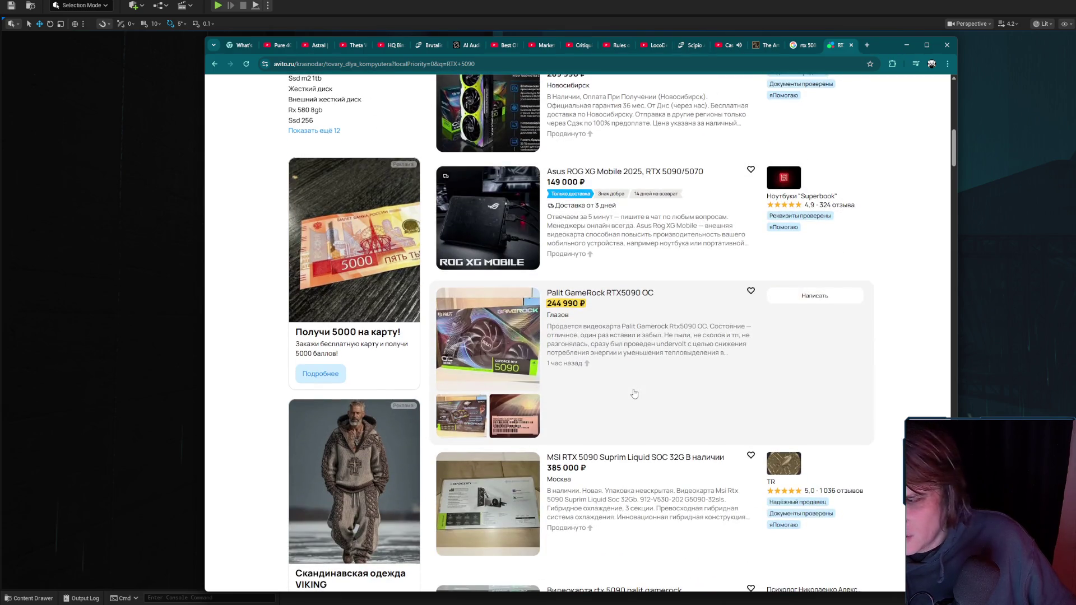
scroll(635, 394, "down", 5)
scroll(636, 393, "down", 3)
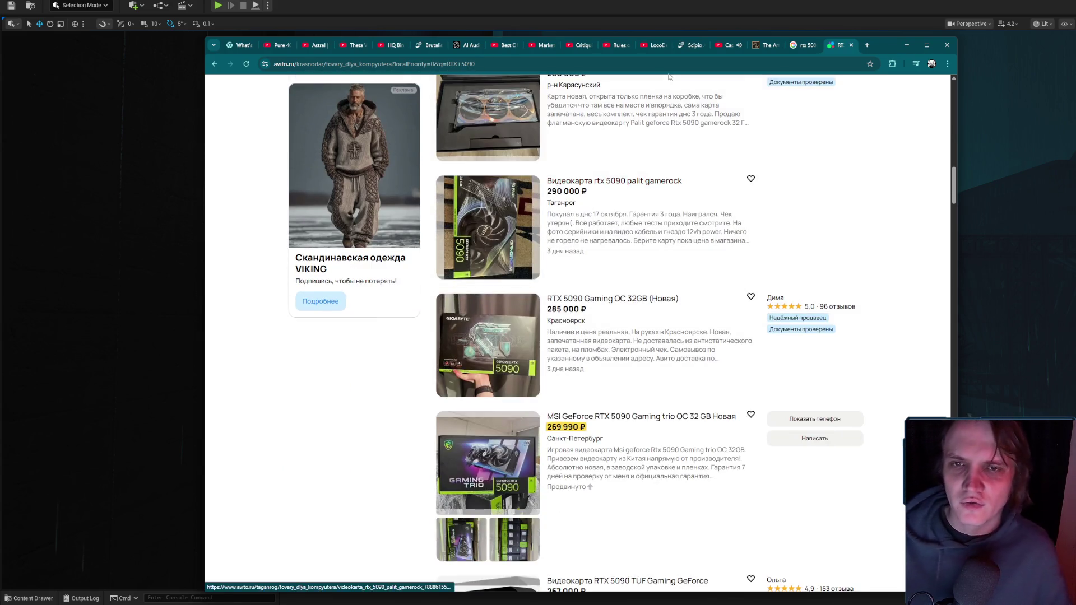
left_click(674, 64)
Open the computeruniverse.net store from the address-bar suggestions.
type("compu")
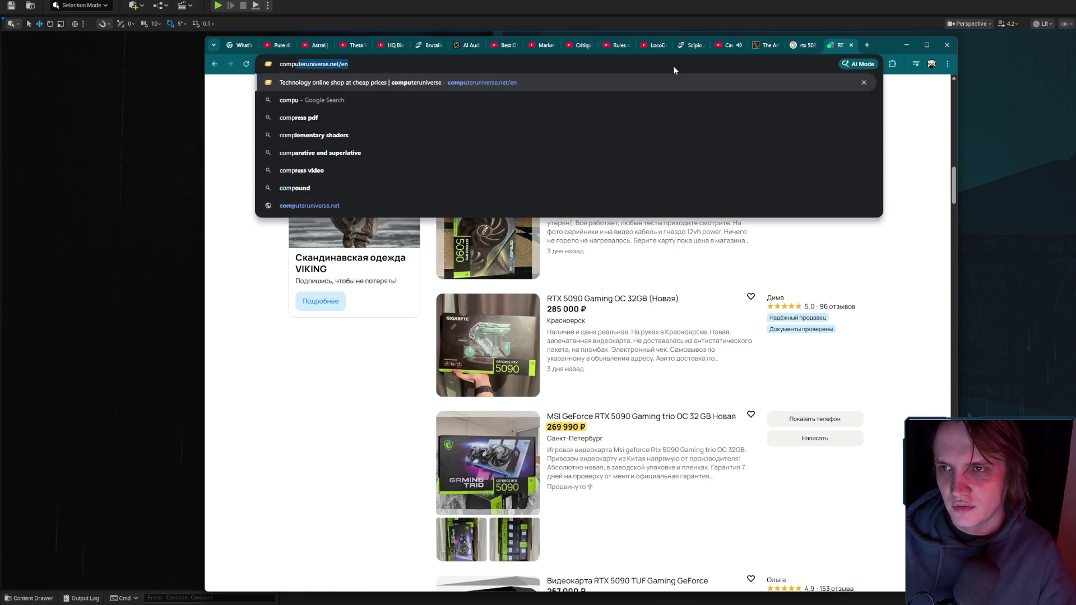
key("Down")
key("Down")
key("Down")
key("Down")
key("Down")
key("Return")
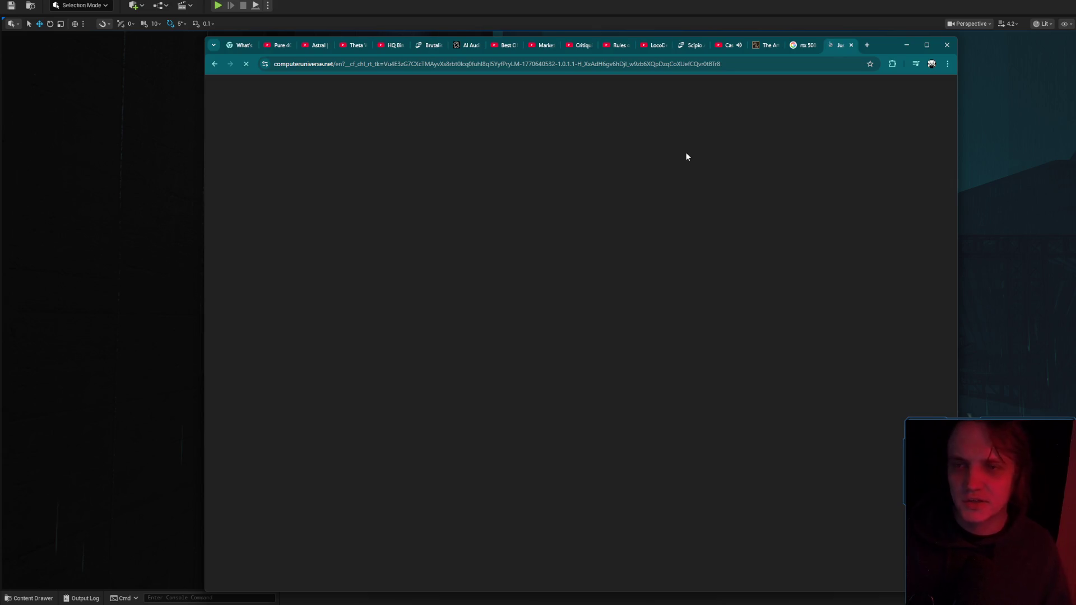
Replace the RTX 5080 Google query with a search for computeruniverse .ru.
left_click(807, 47)
left_click(428, 97)
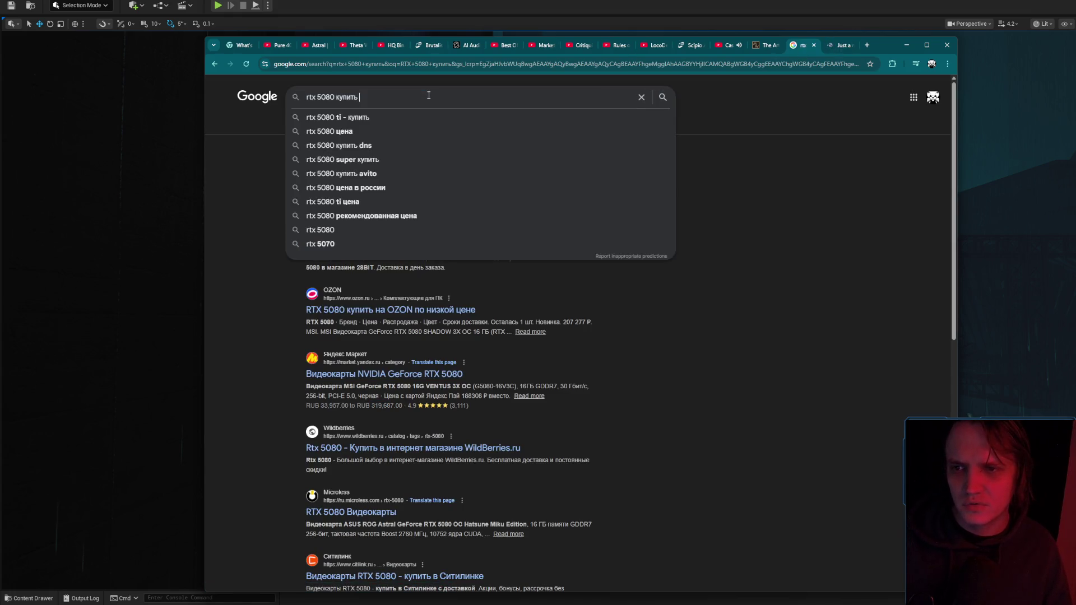
left_click_drag(373, 101, 234, 90)
type("com")
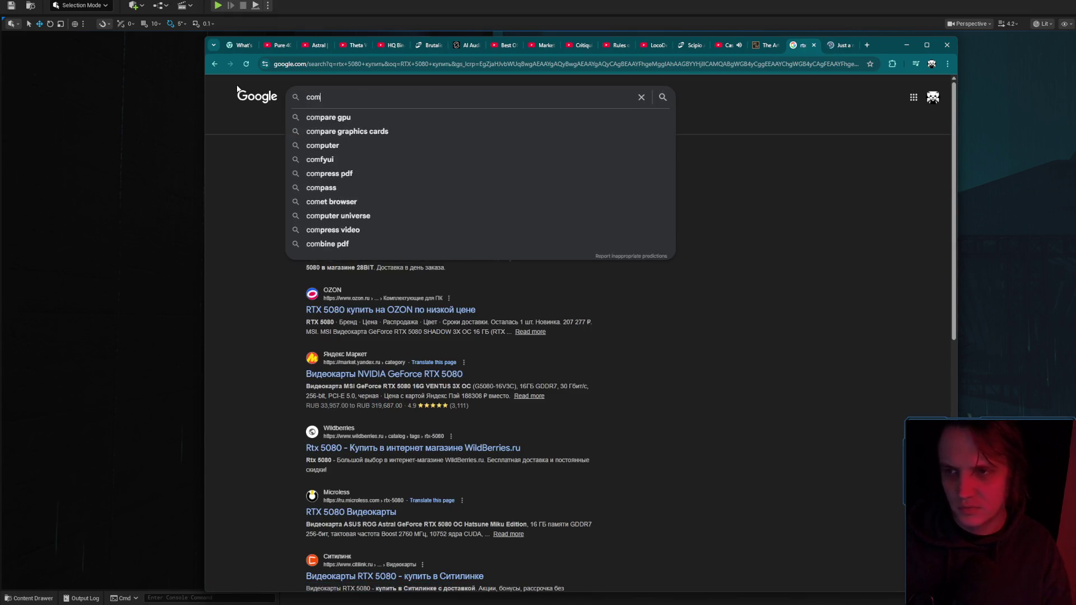
type("puter union")
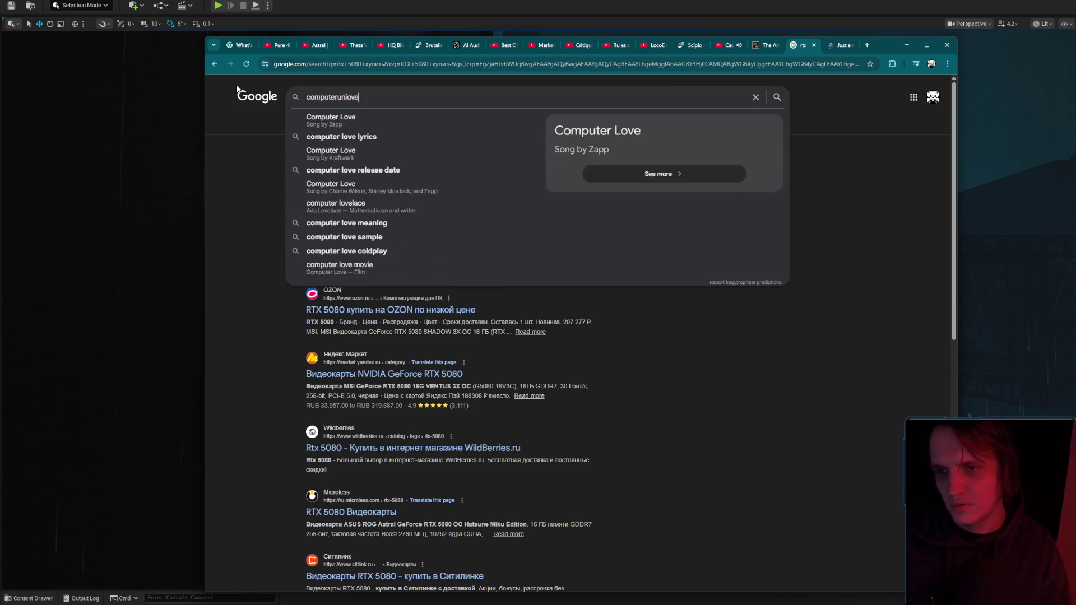
key("Home")
type(".gg/")
key("End")
key("Down")
key("Down")
type(".ru")
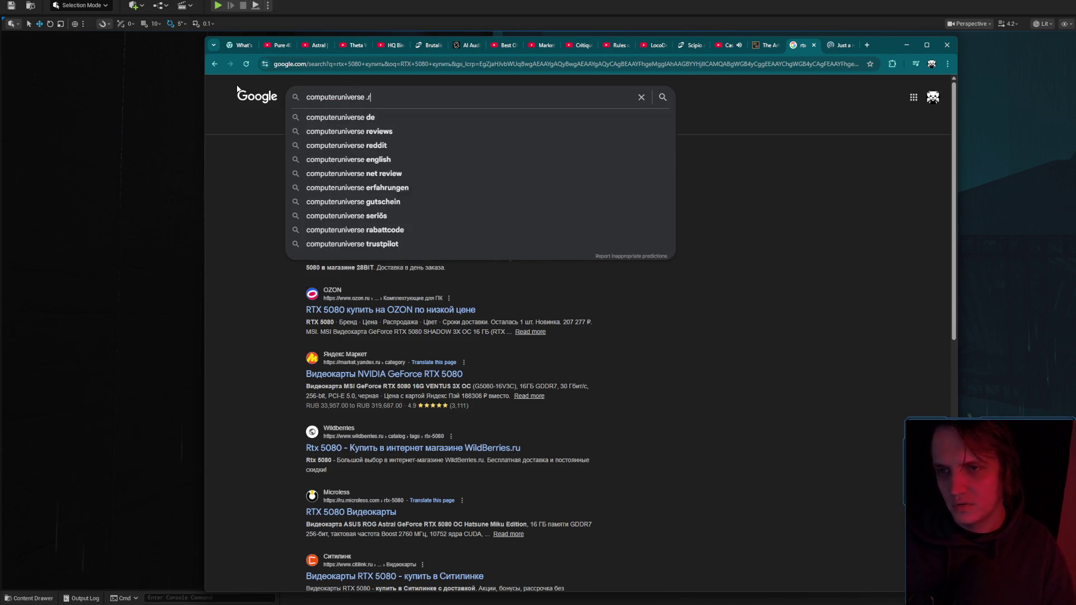
key("Return")
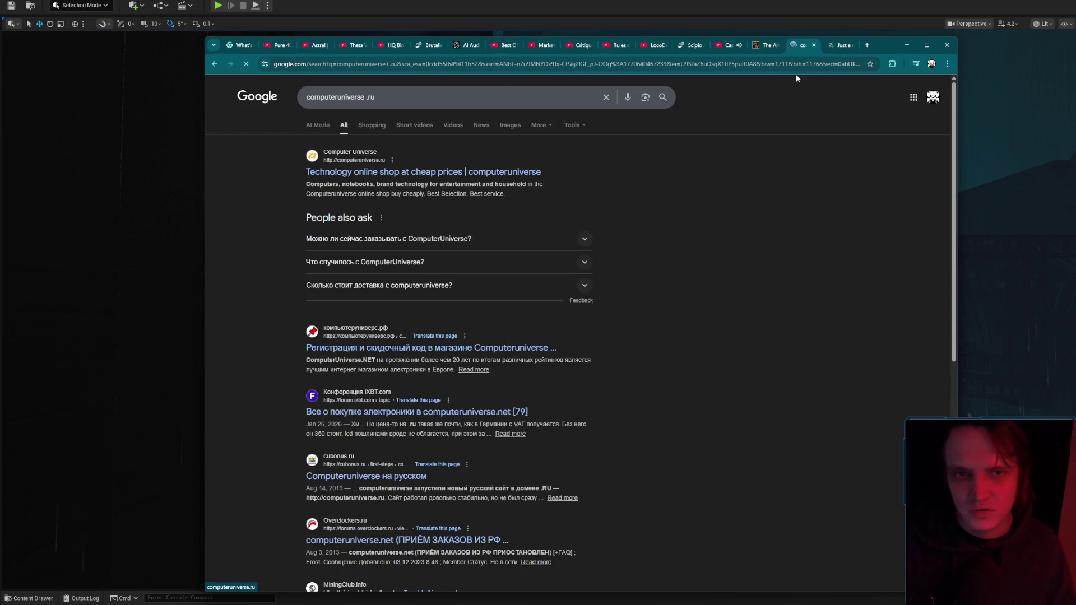
Check the shop's challenge page and the VPN extension, then open the Computer Universe result.
left_click(840, 46)
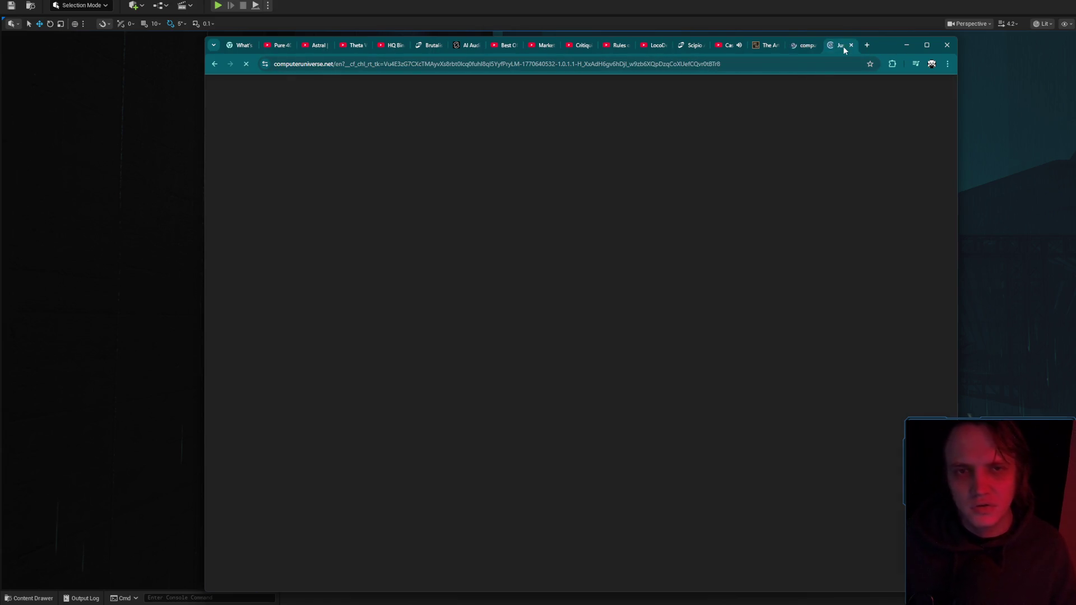
left_click(804, 49)
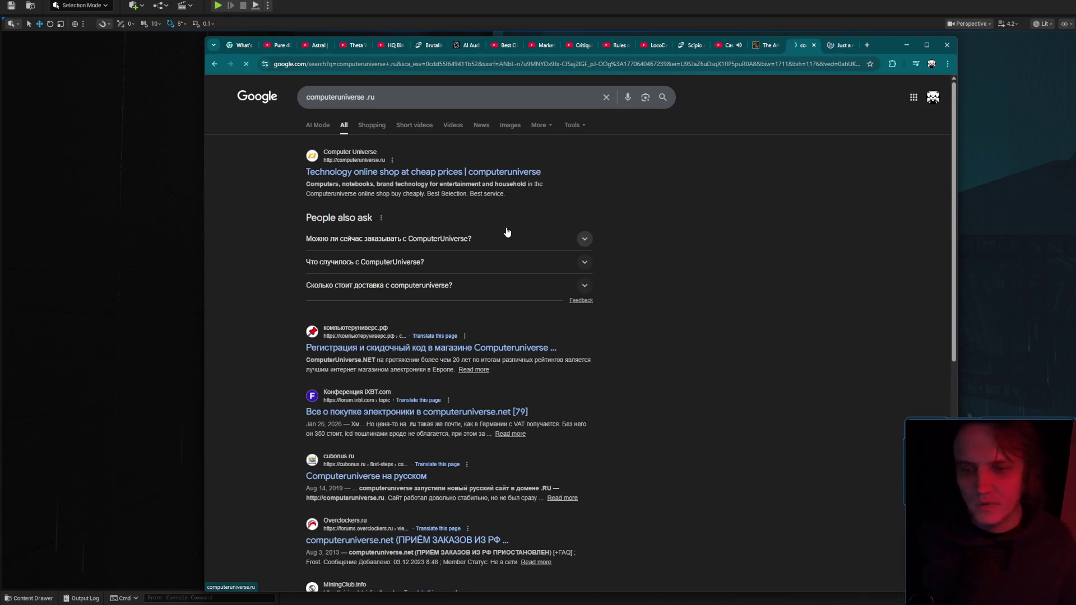
left_click(853, 51)
left_click(893, 65)
left_click(824, 120)
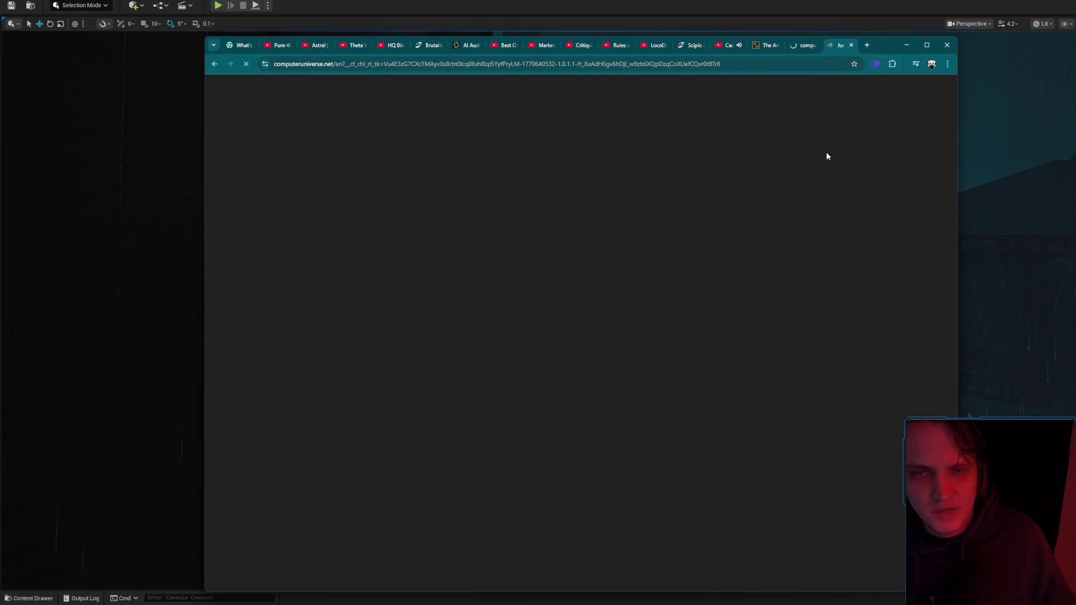
left_click(816, 46)
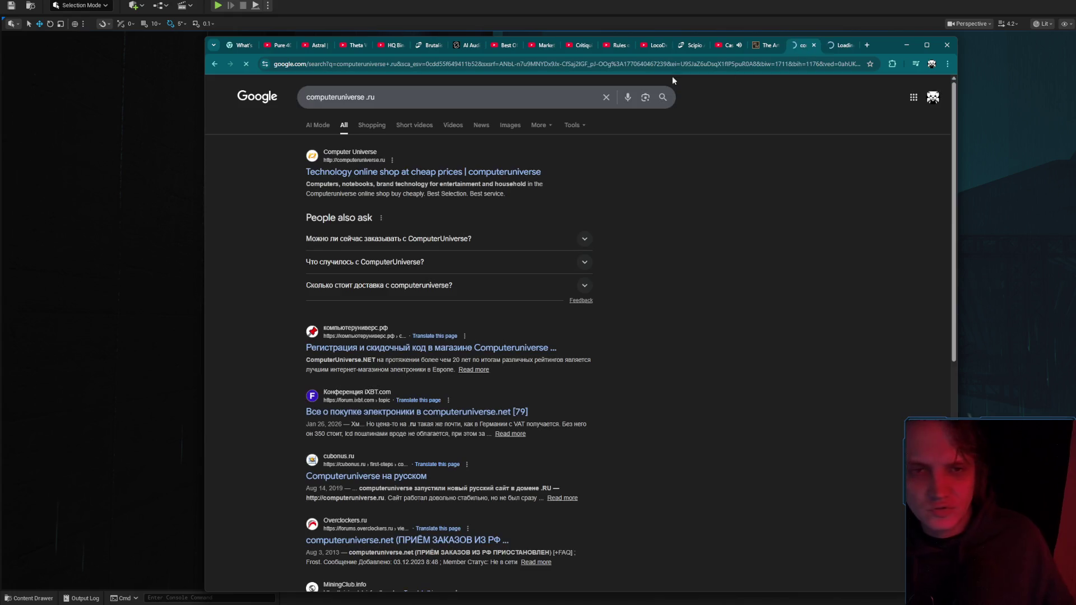
left_click(347, 172)
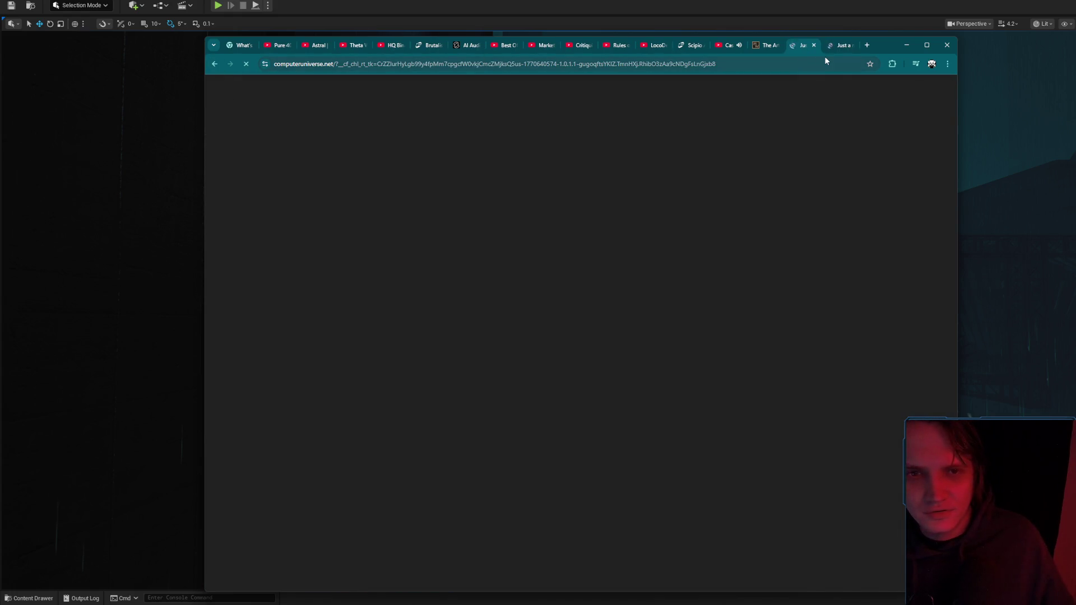
Connect the VPN to a US location, reload the shop, and pass the Cloudflare human check.
left_click(892, 63)
left_click(816, 124)
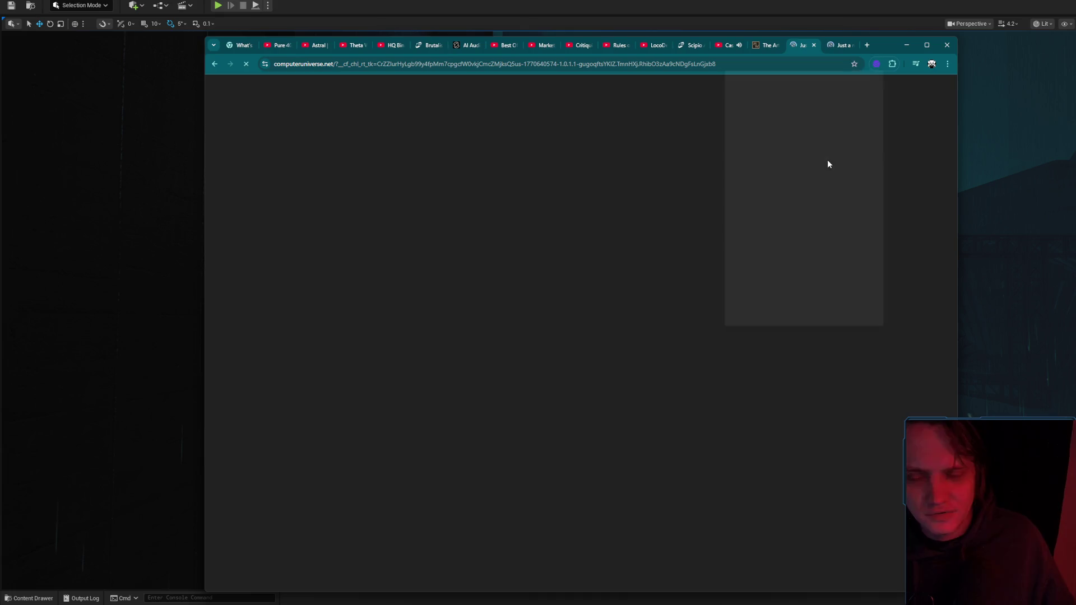
left_click(805, 174)
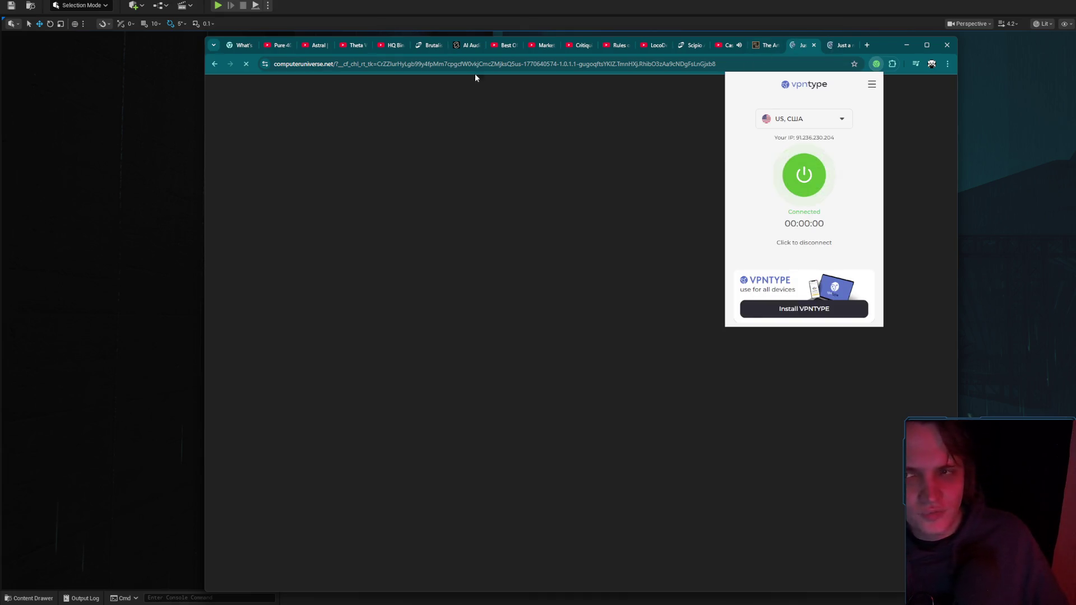
left_click(246, 63)
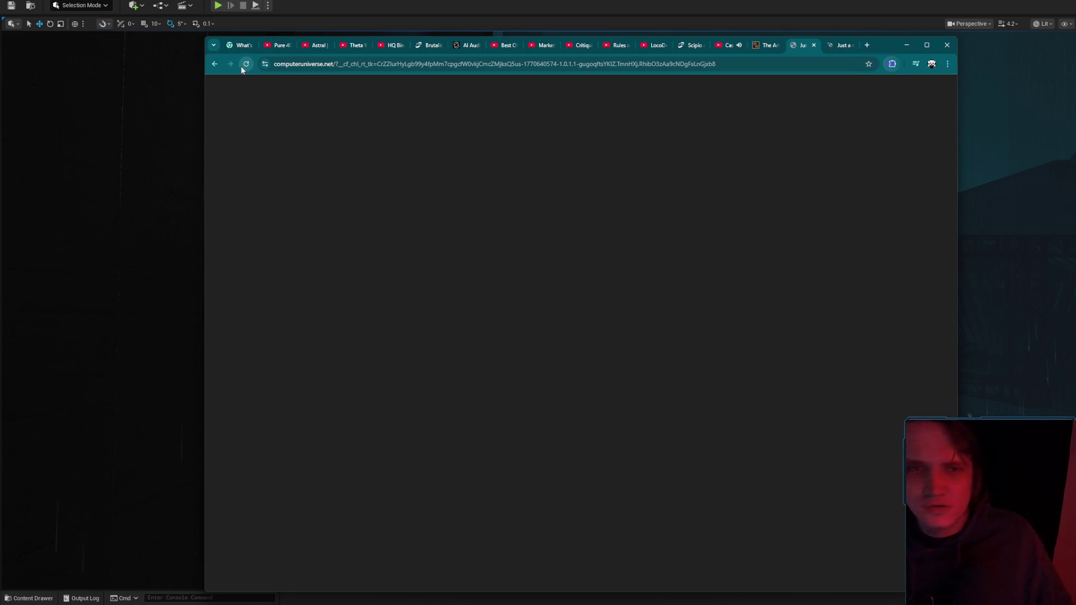
middle_click(842, 48)
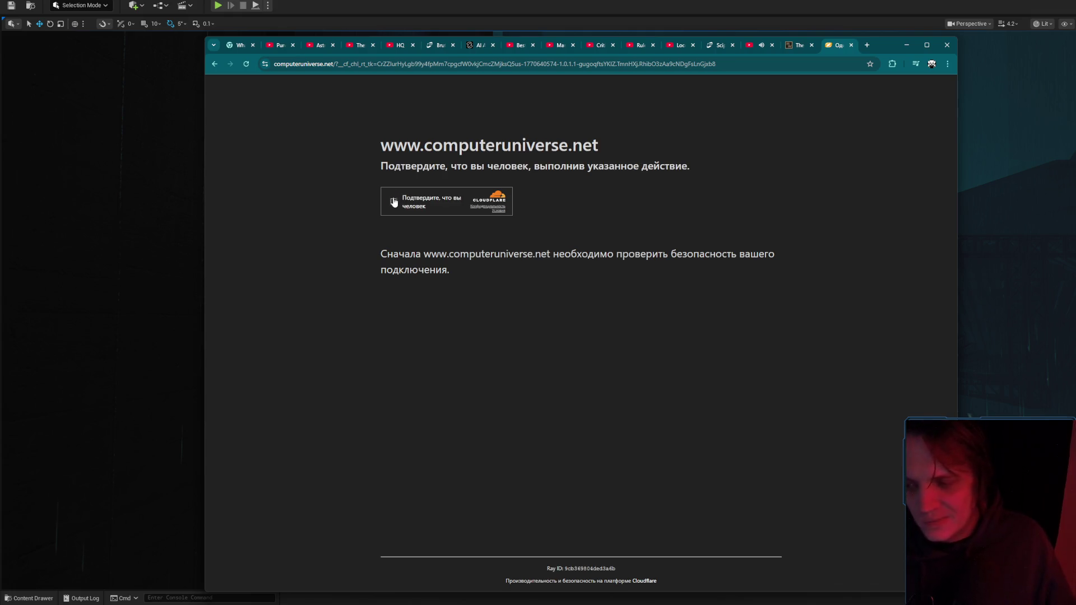
left_click(394, 202)
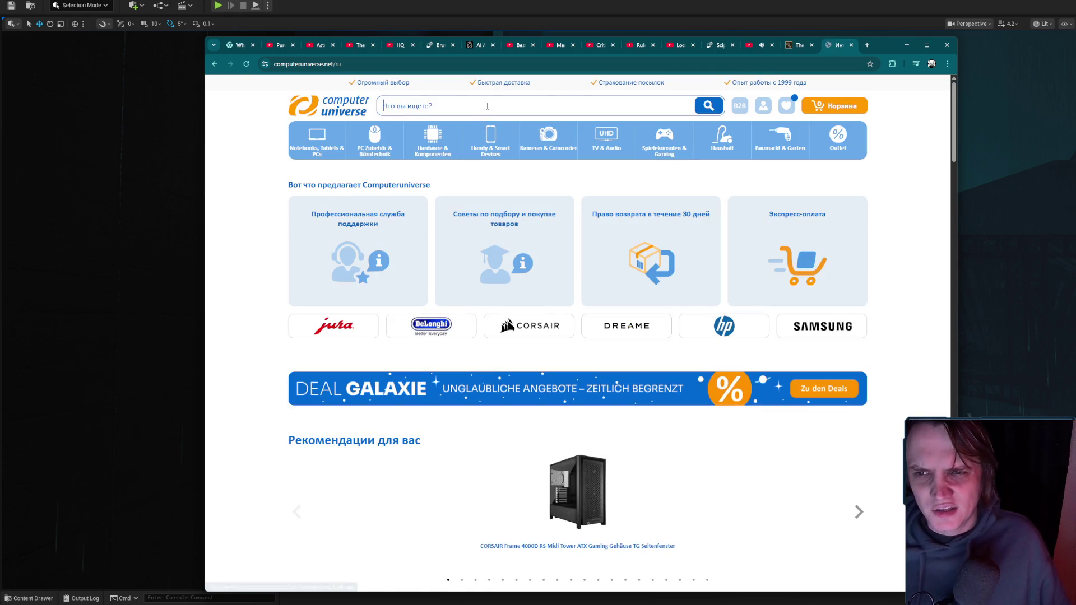
Search the shop for RTX 5090 and inspect the 5.000,00 € offer.
left_click(487, 105)
type("RTX 5090")
key("Return")
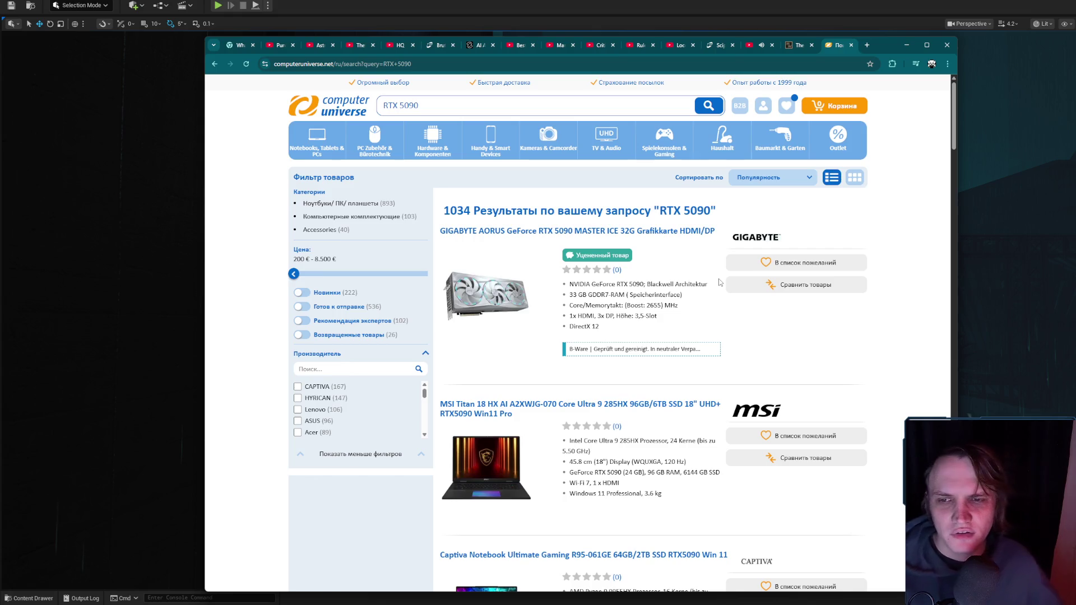
scroll(702, 295, "down", 10)
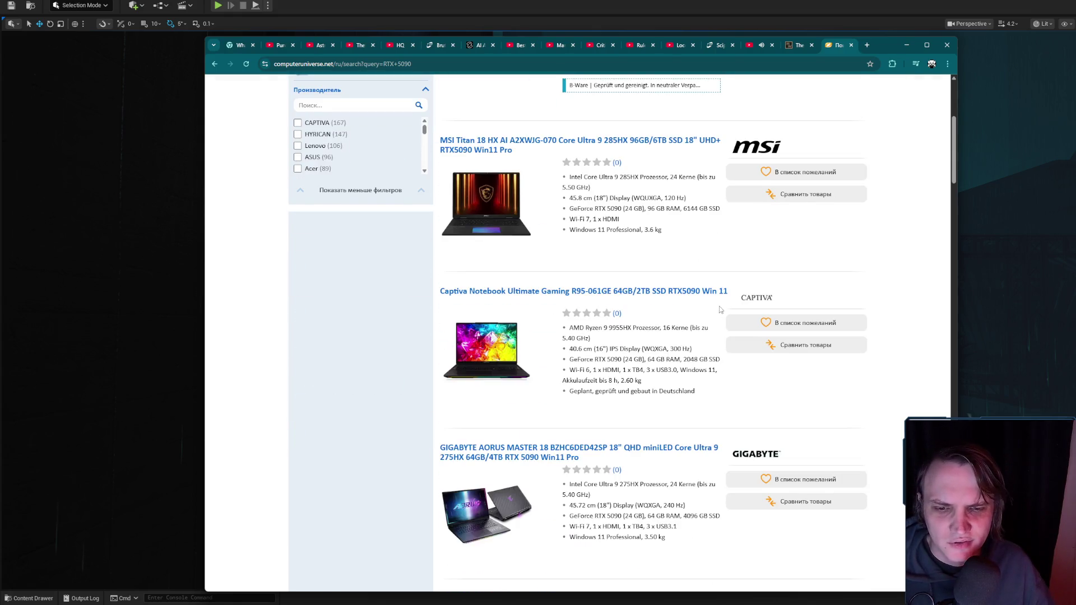
scroll(722, 338, "up", 15)
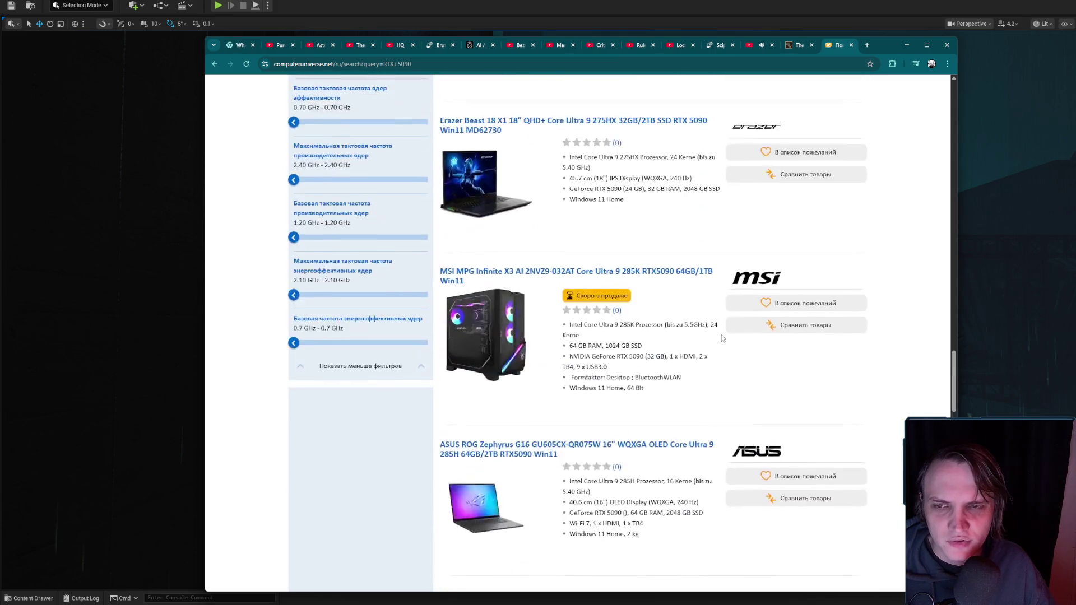
scroll(721, 338, "up", 15)
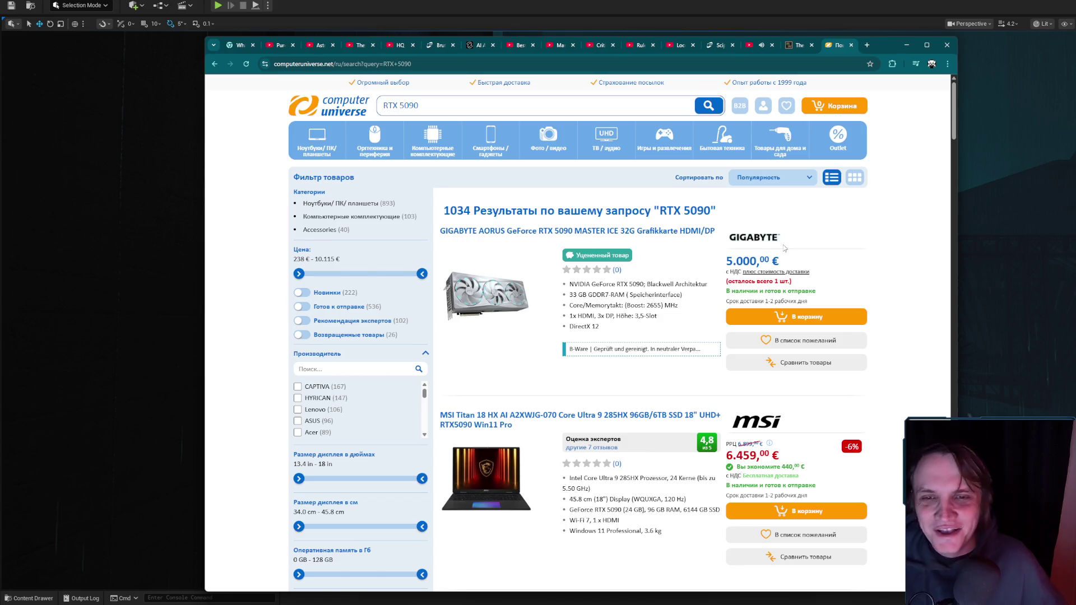
left_click_drag(779, 261, 722, 263)
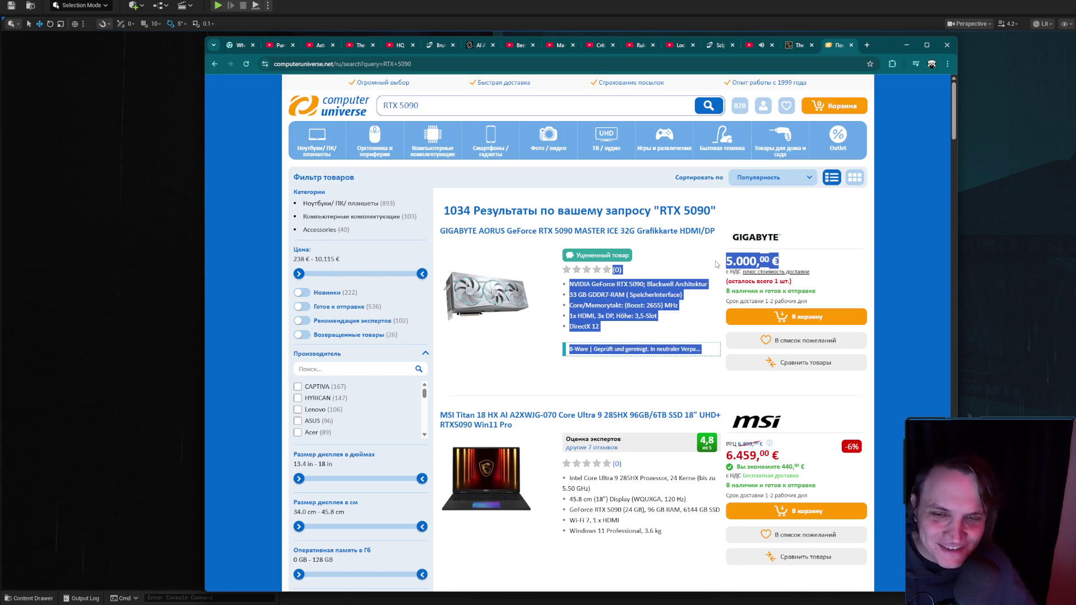
left_click(722, 263)
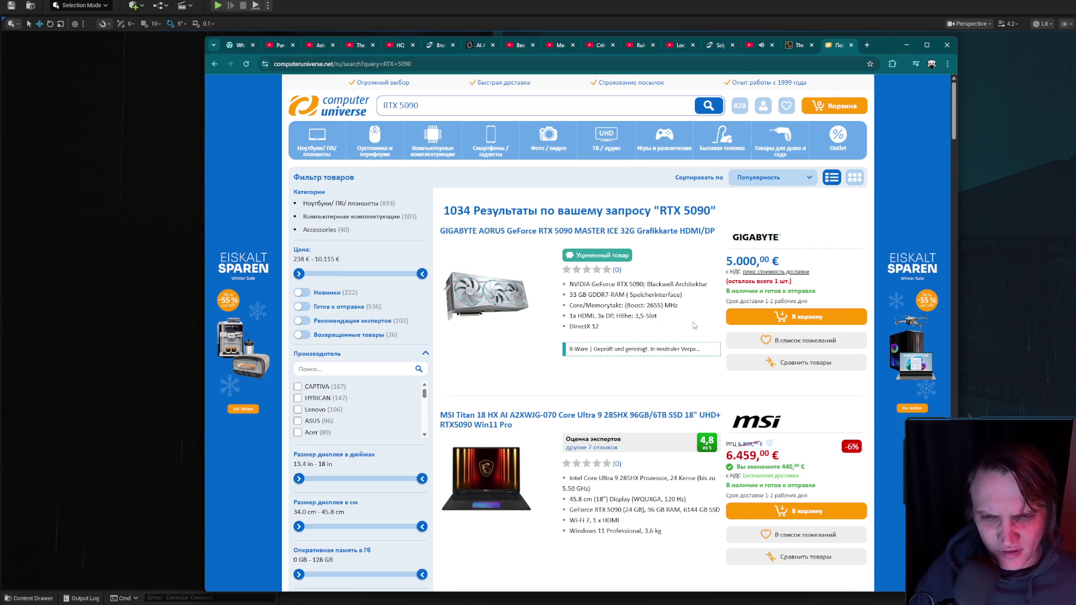
Scroll through the graphics card and laptop results, then close the shop tab and minimize Chrome.
scroll(669, 332, "down", 2)
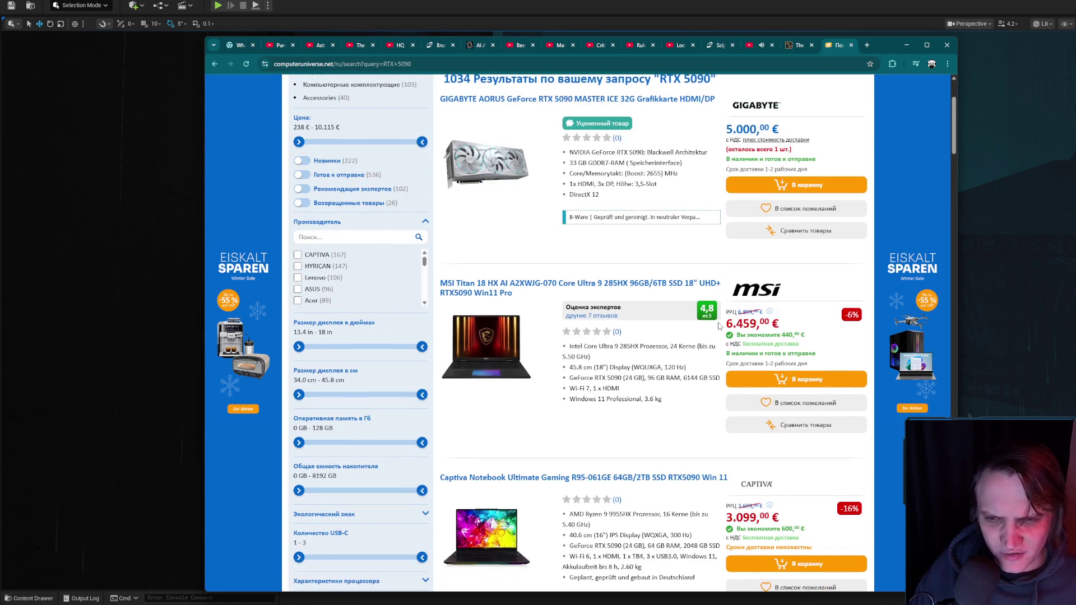
scroll(719, 326, "down", 5)
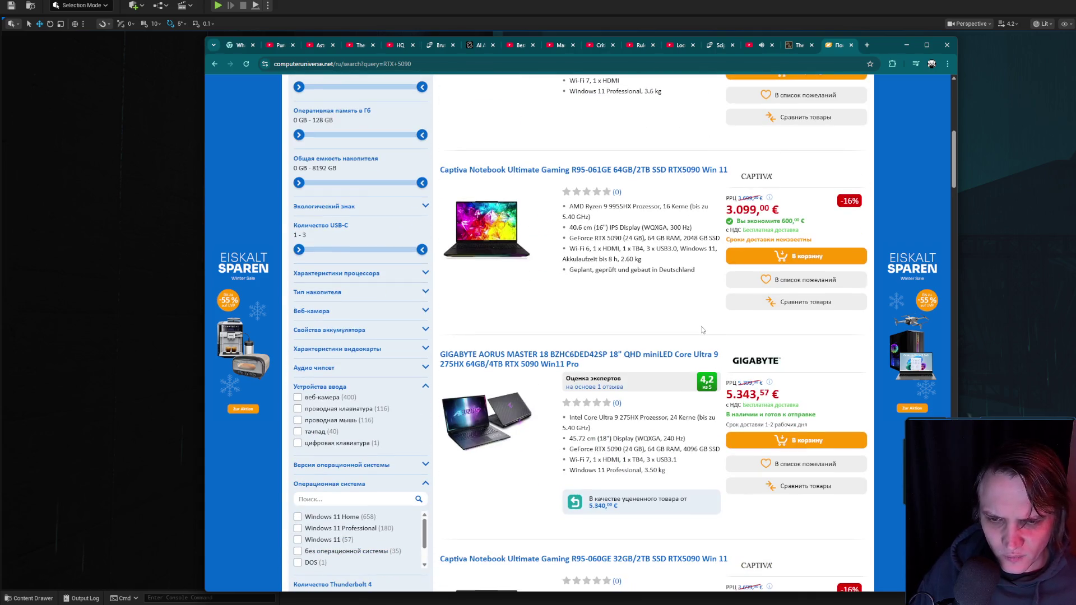
scroll(702, 331, "down", 3)
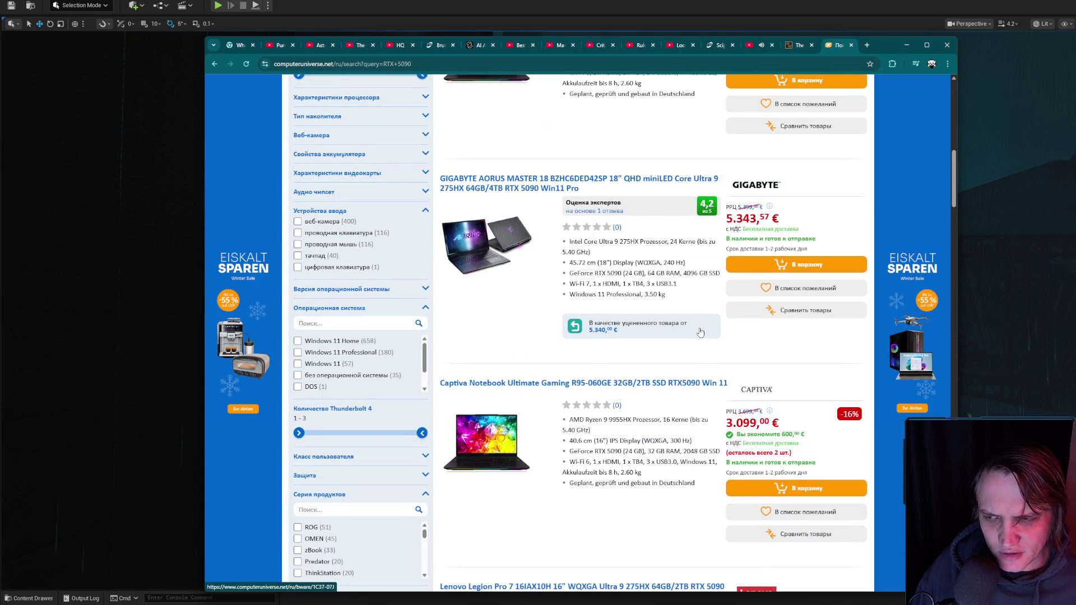
scroll(699, 331, "down", 3)
scroll(699, 331, "down", 12)
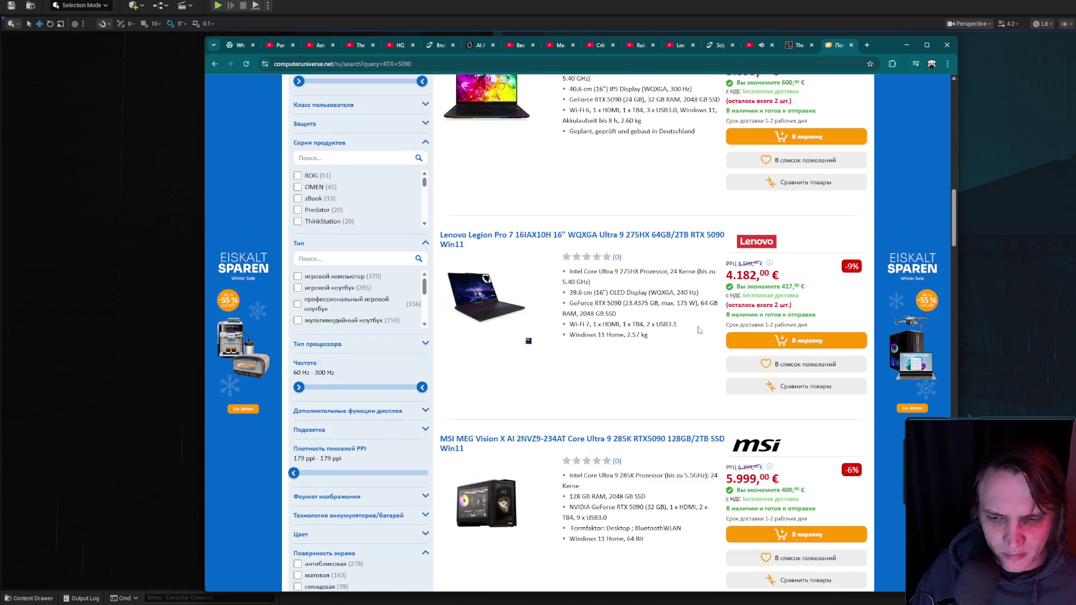
scroll(700, 336, "down", 10)
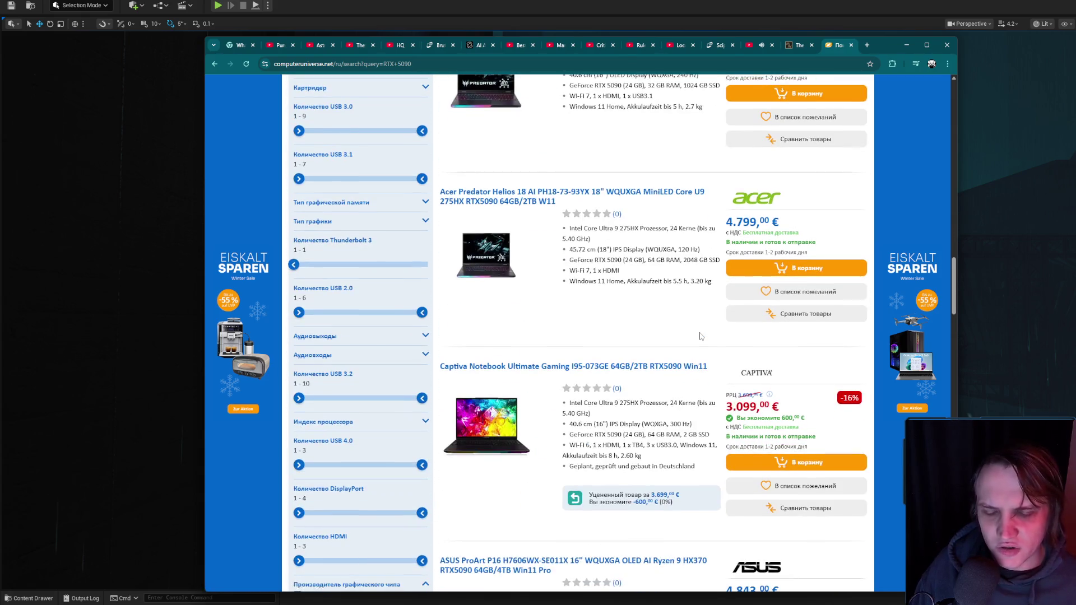
scroll(701, 337, "down", 9)
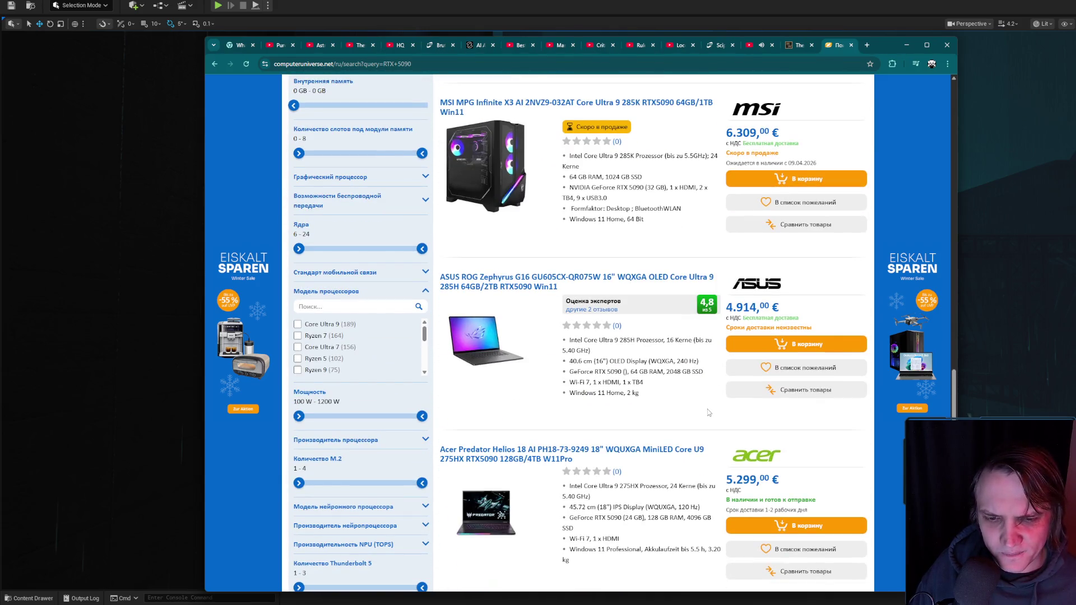
scroll(693, 415, "up", 20)
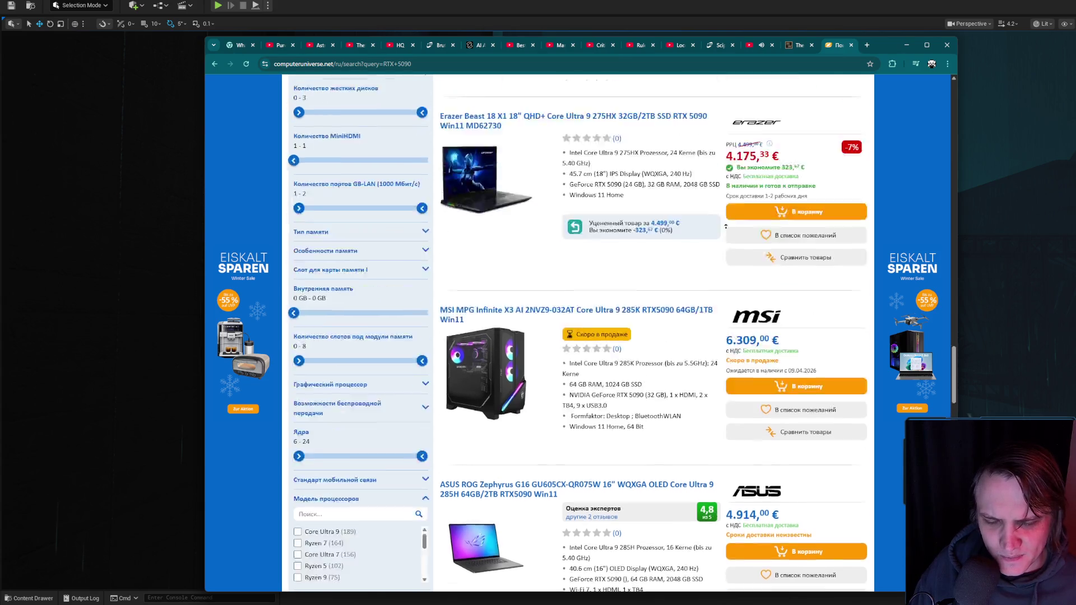
left_click(851, 45)
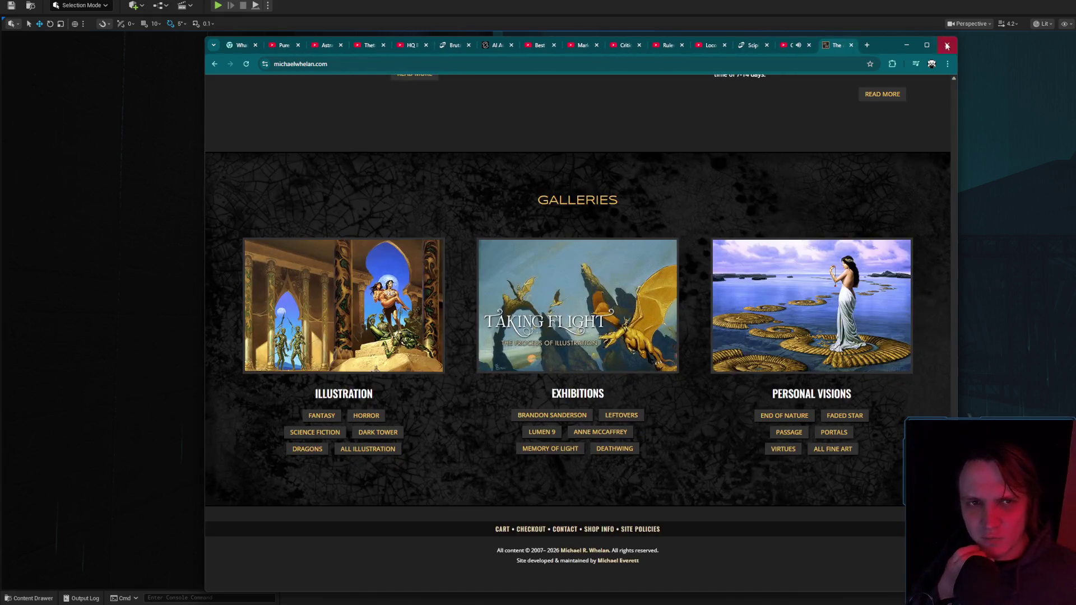
left_click(906, 45)
Fly to a new view of the city and preview it in Game View with G.
left_click_drag(618, 242, 615, 322)
key("g")
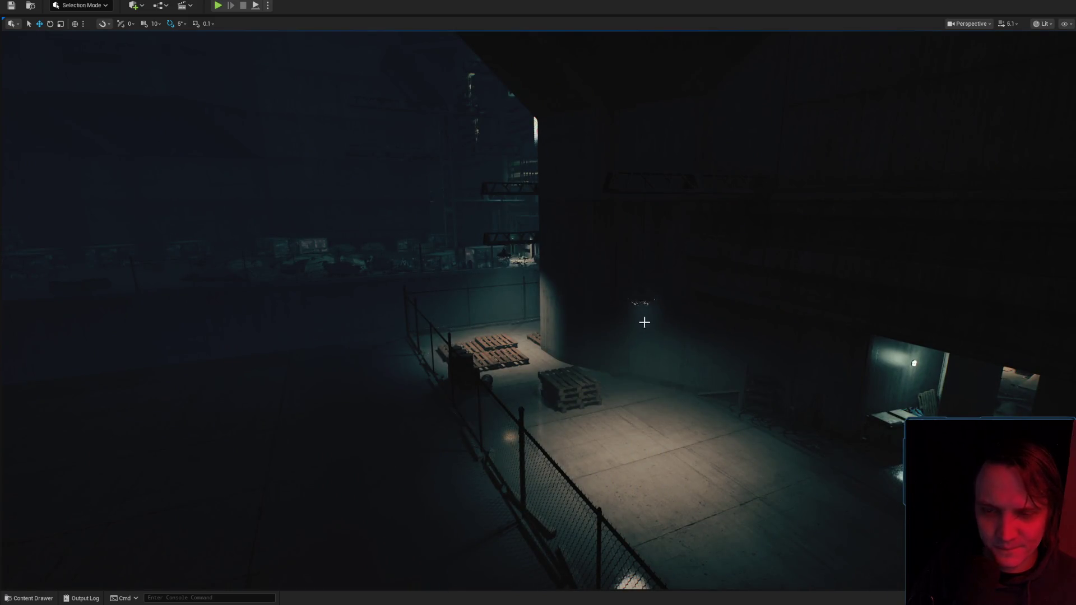
left_click(992, 371)
key("ctrl+z")
key("g")
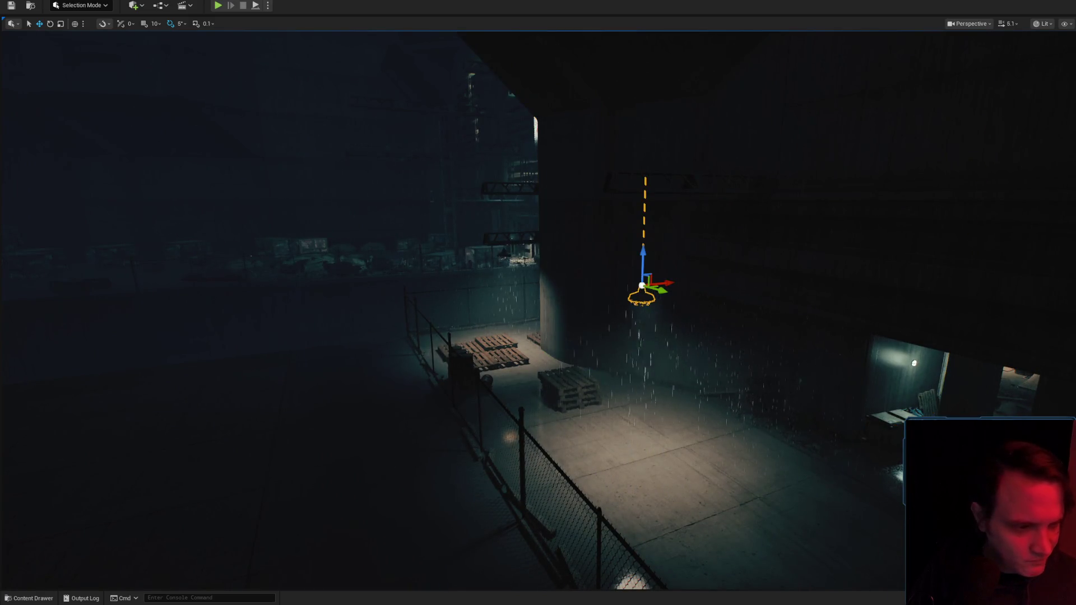
In the Content Drawer folder tree, collapse the Geometry and Meshes folders.
key("ctrl+space")
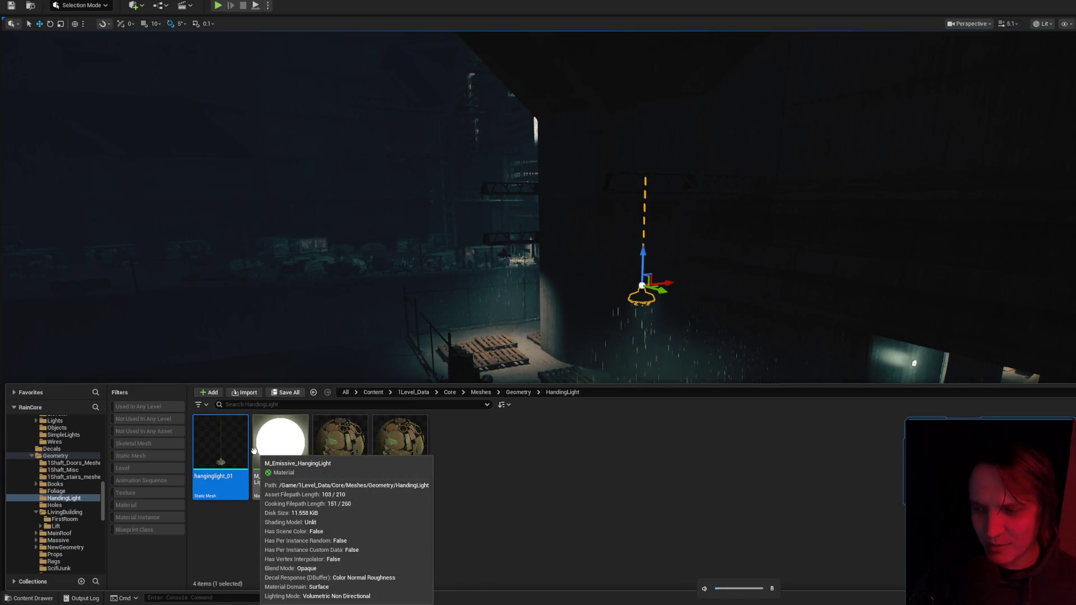
left_click(66, 444)
left_click(67, 456)
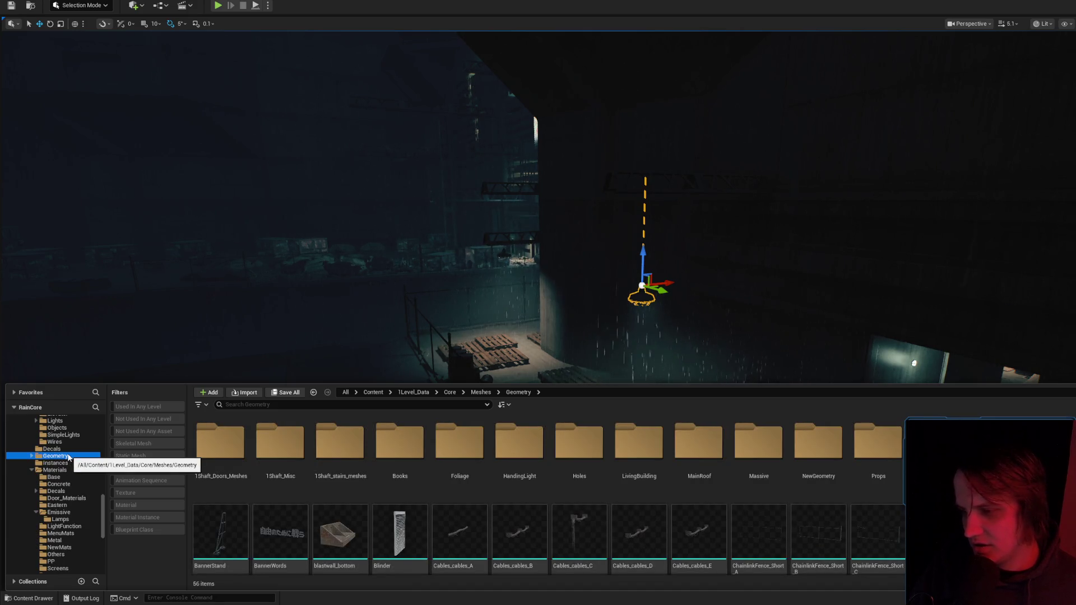
scroll(68, 465, "up", 2)
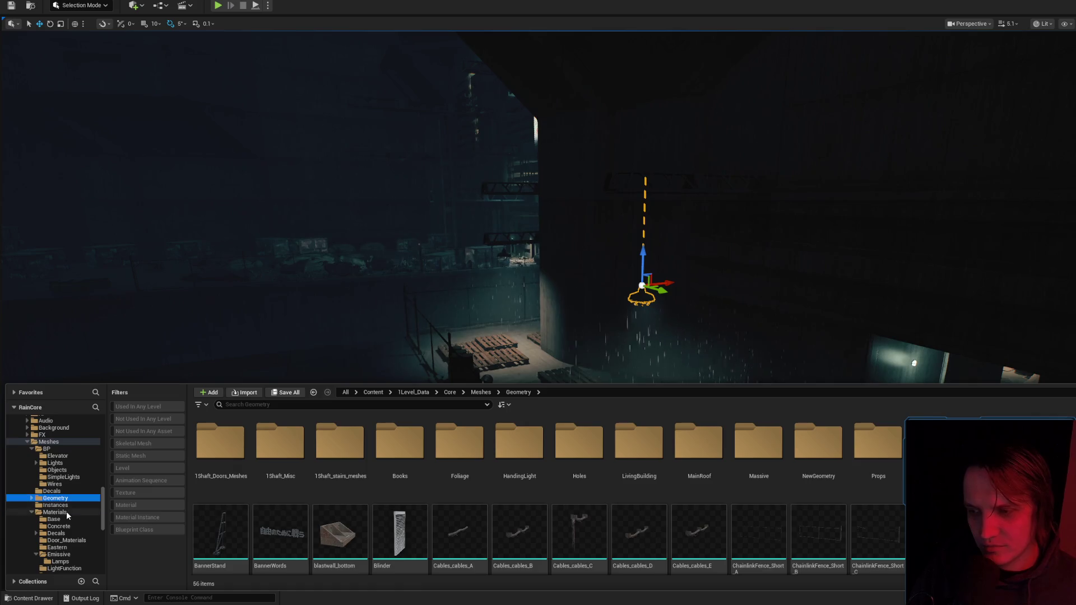
left_click(66, 512)
left_click(64, 449)
double_click(65, 443)
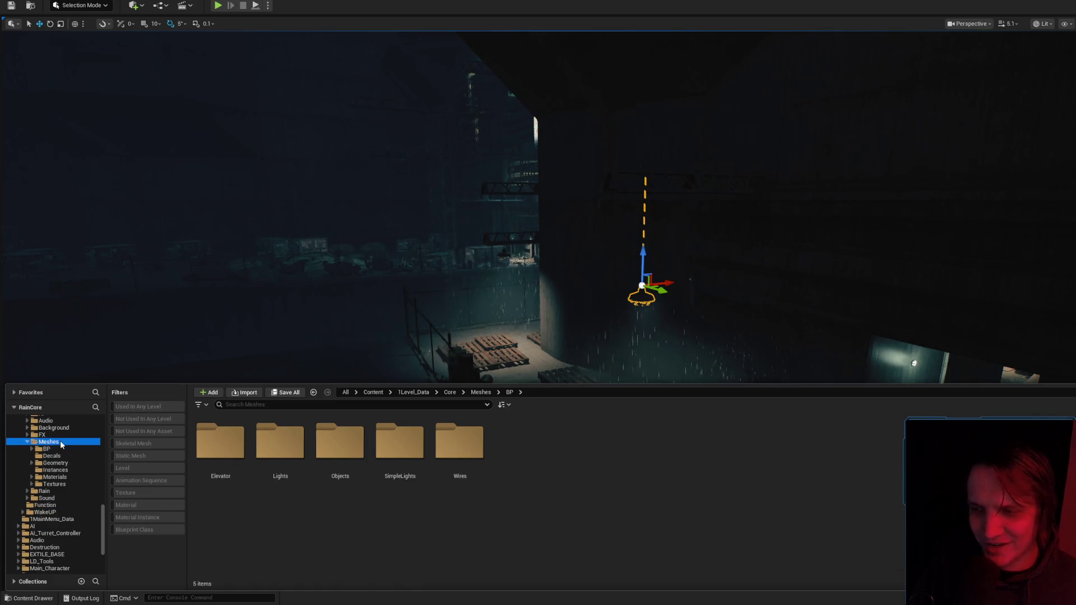
scroll(69, 467, "up", 15)
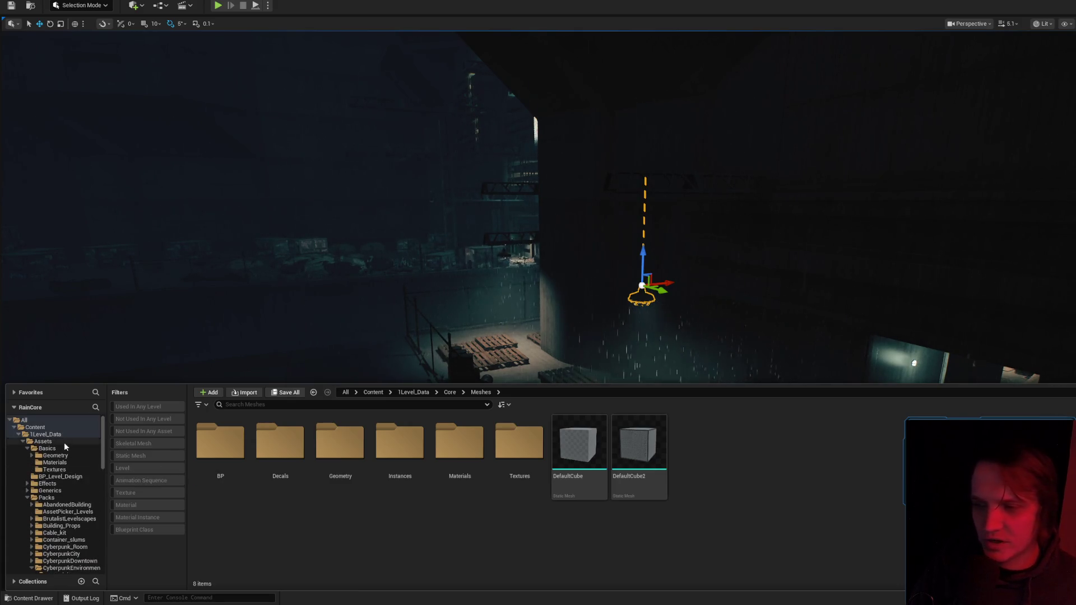
Collapse Basics, Assets, Core and 1Level_Data, then select the root Content folder.
double_click(64, 448)
left_click(66, 477)
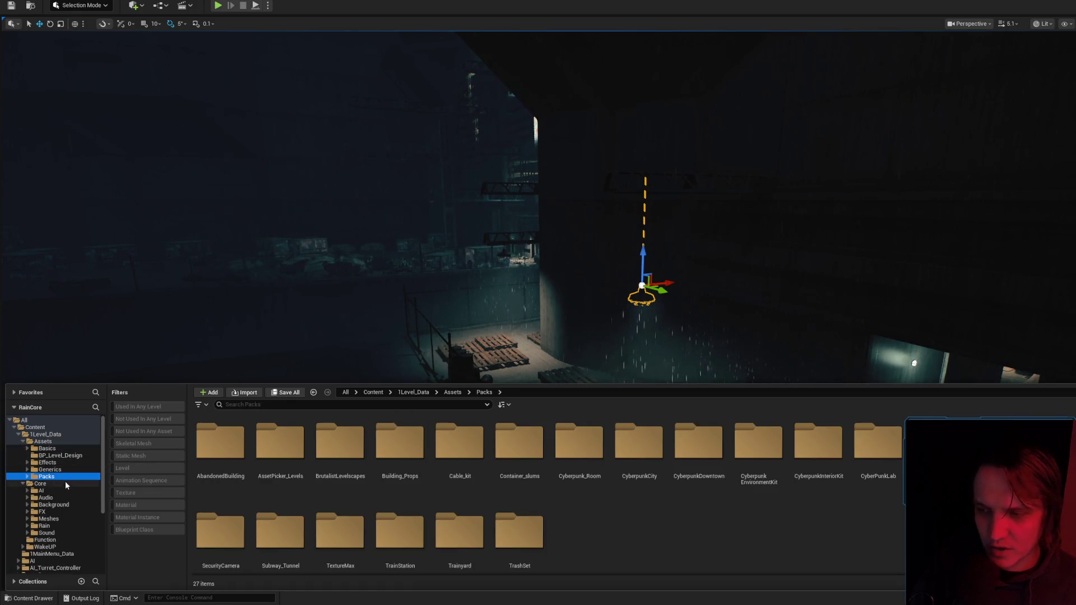
double_click(58, 442)
double_click(65, 450)
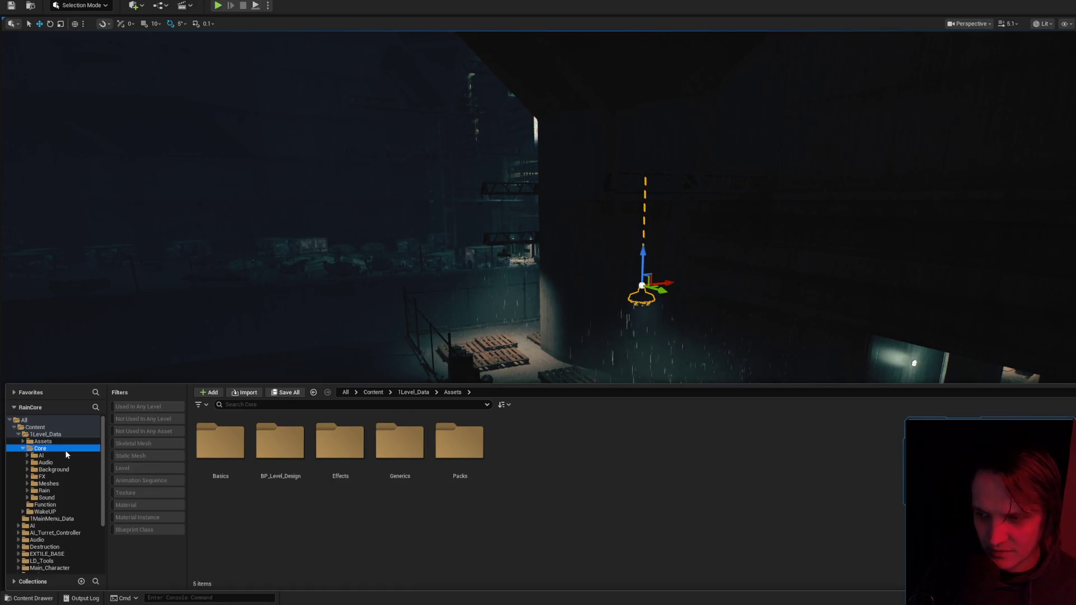
double_click(63, 436)
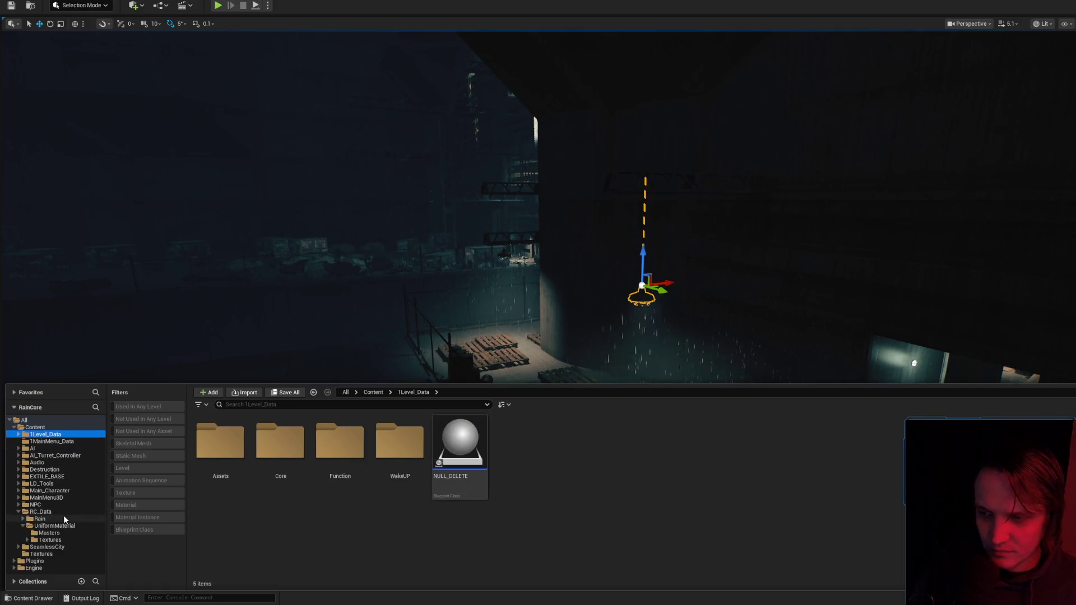
double_click(63, 512)
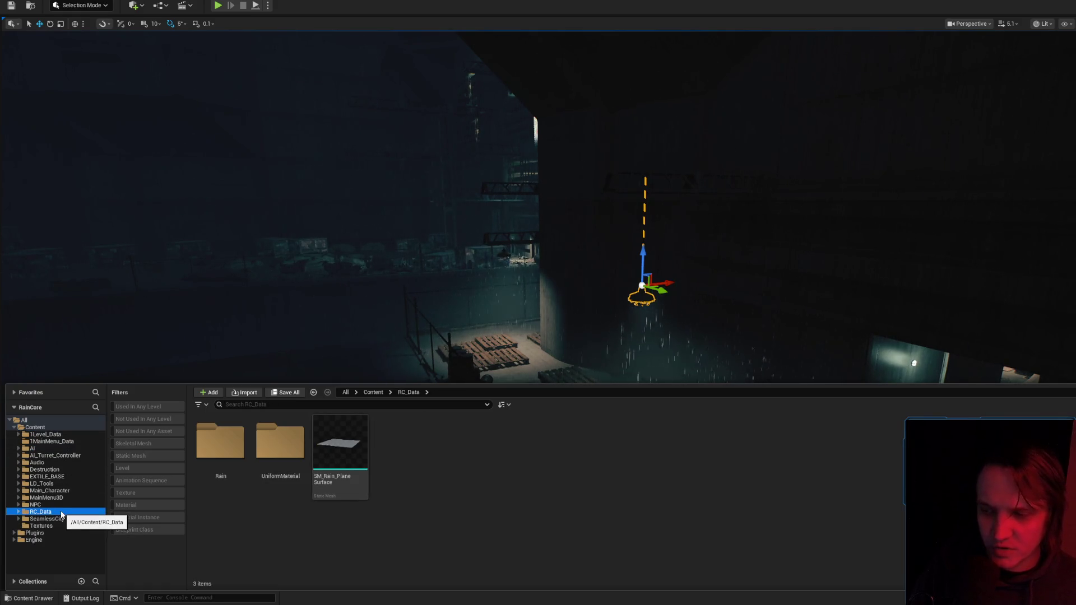
left_click(54, 434)
left_click(35, 427)
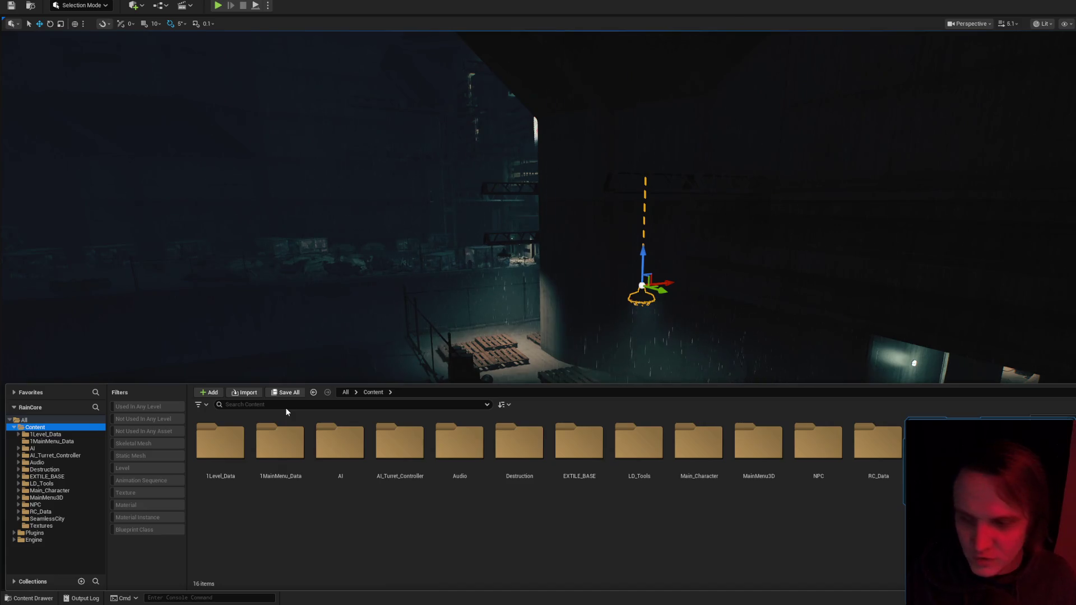
left_click(294, 404)
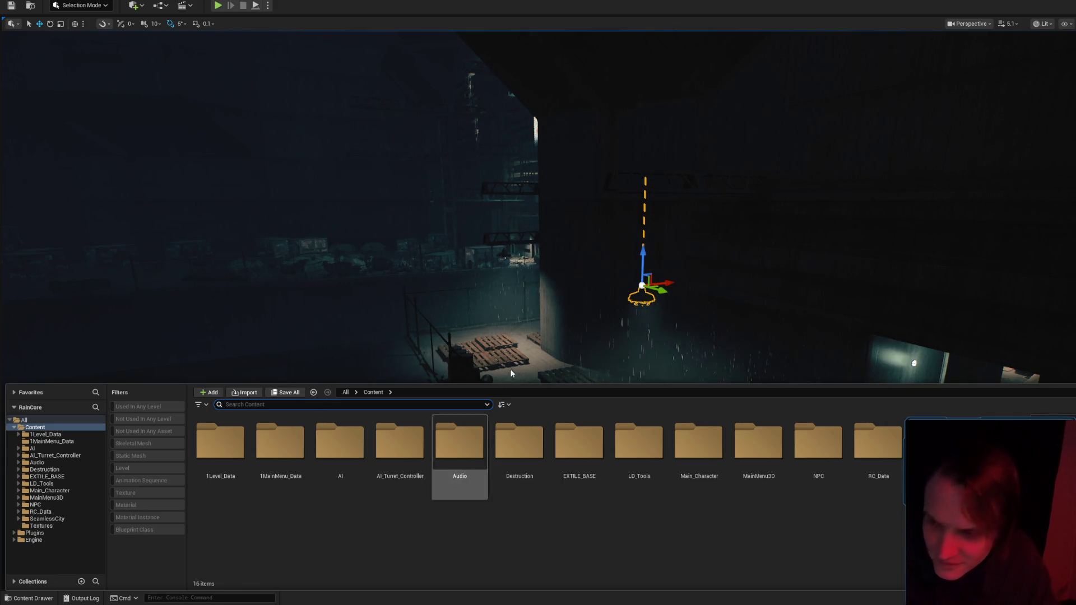
left_click_drag(426, 269, 427, 241)
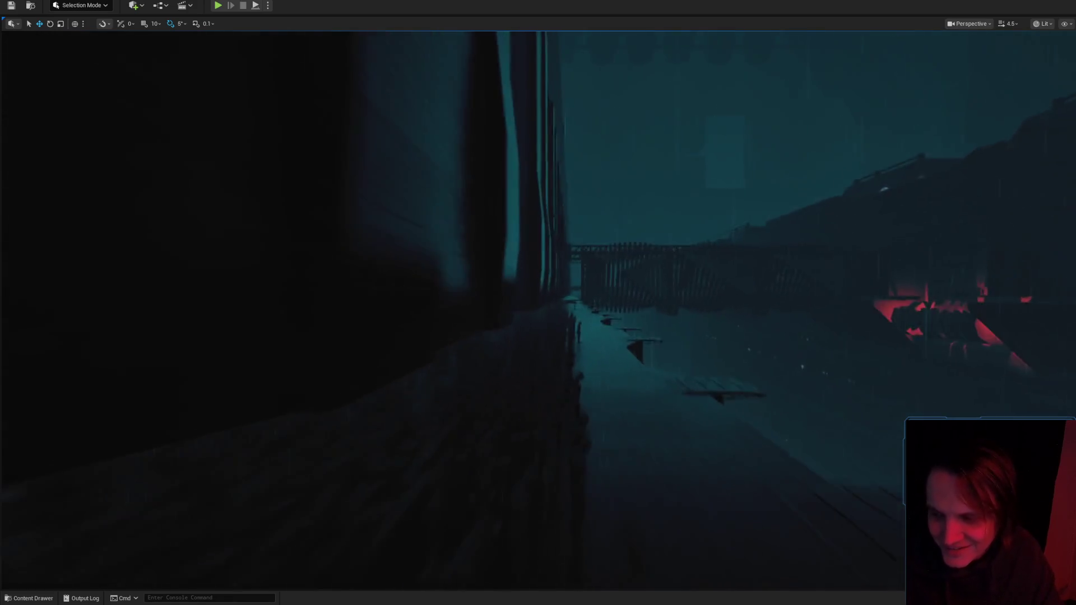
Toggle Game View and fly down the corridor through the spiral tunnel.
key("g")
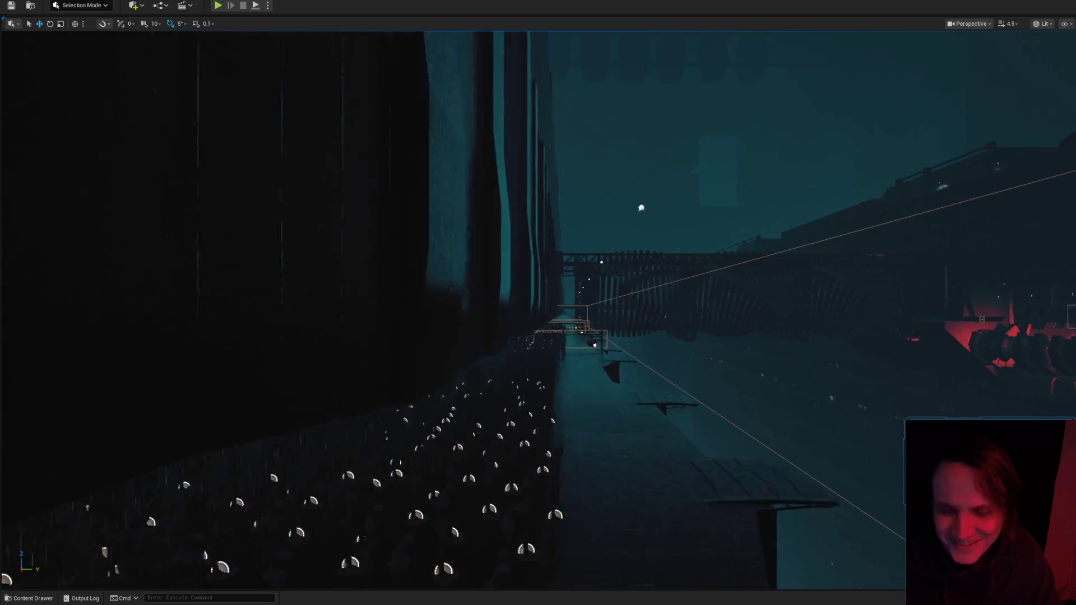
key("g")
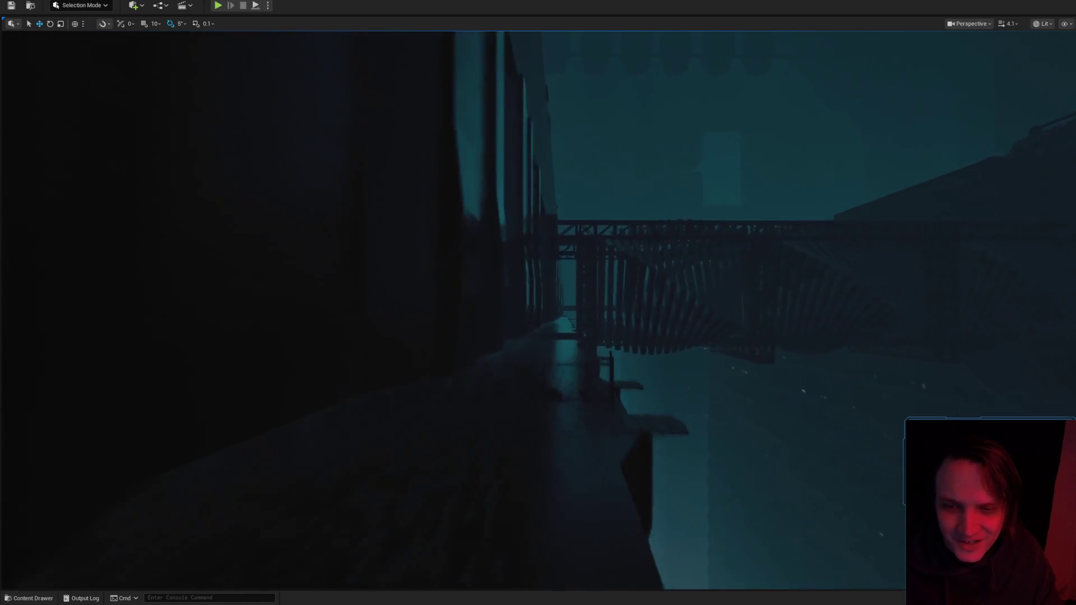
scroll(539, 308, "down", 2)
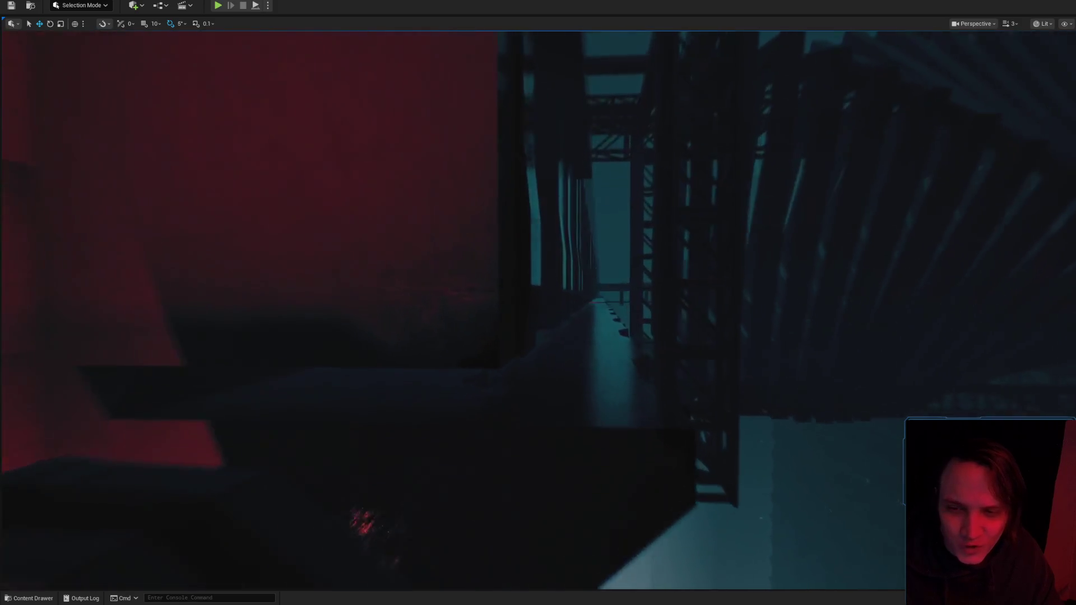
key("w")
key("w")
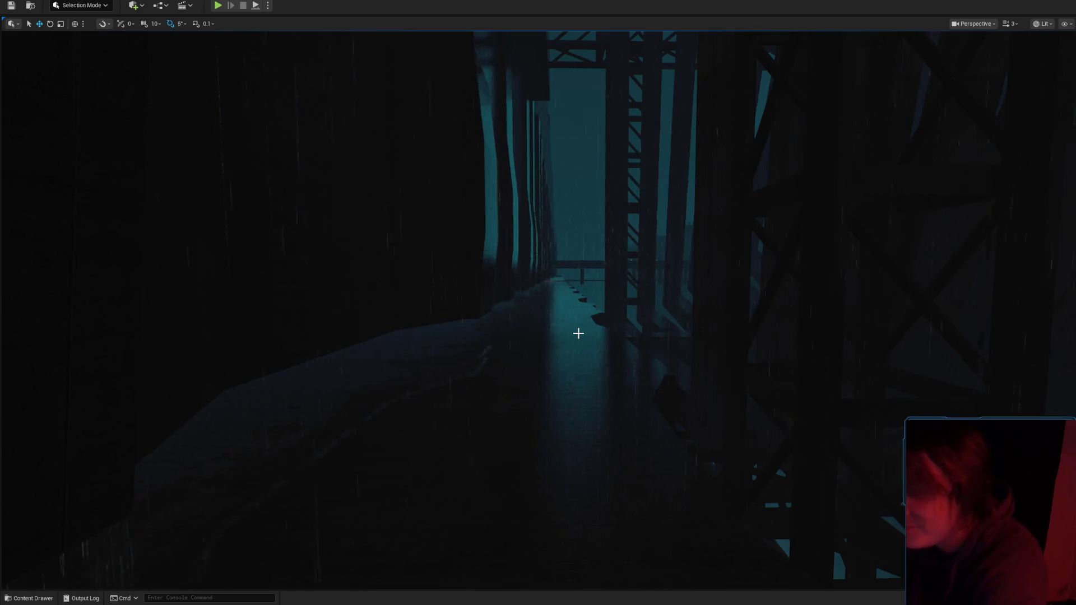
left_click_drag(534, 309, 535, 309)
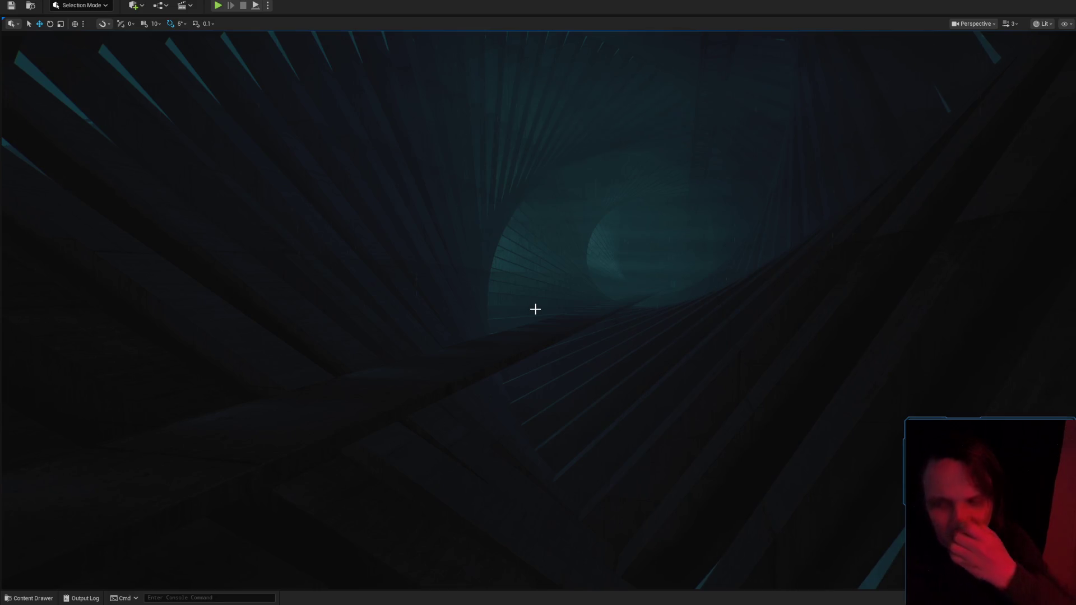
scroll(536, 309, "down", 1)
left_click_drag(535, 308, 535, 309)
Fly past the green room, rainy car lot and red-lit pillared walkways, then Alt+Tab to the browser.
left_click_drag(637, 322, 637, 322)
scroll(638, 322, "down", 1)
key("w")
scroll(538, 302, "down", 1)
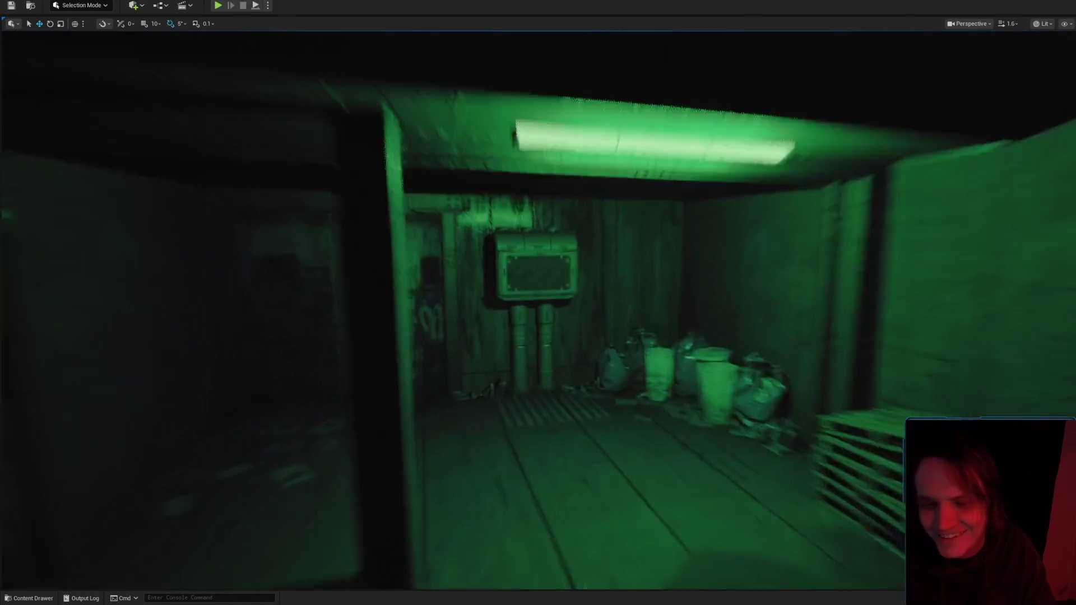
scroll(538, 303, "down", 1)
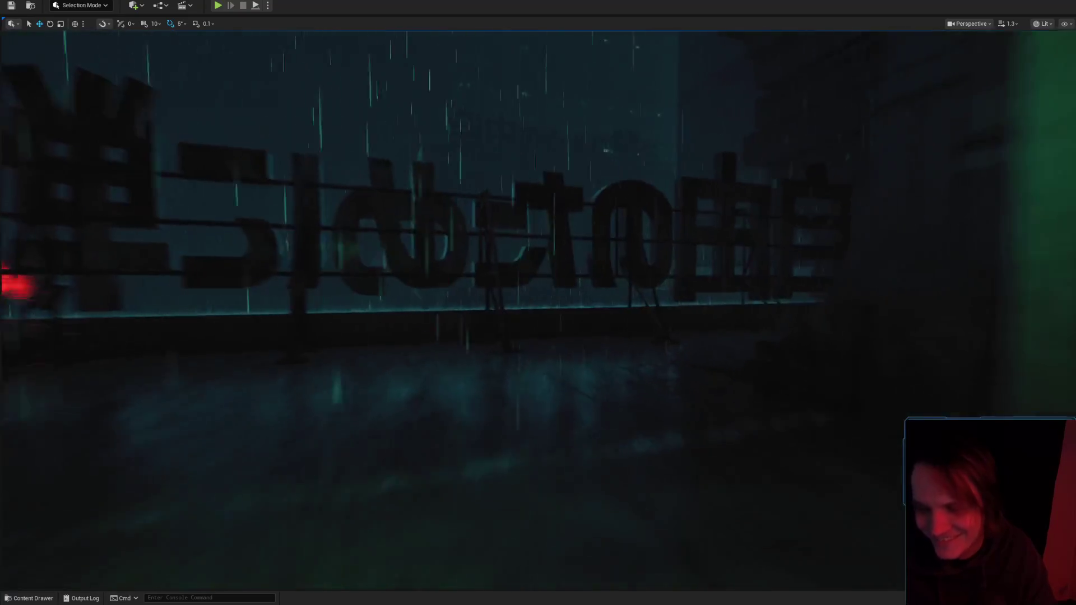
key("w")
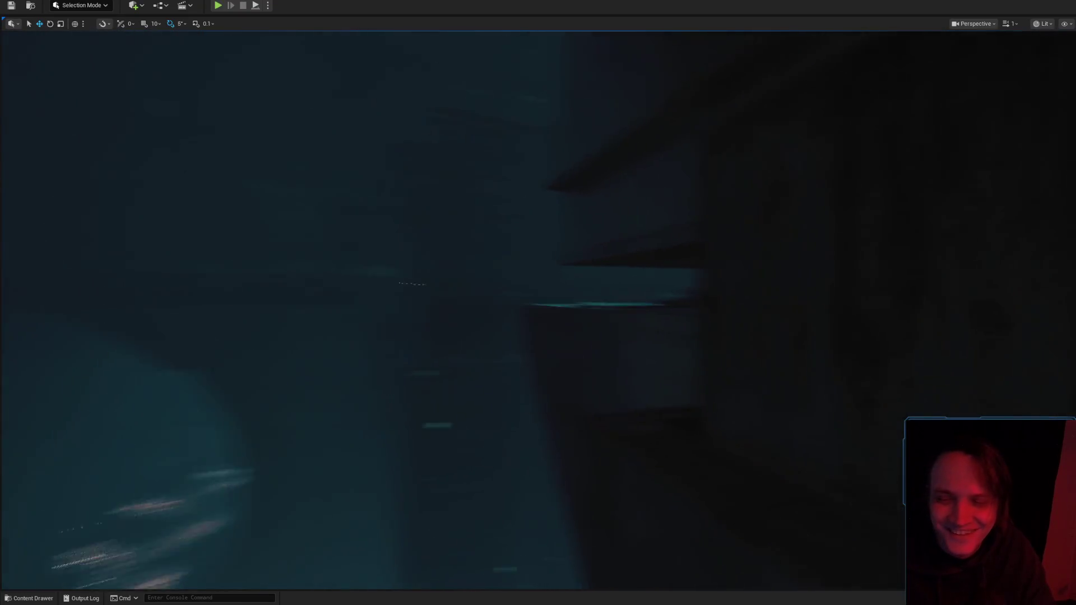
key("w")
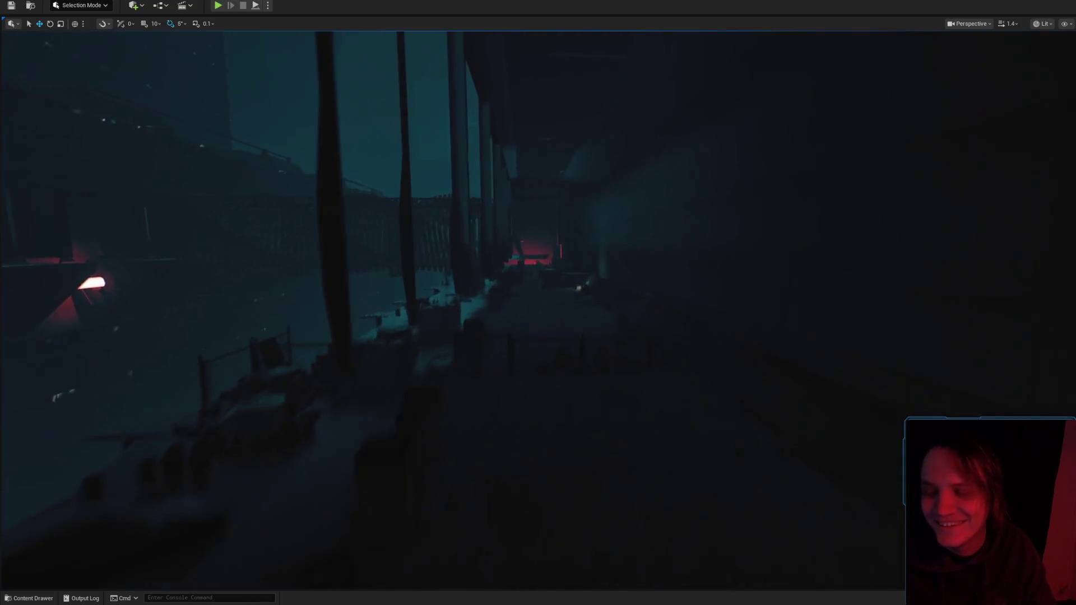
scroll(538, 303, "up", 1)
key("w")
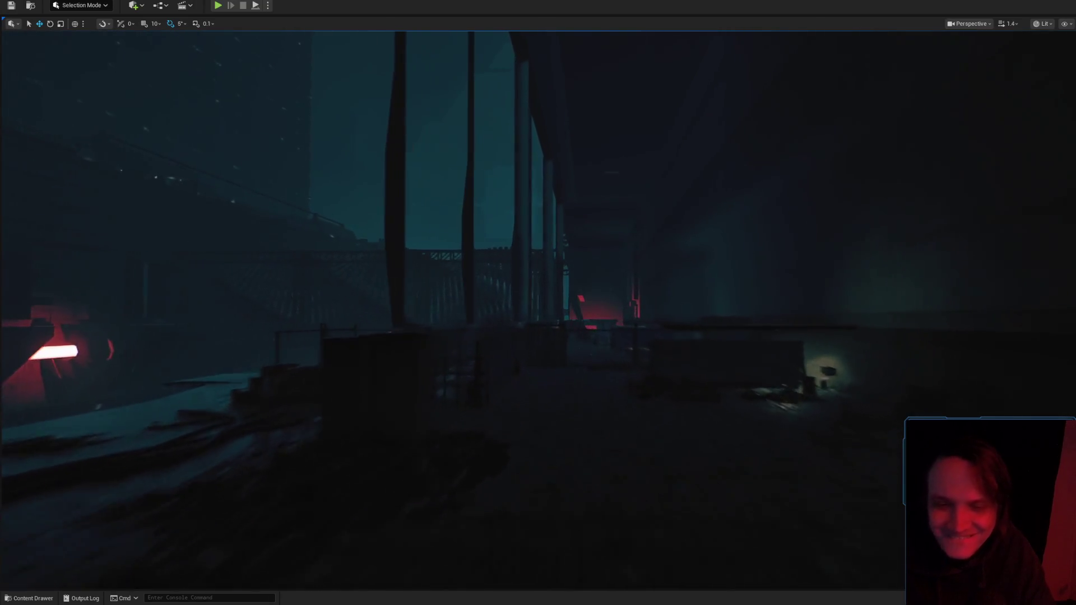
scroll(538, 302, "up", 1)
scroll(538, 303, "up", 5)
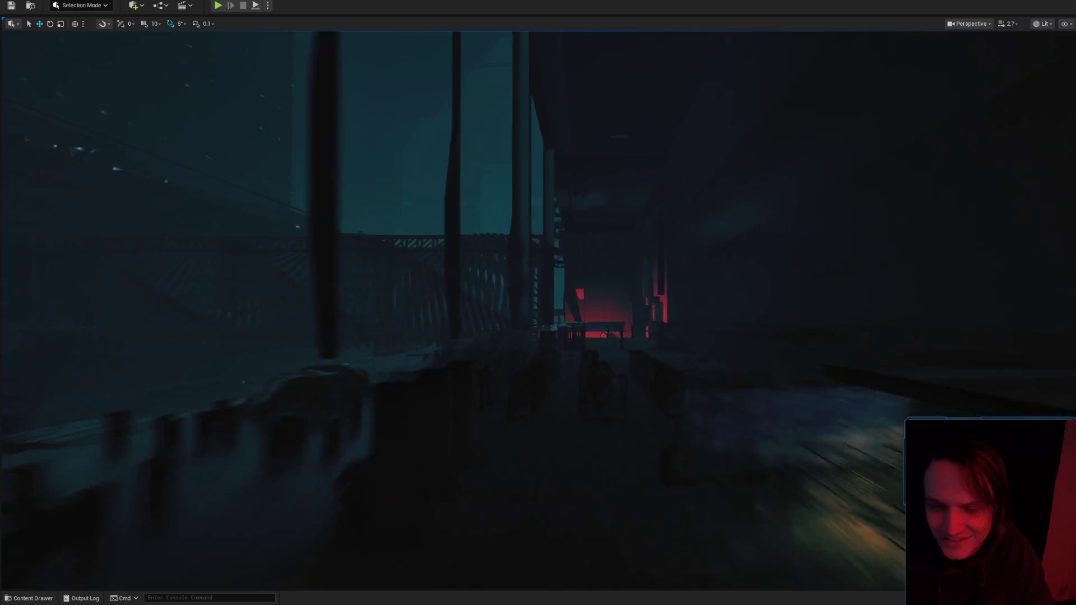
key("w")
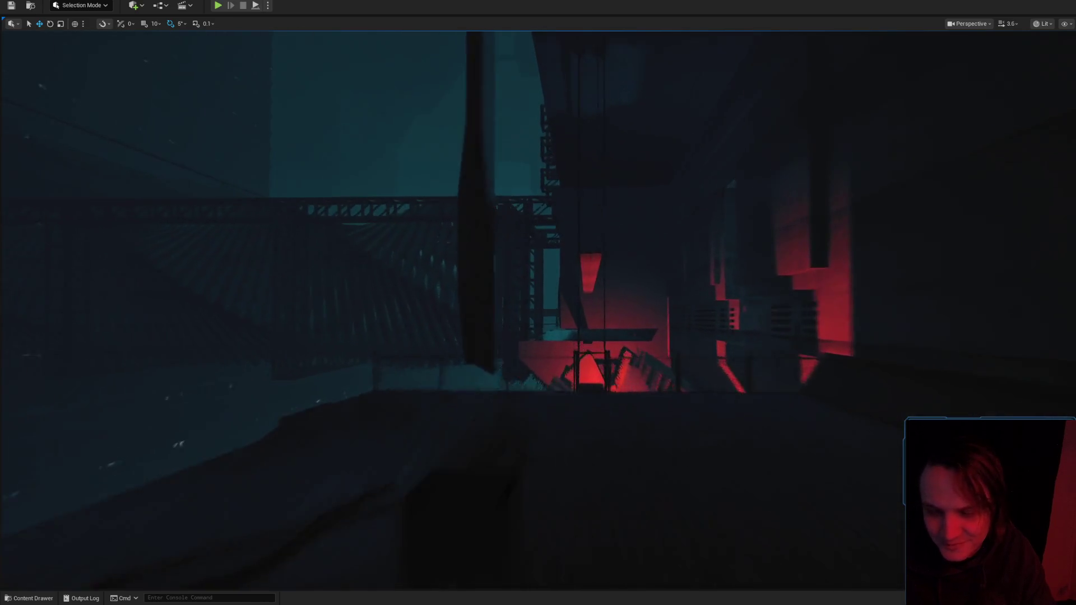
key("alt+Tab")
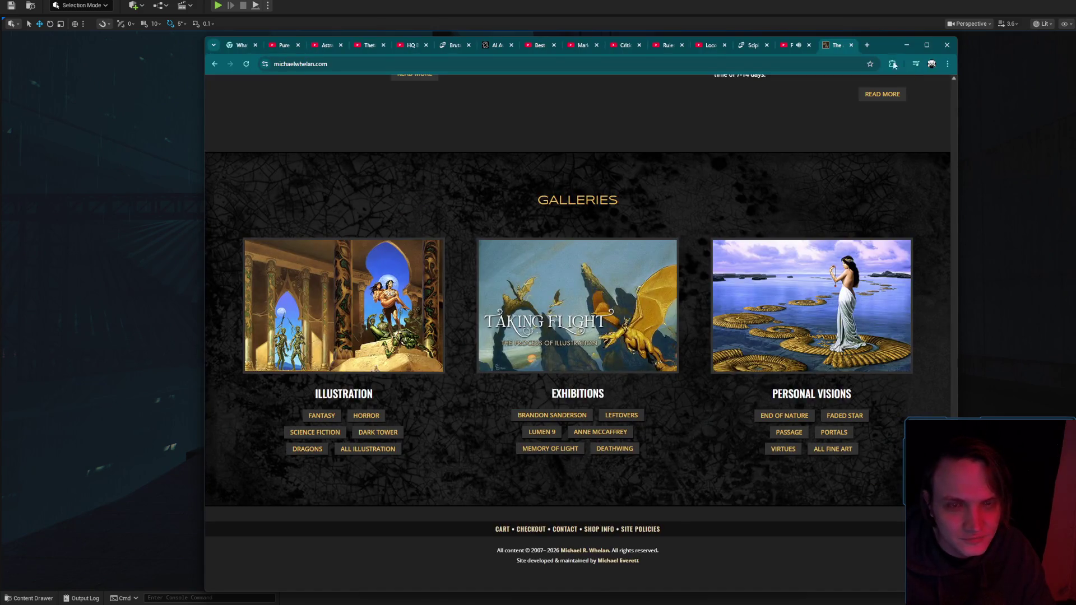
Switch to YouTube, check the VPN panel, play Hypnotic Dark Dominion, and minimize Chrome.
left_click(792, 48)
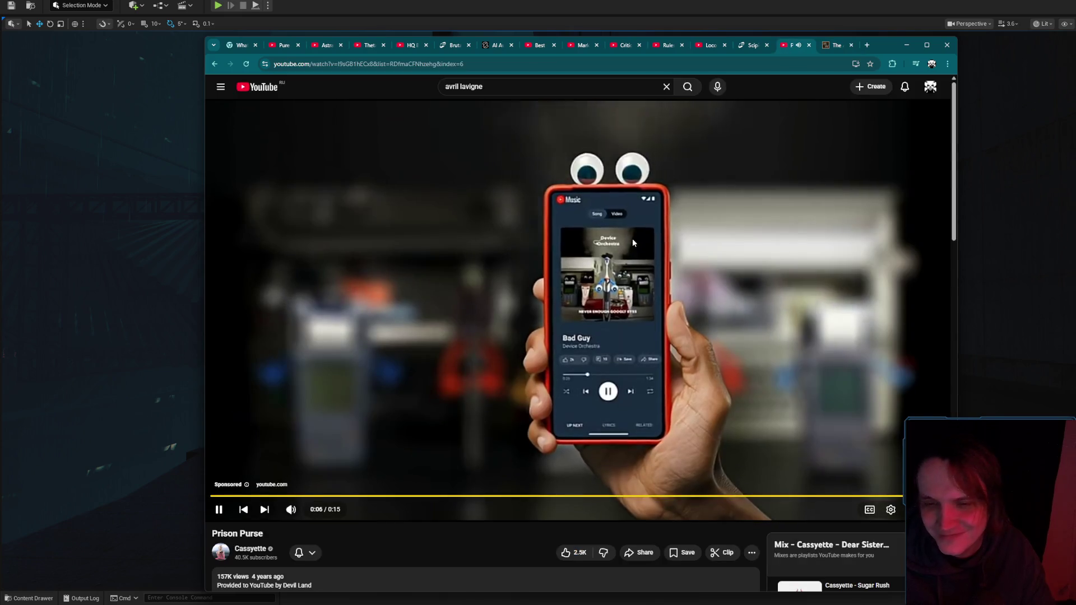
left_click(892, 63)
left_click(818, 123)
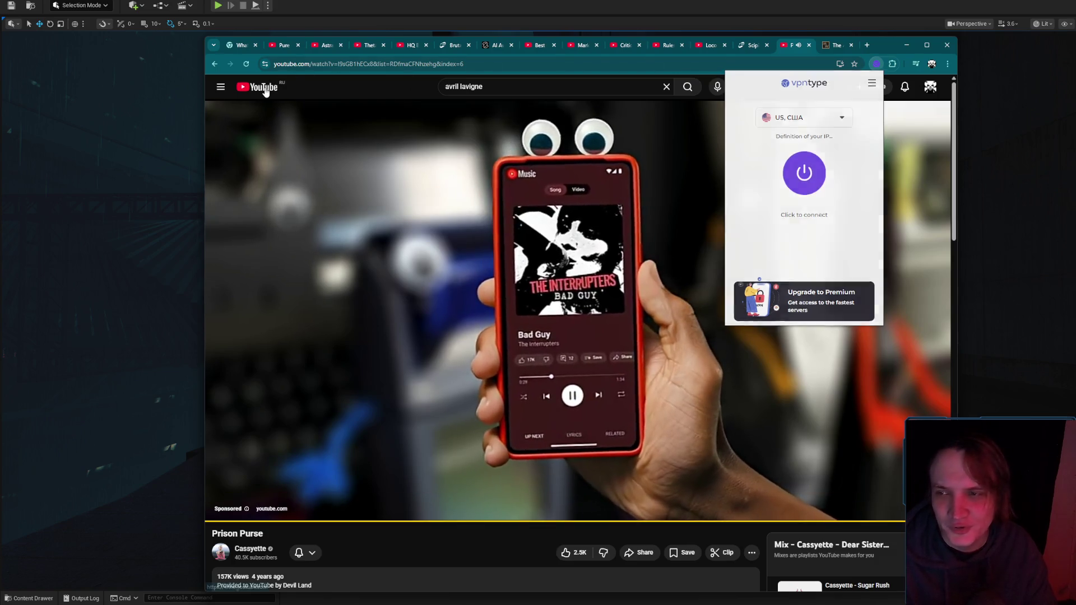
left_click(265, 91)
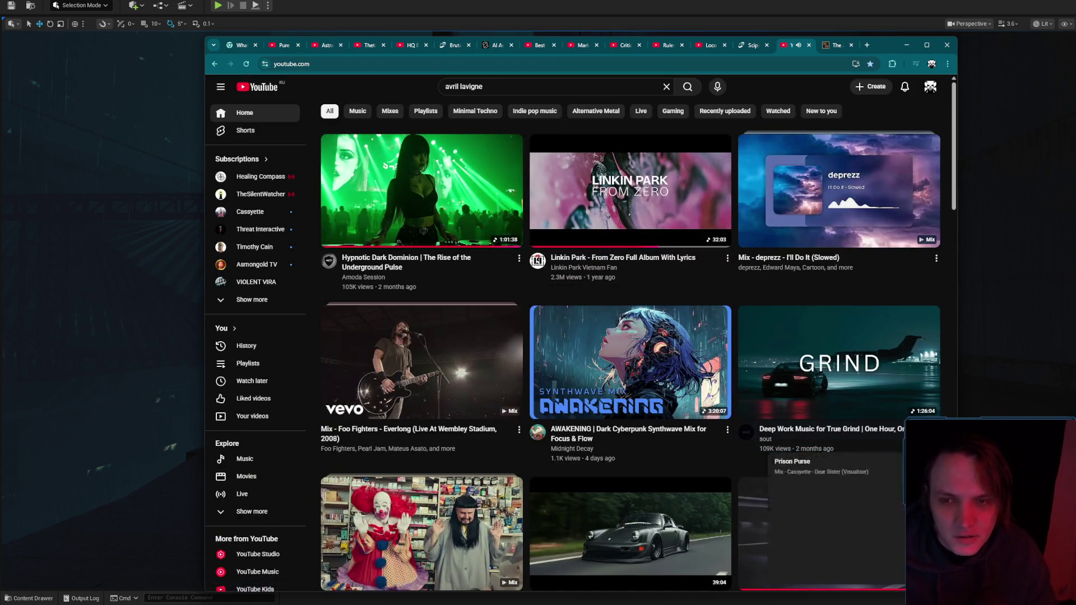
left_click(497, 173)
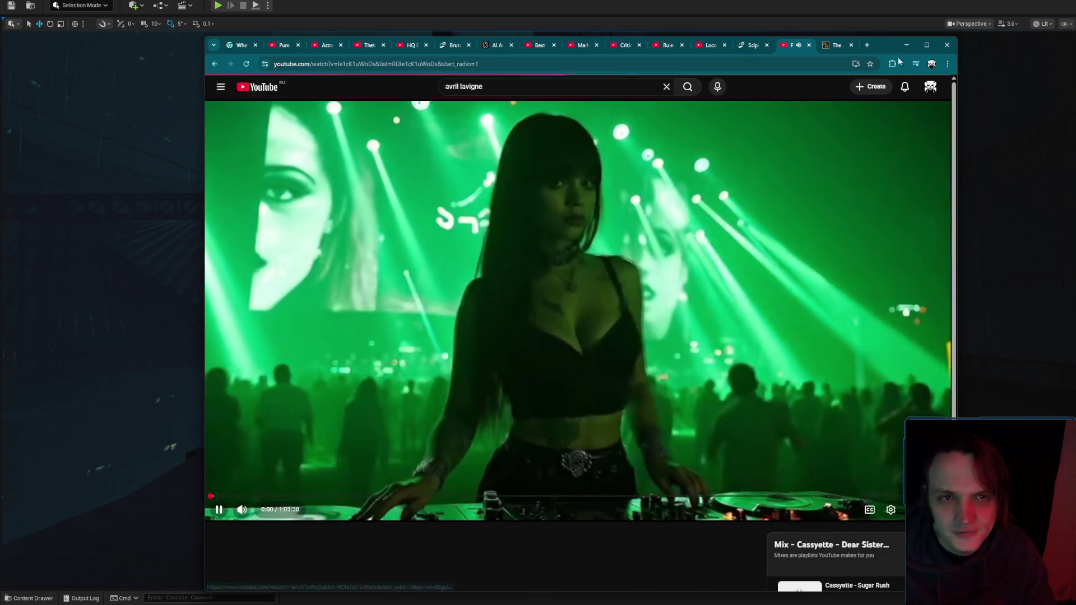
left_click(907, 45)
scroll(538, 303, "down", 1)
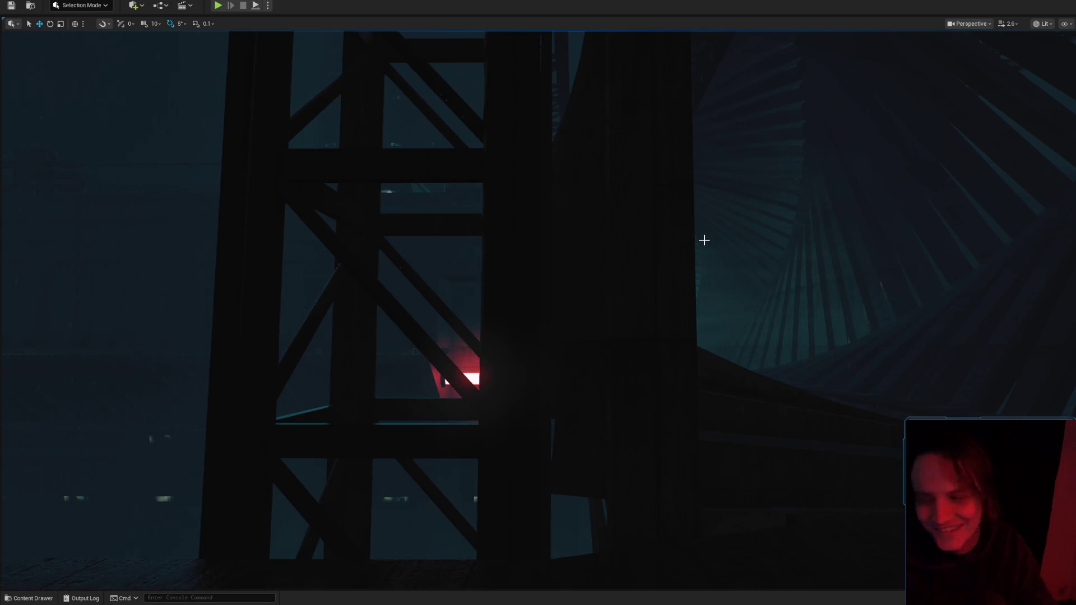
Adjust camera speed and fly along the walkway to the spotlight beside the tall pole.
scroll(705, 240, "up", 2)
scroll(538, 303, "down", 1)
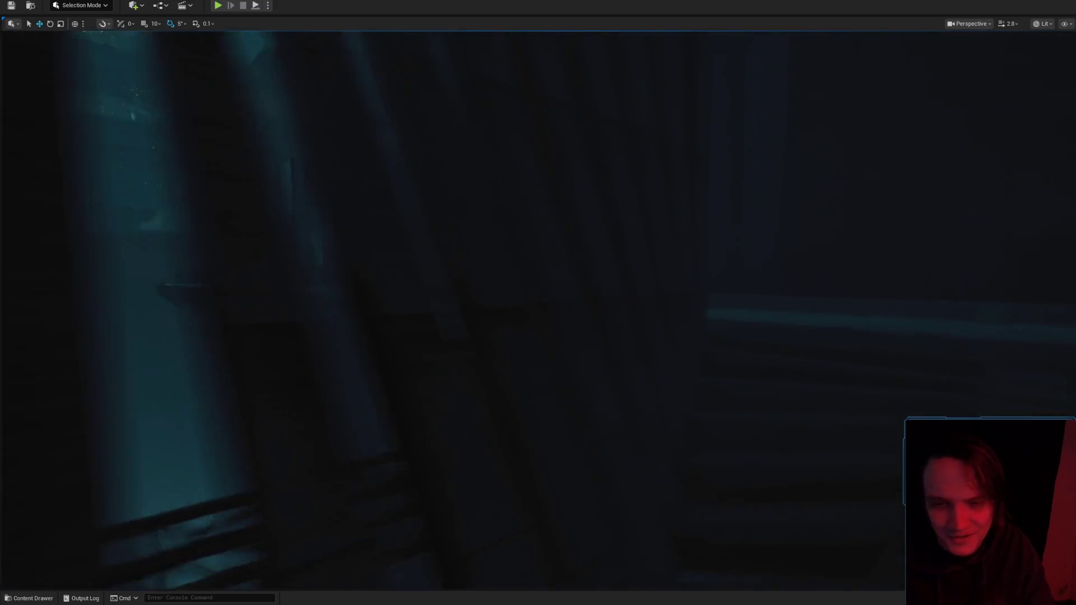
scroll(538, 302, "down", 1)
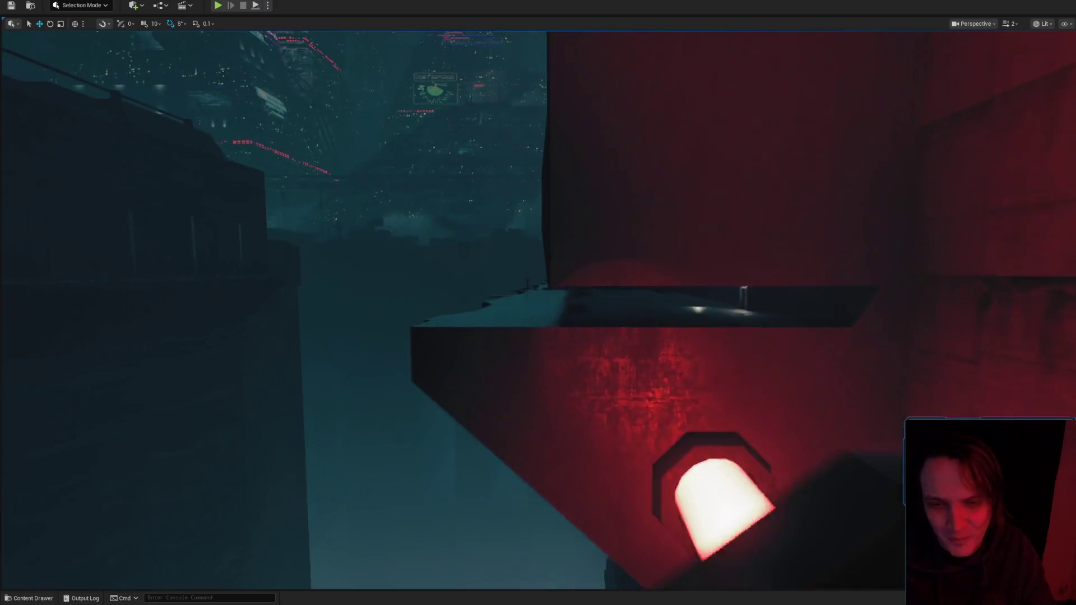
key("w")
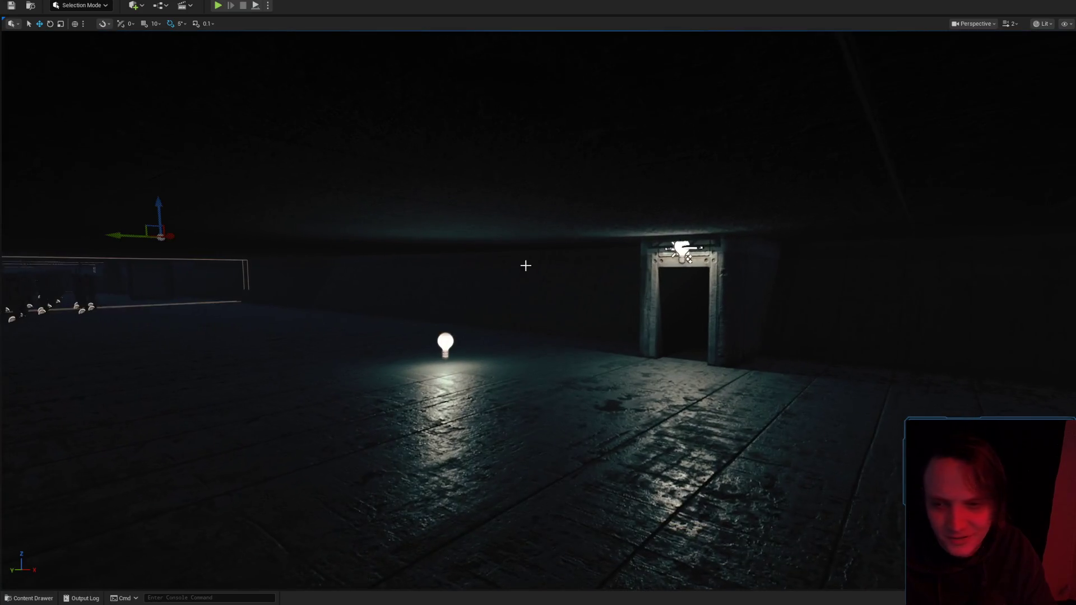
key("s")
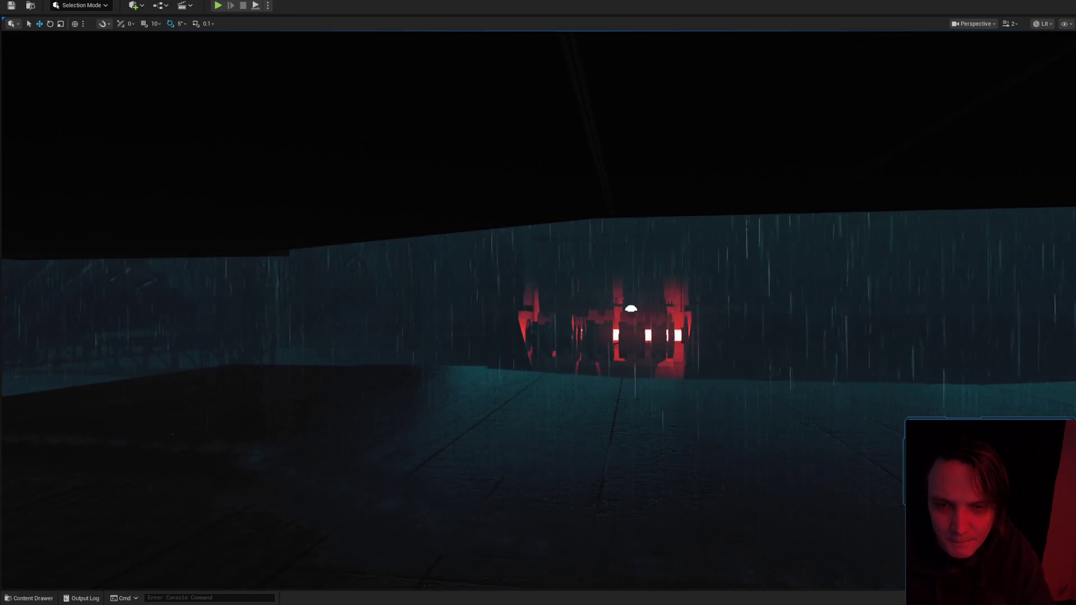
scroll(538, 303, "up", 5)
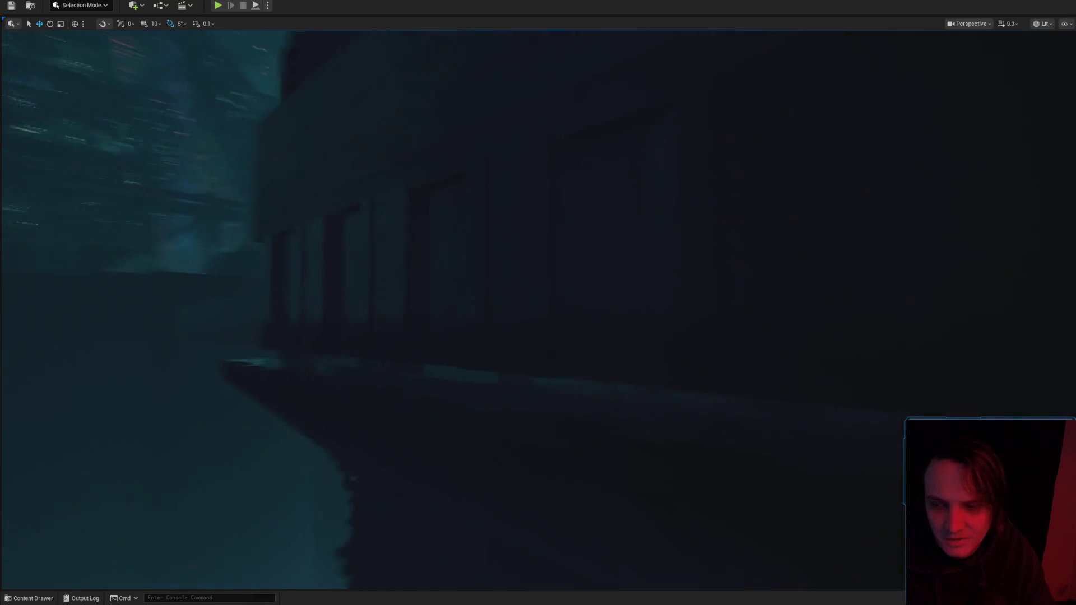
scroll(538, 303, "up", 3)
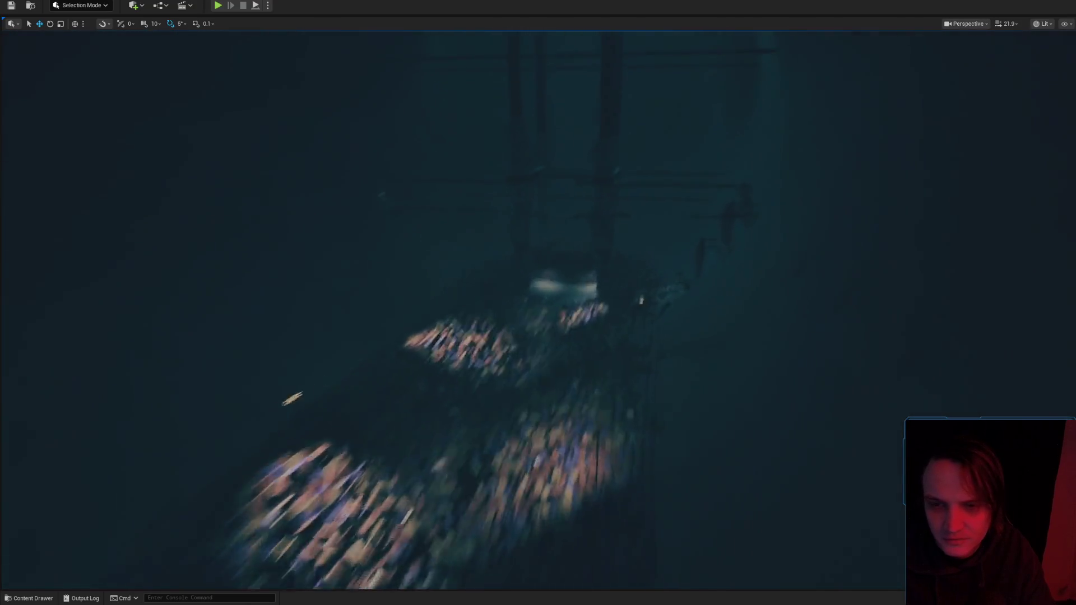
scroll(539, 303, "down", 6)
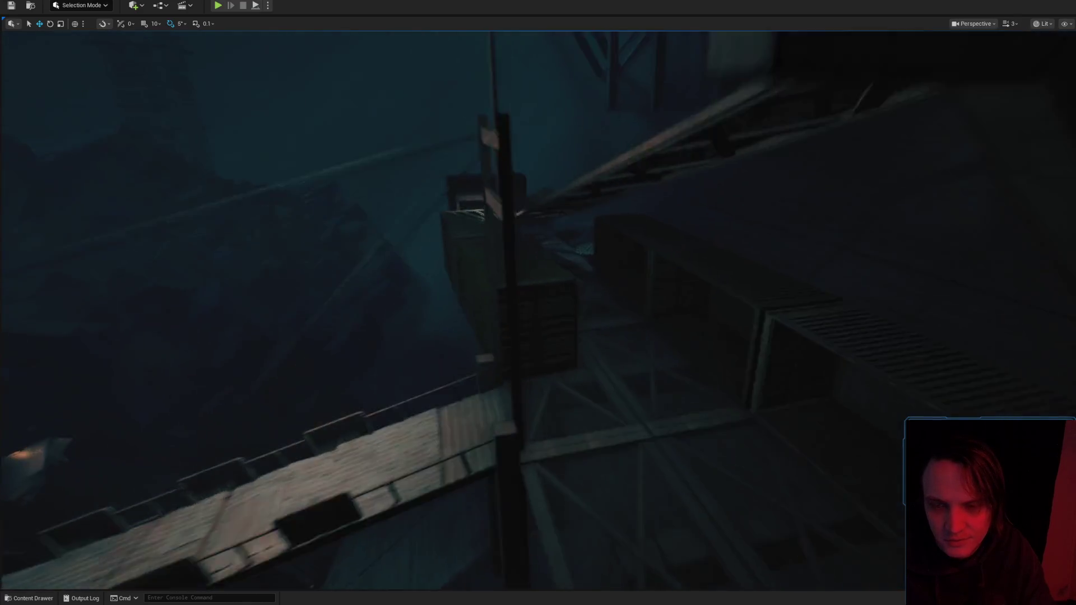
scroll(538, 303, "down", 2)
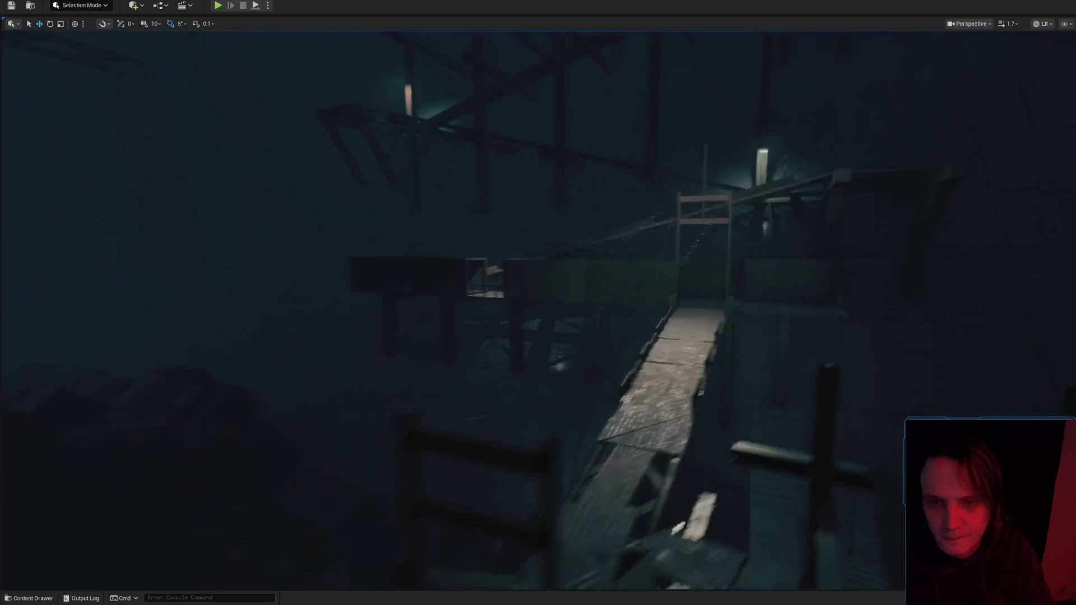
key("w")
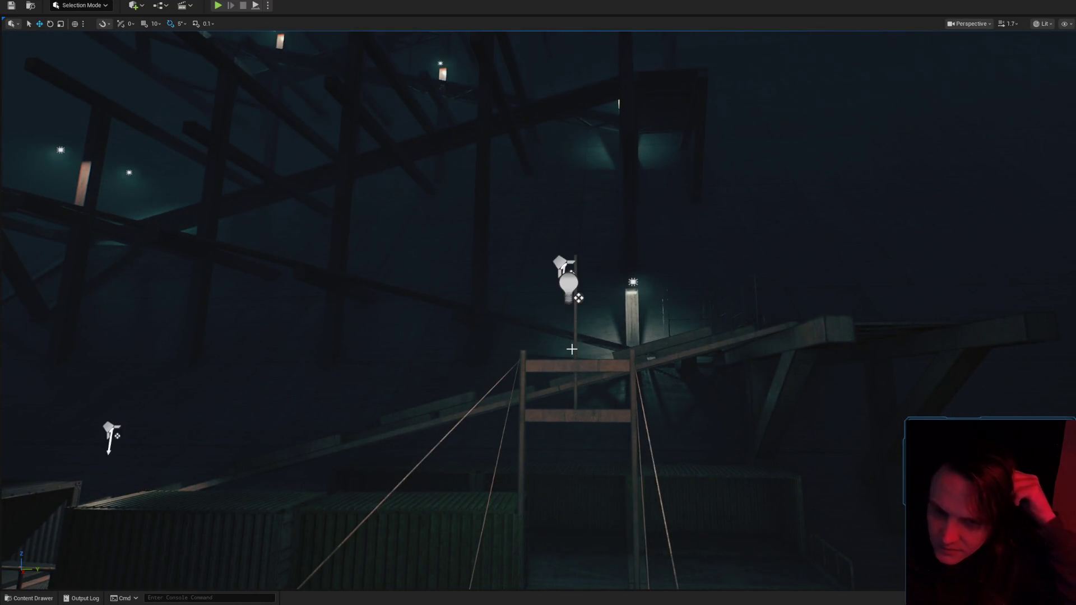
key("w")
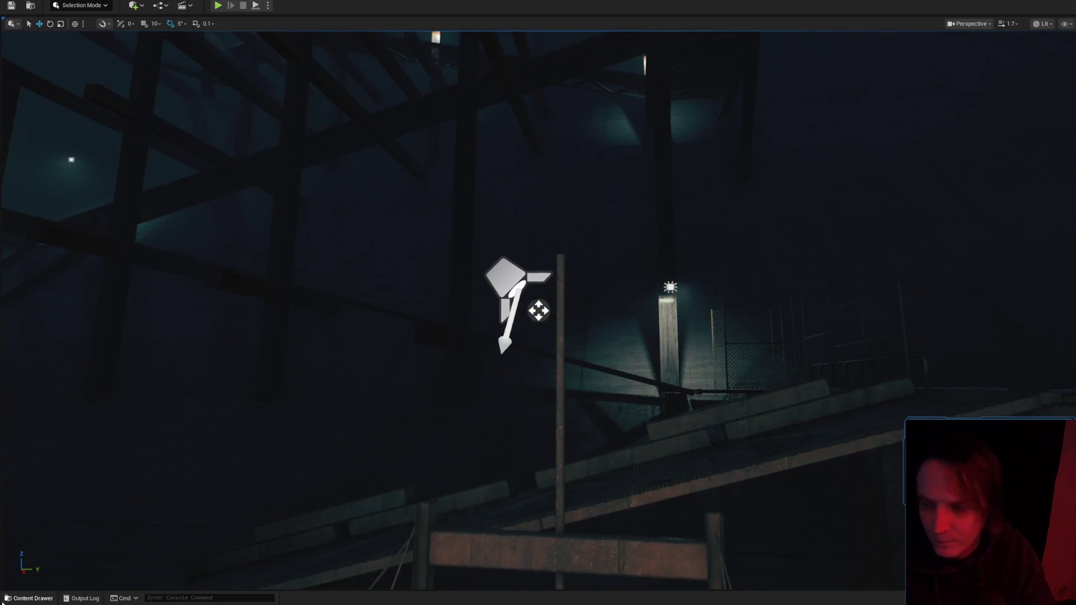
left_click(29, 598)
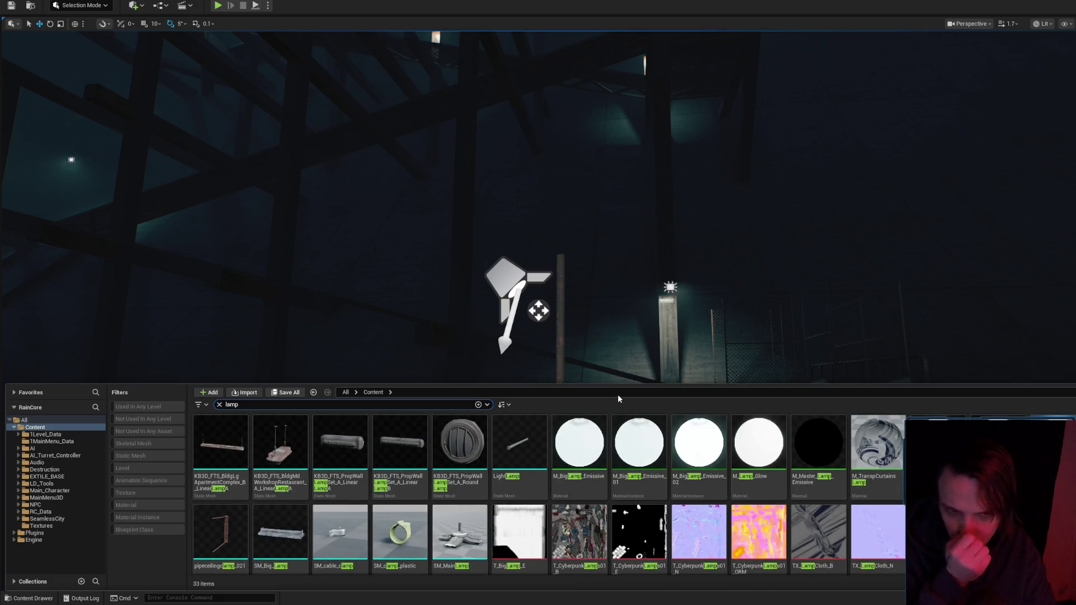
Filter the Content Drawer to Static Mesh, search 'light', and select hanginglight_01.
left_click(130, 456)
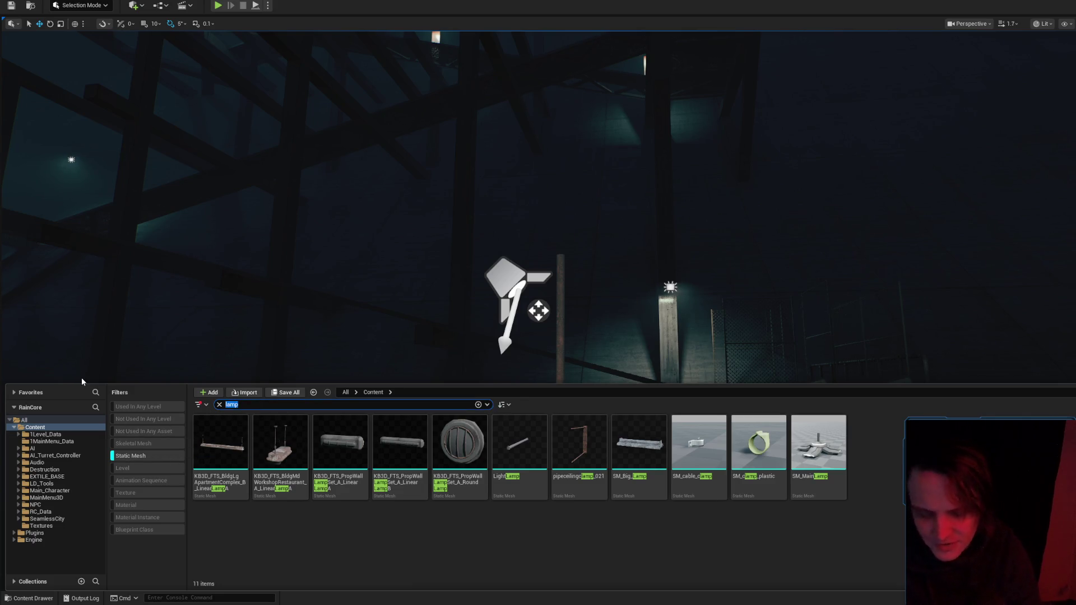
type("light")
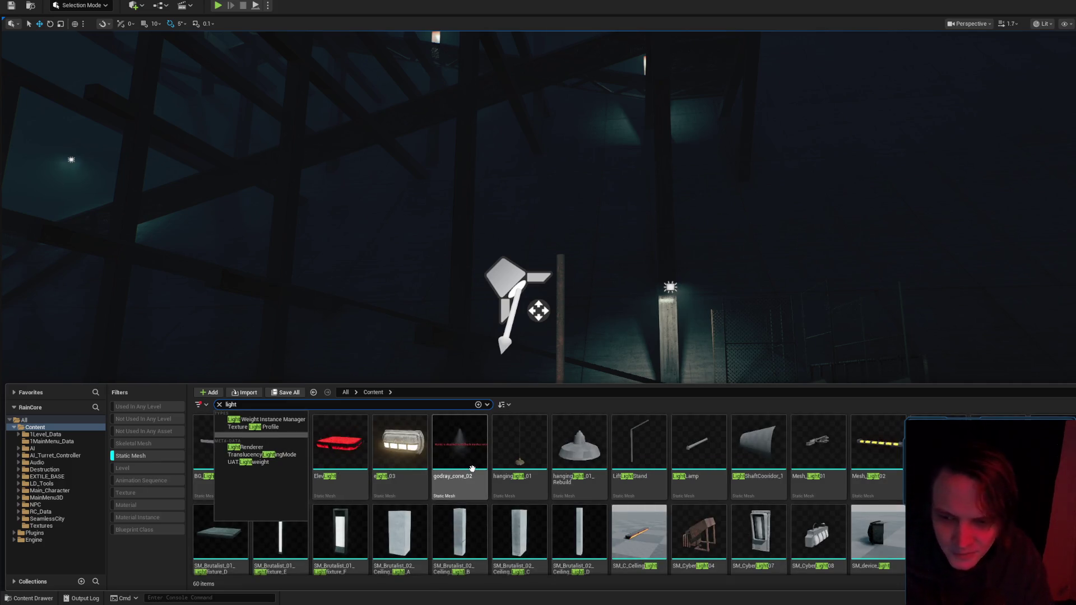
mouse_move(473, 469)
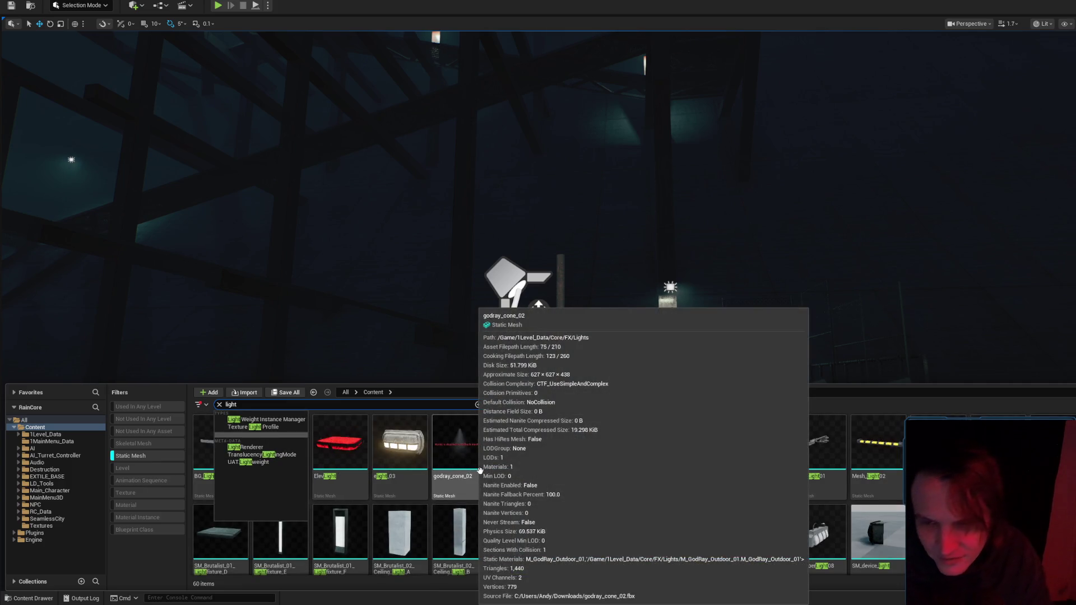
left_click(507, 445)
scroll(628, 498, "down", 1)
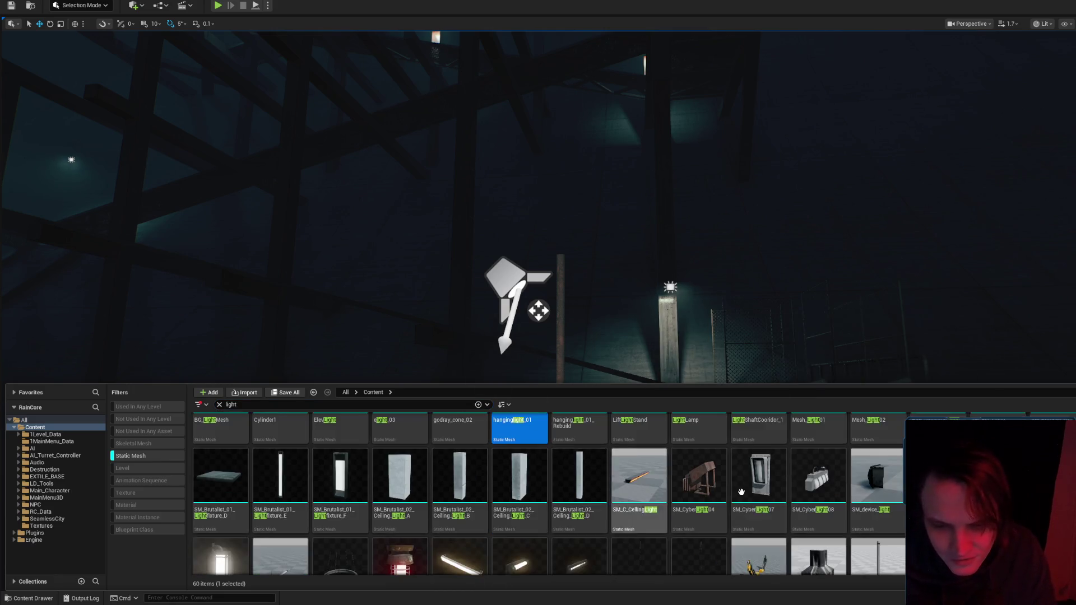
scroll(627, 497, "up", 1)
scroll(634, 495, "down", 1)
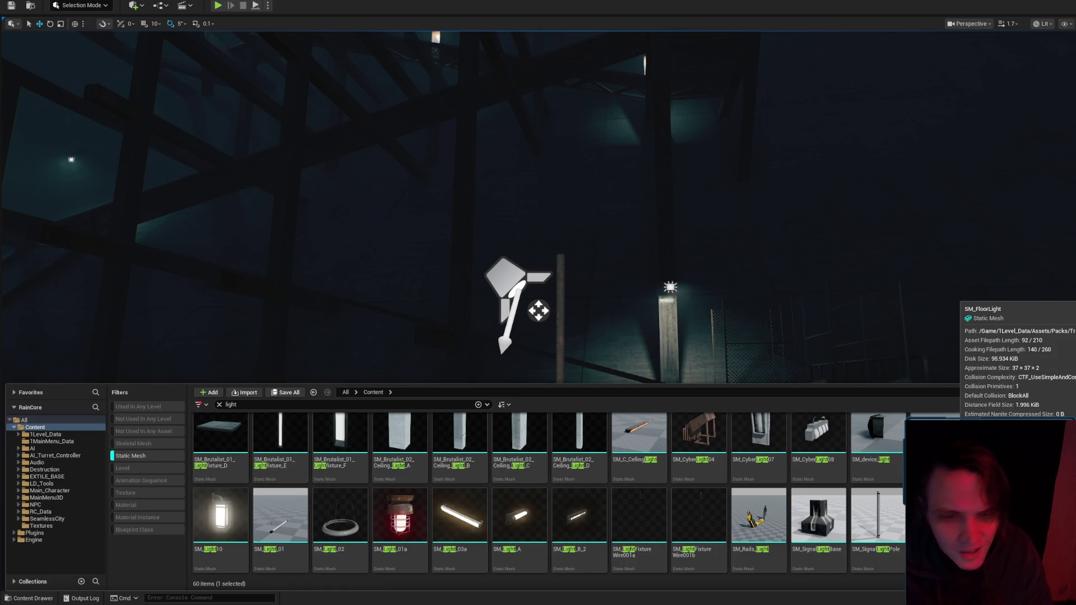
scroll(634, 494, "up", 1)
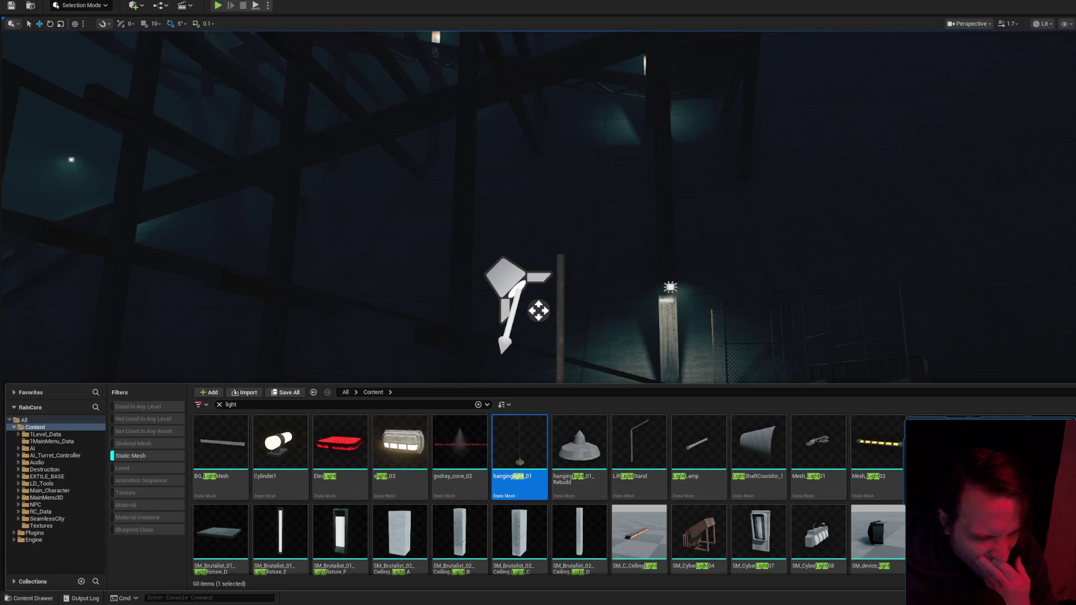
mouse_move(715, 508)
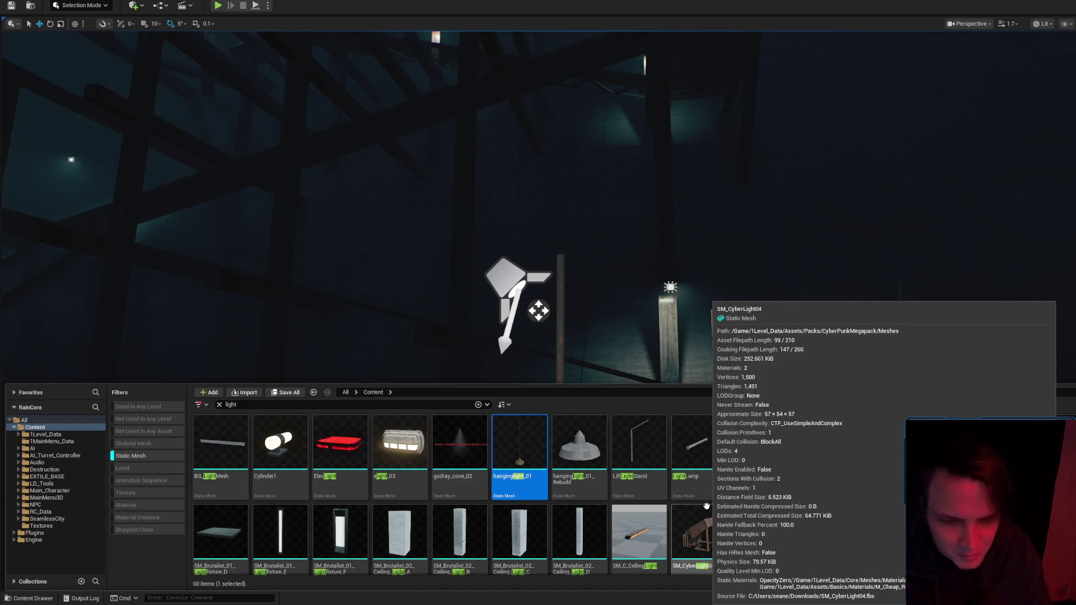
mouse_move(716, 533)
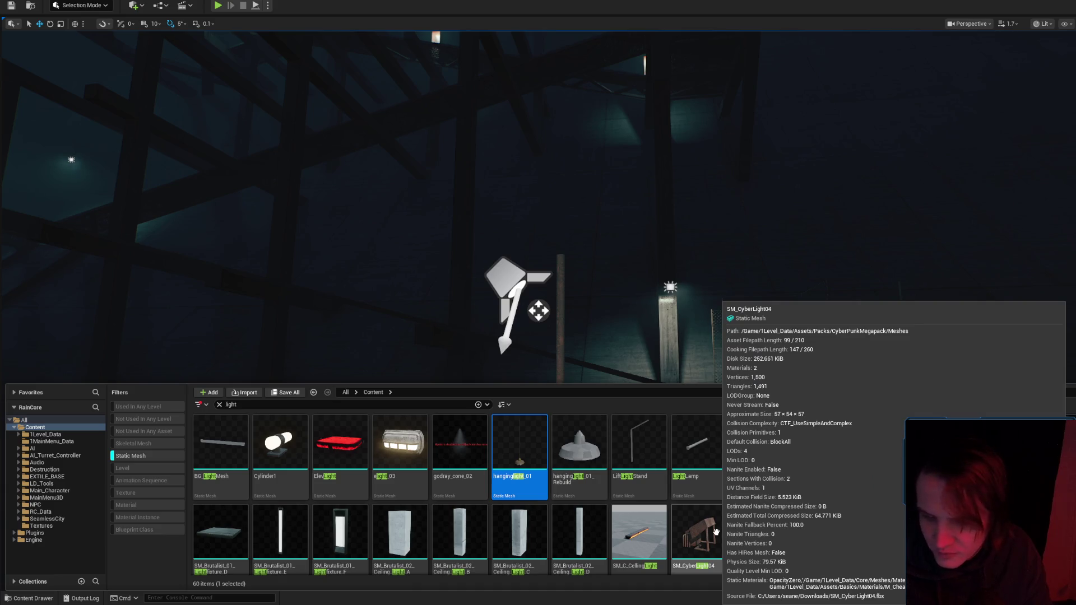
mouse_move(603, 318)
left_mouse_down()
mouse_move(588, 213)
mouse_move(539, 289)
mouse_move(596, 457)
mouse_move(606, 577)
mouse_move(591, 392)
mouse_move(587, 464)
left_mouse_up()
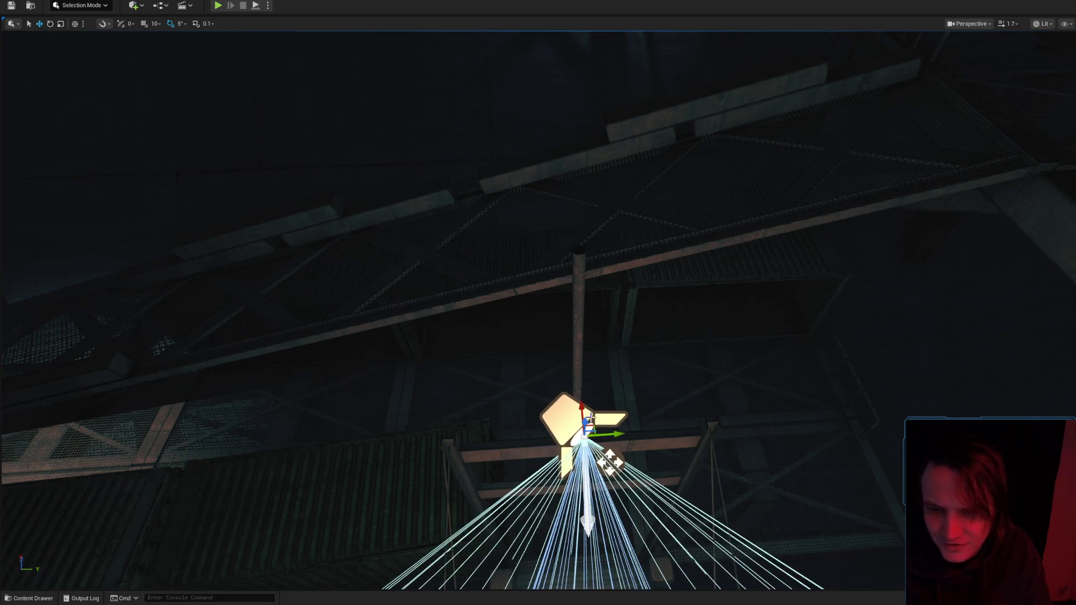
Orbit around the SpotLight from above and zoom in on the rusty pole below.
mouse_move(587, 349)
left_mouse_down()
mouse_move(570, 337)
mouse_move(622, 339)
mouse_move(529, 216)
mouse_move(527, 263)
mouse_move(583, 312)
mouse_move(608, 530)
mouse_move(638, 457)
mouse_move(615, 300)
mouse_move(628, 84)
mouse_move(689, 130)
mouse_move(759, 135)
mouse_move(630, 344)
mouse_move(729, 281)
left_mouse_up()
mouse_move(938, 180)
left_mouse_down()
mouse_move(655, 369)
mouse_move(163, 257)
mouse_move(33, 242)
mouse_move(692, 366)
left_mouse_up()
scroll(687, 365, "down", 2)
scroll(688, 365, "down", 2)
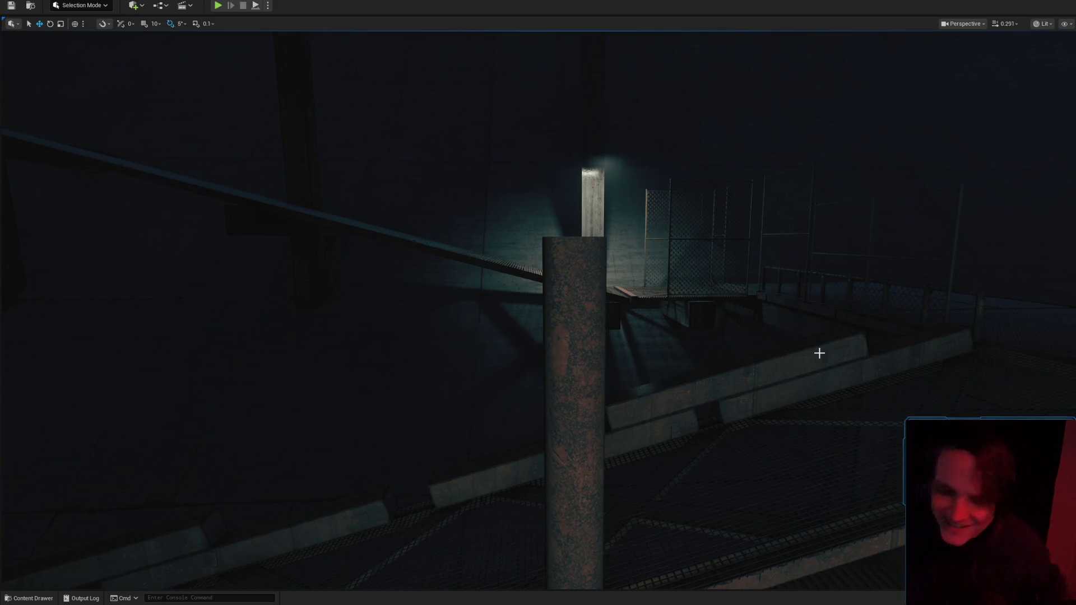
left_click_drag(851, 345, 850, 345)
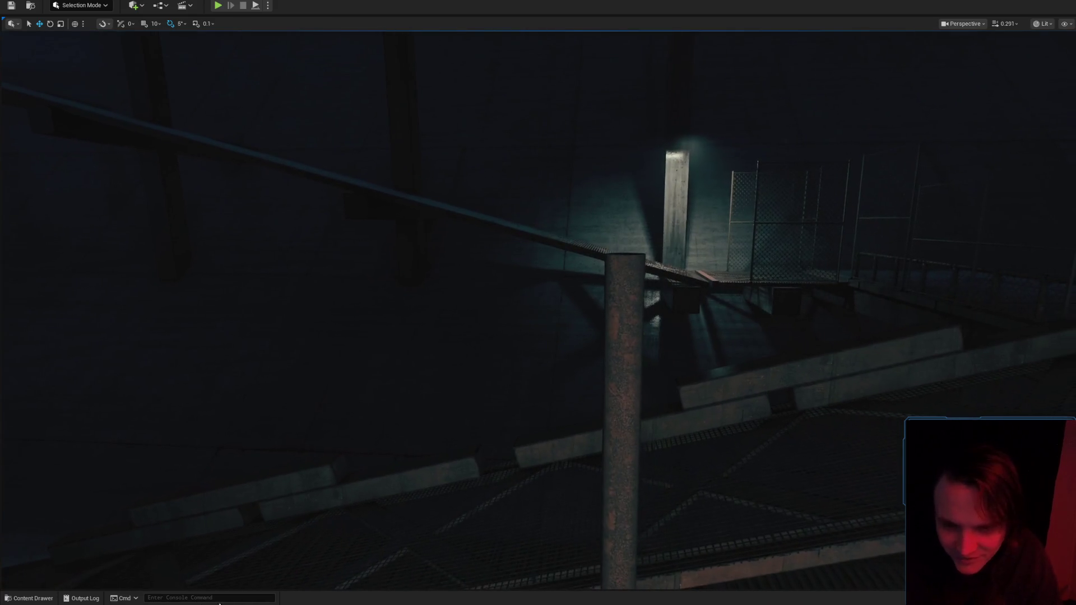
Search the Content Drawer for 'lamplight' and drag hanginglight_01_Rebuild into the level near the pole.
left_click(6, 598)
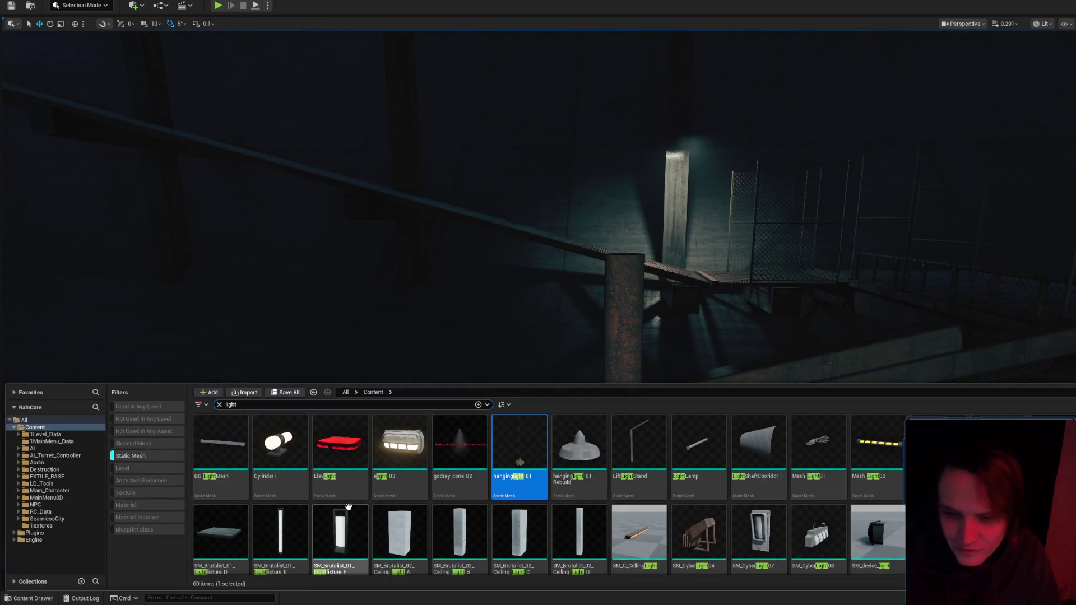
mouse_move(348, 507)
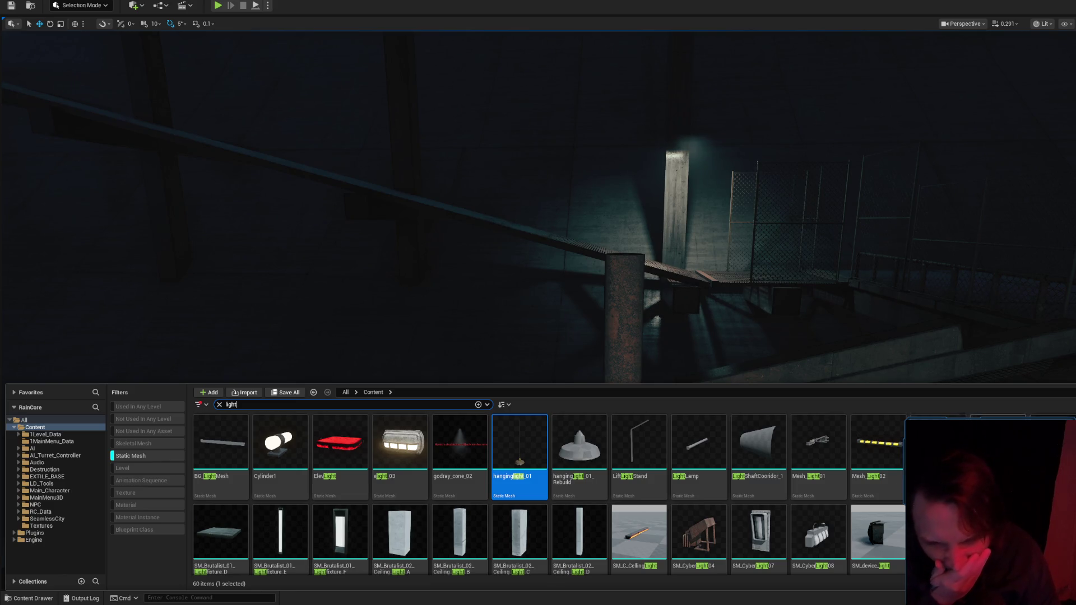
scroll(550, 493, "down", 2)
scroll(505, 504, "up", 2)
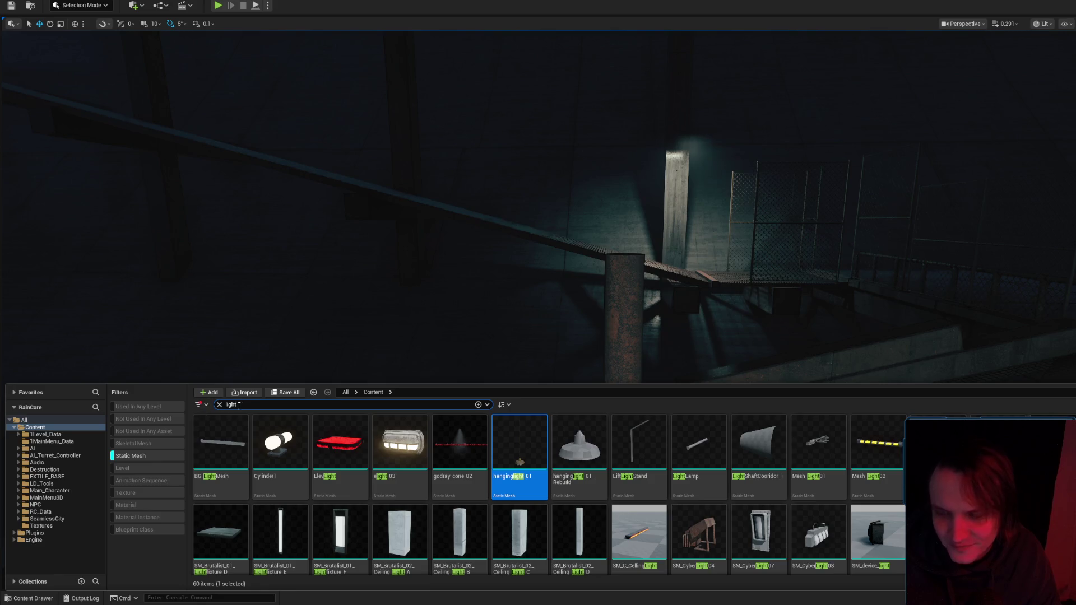
type("lamp")
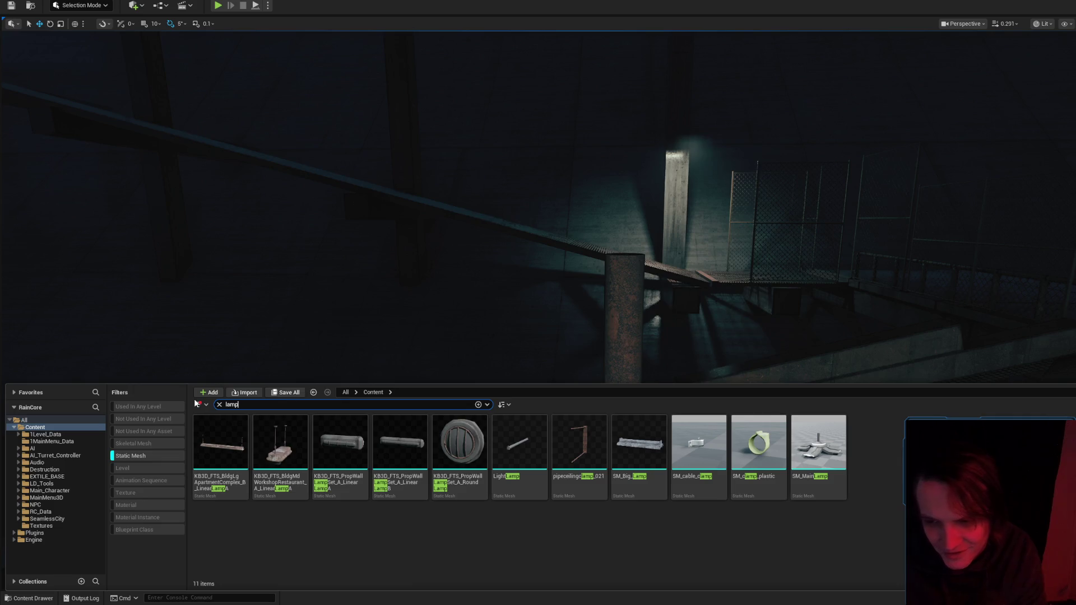
type("light")
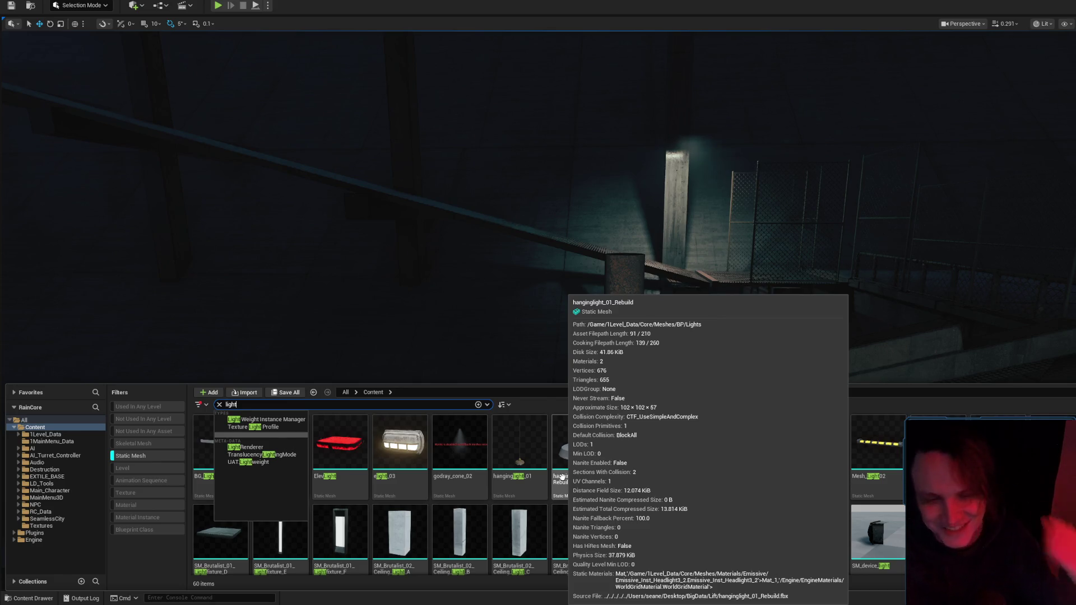
mouse_move(561, 477)
left_mouse_down()
mouse_move(638, 306)
mouse_move(631, 296)
mouse_move(640, 301)
left_mouse_up()
key("f")
key("e")
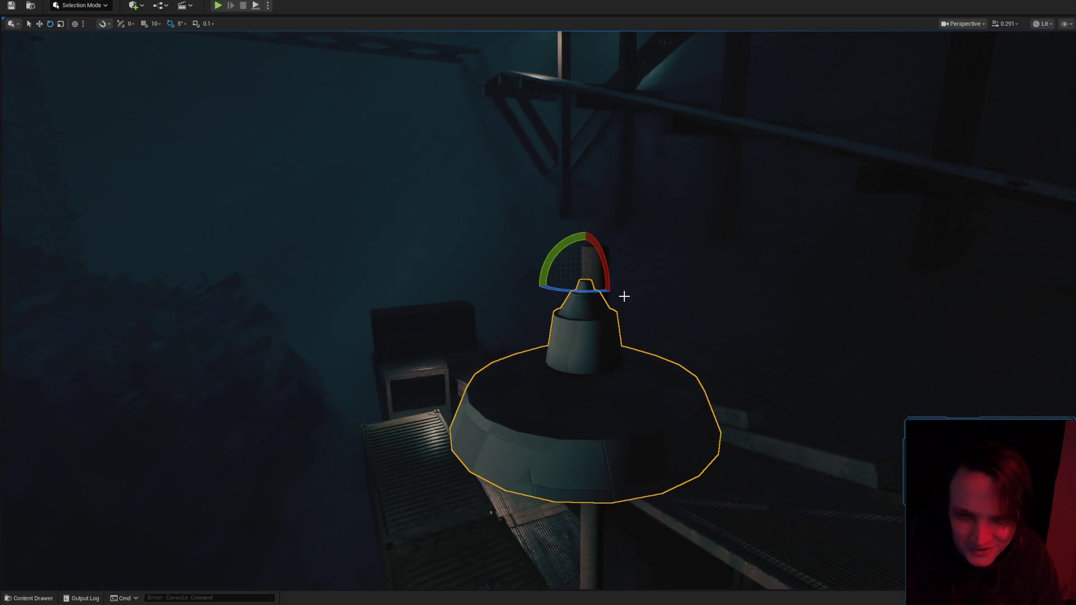
mouse_move(554, 257)
left_mouse_down()
mouse_move(605, 331)
mouse_move(617, 321)
mouse_move(581, 260)
mouse_move(584, 269)
left_mouse_up()
scroll(584, 268, "up", 2)
scroll(584, 268, "up", 1)
left_click_drag(647, 325, 647, 324)
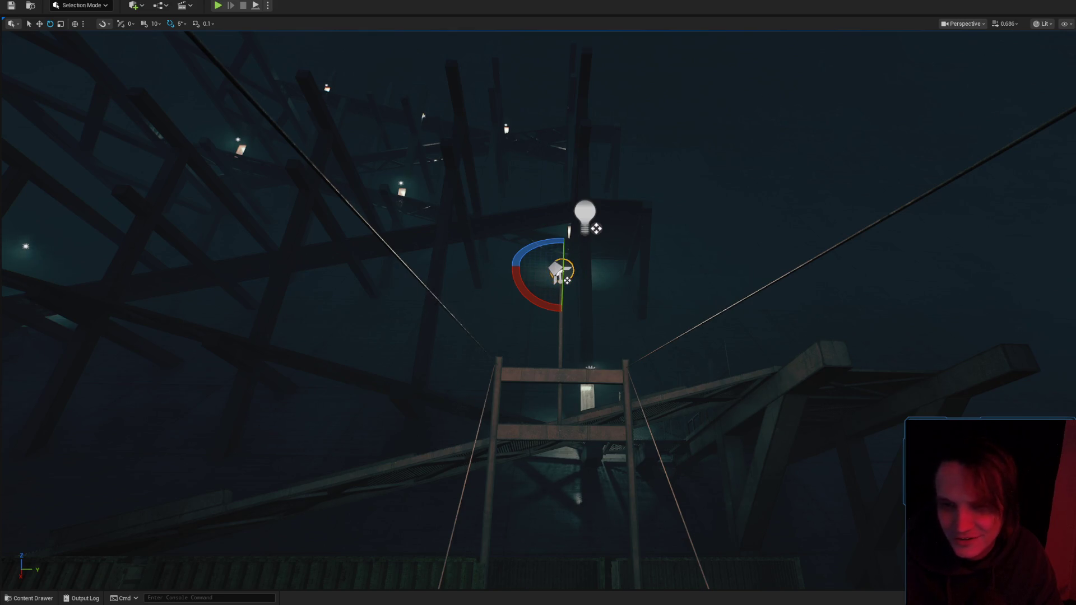
scroll(647, 325, "down", 2)
left_click_drag(647, 324, 647, 325)
scroll(647, 325, "down", 2)
left_click_drag(728, 328, 728, 328)
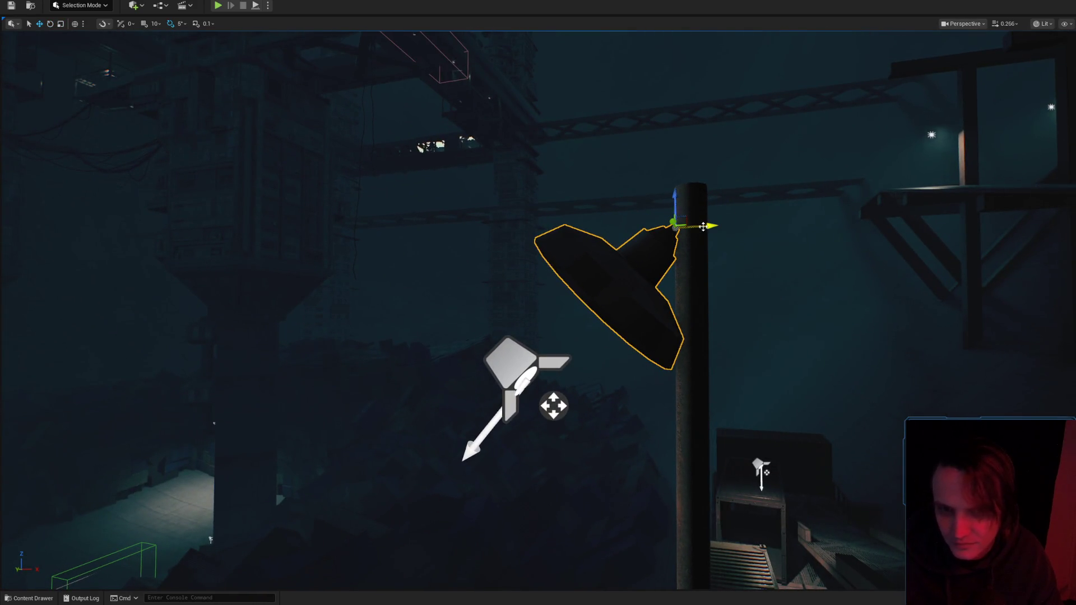
left_click_drag(712, 240, 713, 240)
left_click_drag(677, 202, 676, 177)
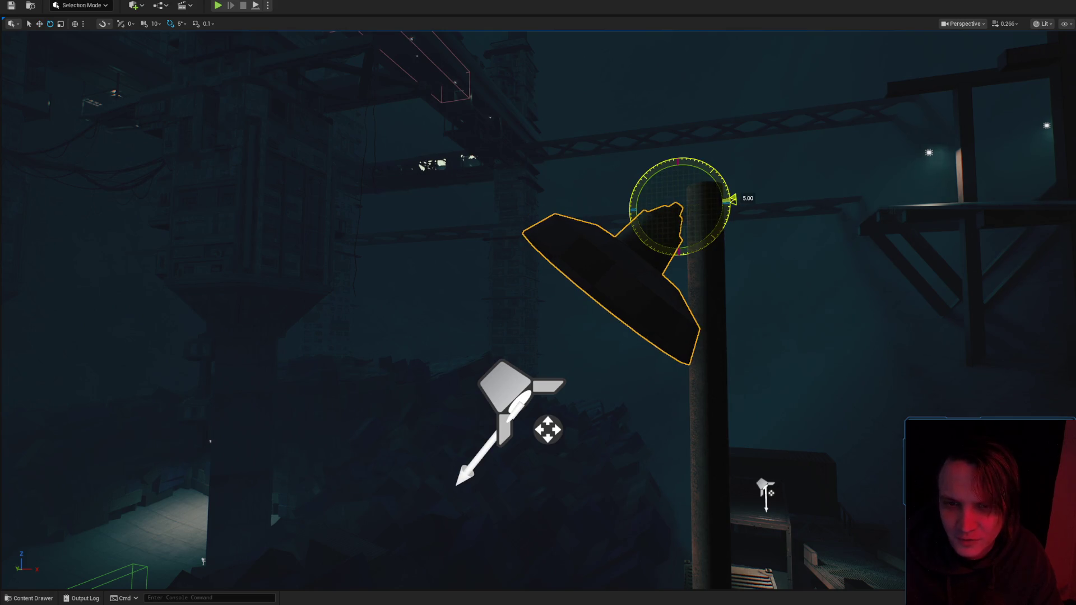
key("s")
key("w")
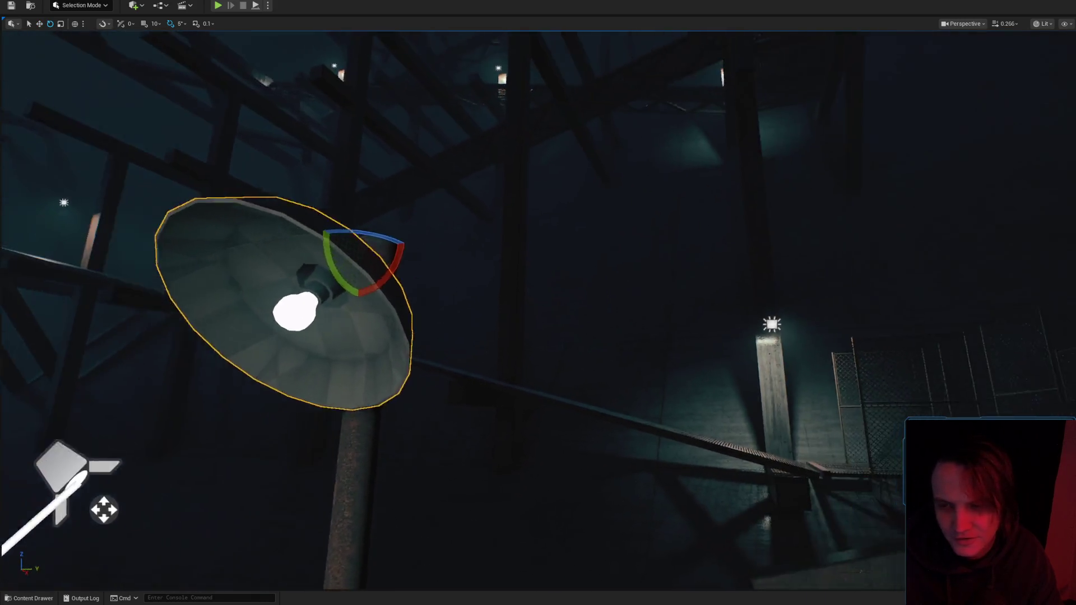
key("s")
key("Escape")
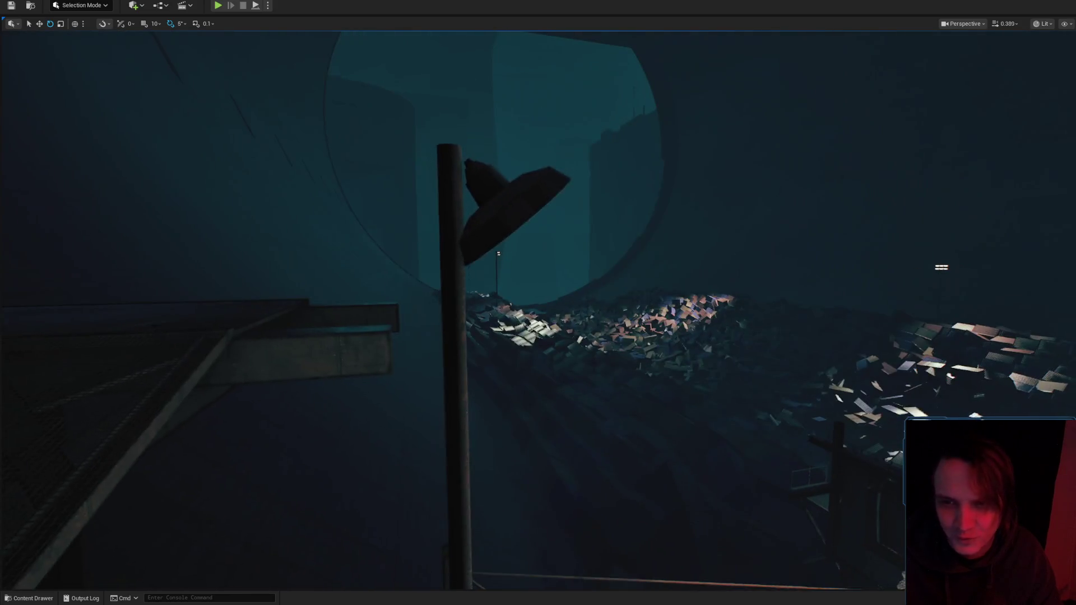
left_click(570, 262)
key("w")
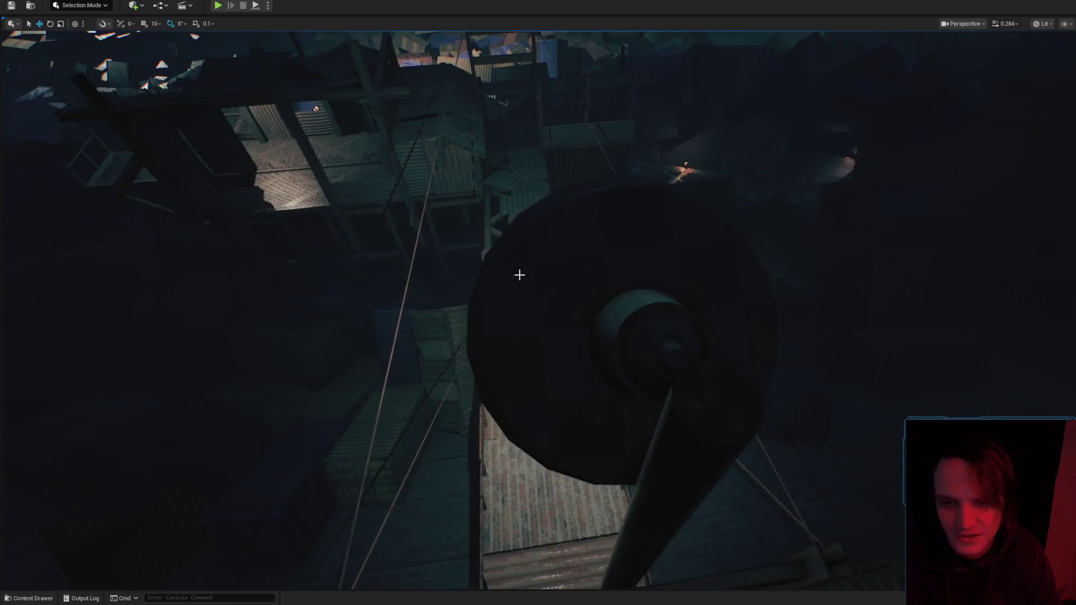
left_click(519, 274)
key("f")
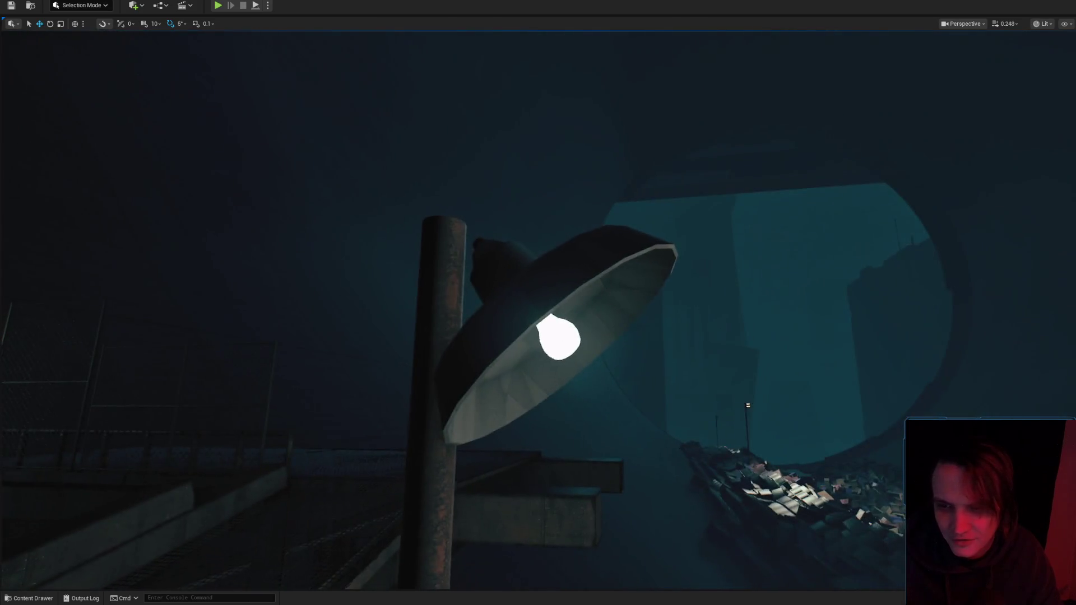
left_click(583, 224)
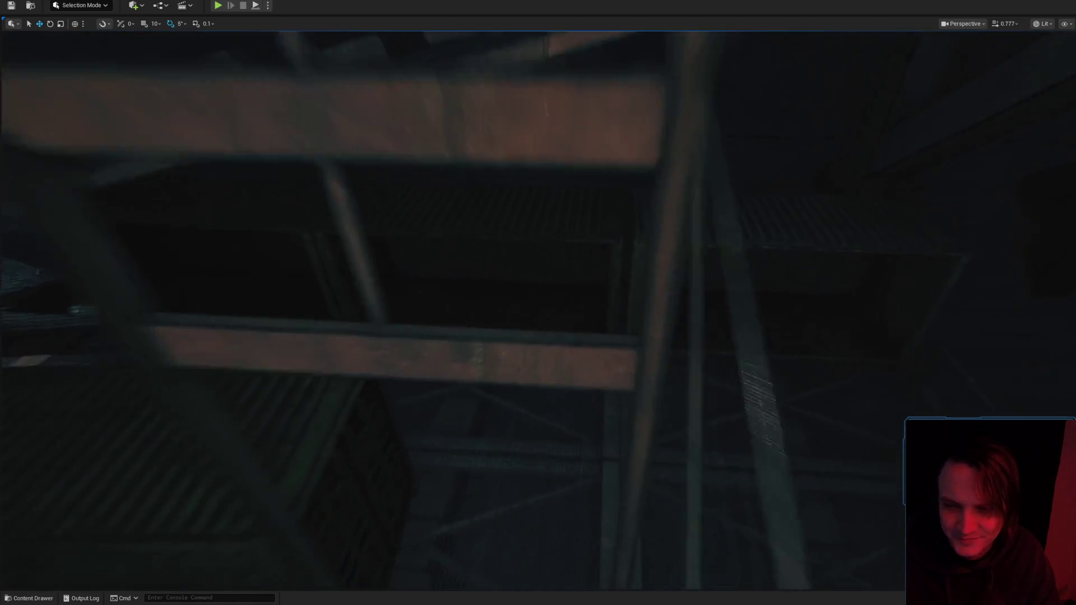
scroll(538, 302, "up", 1)
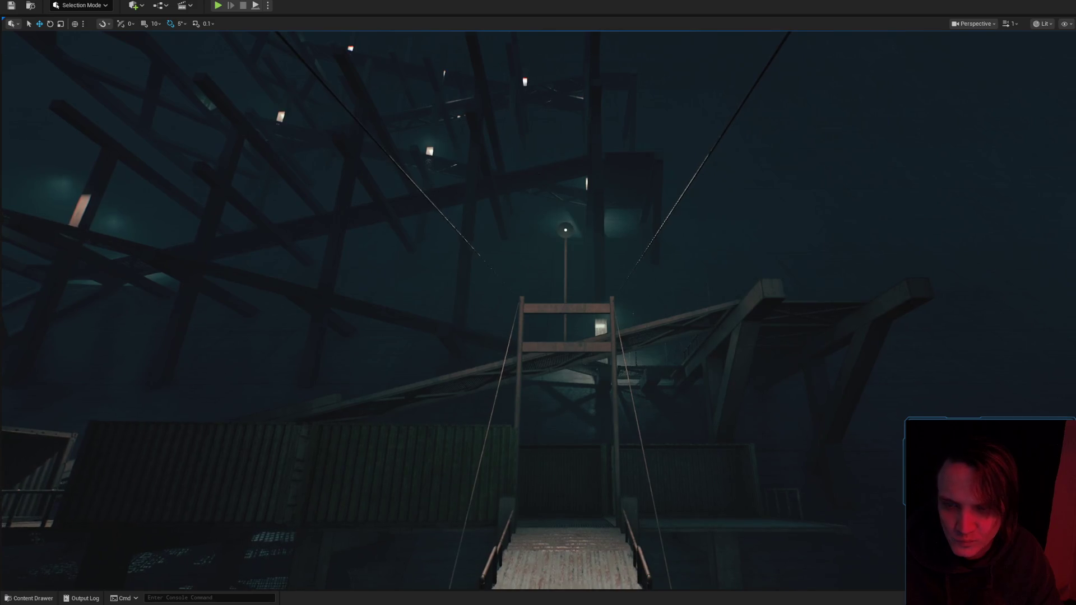
scroll(538, 303, "down", 1)
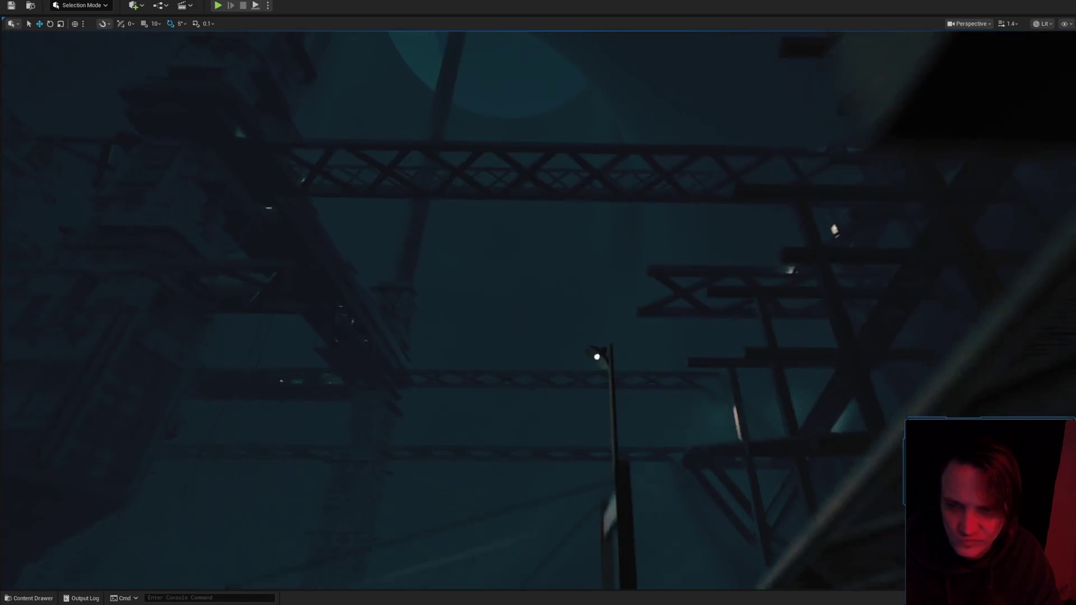
scroll(663, 287, "down", 1)
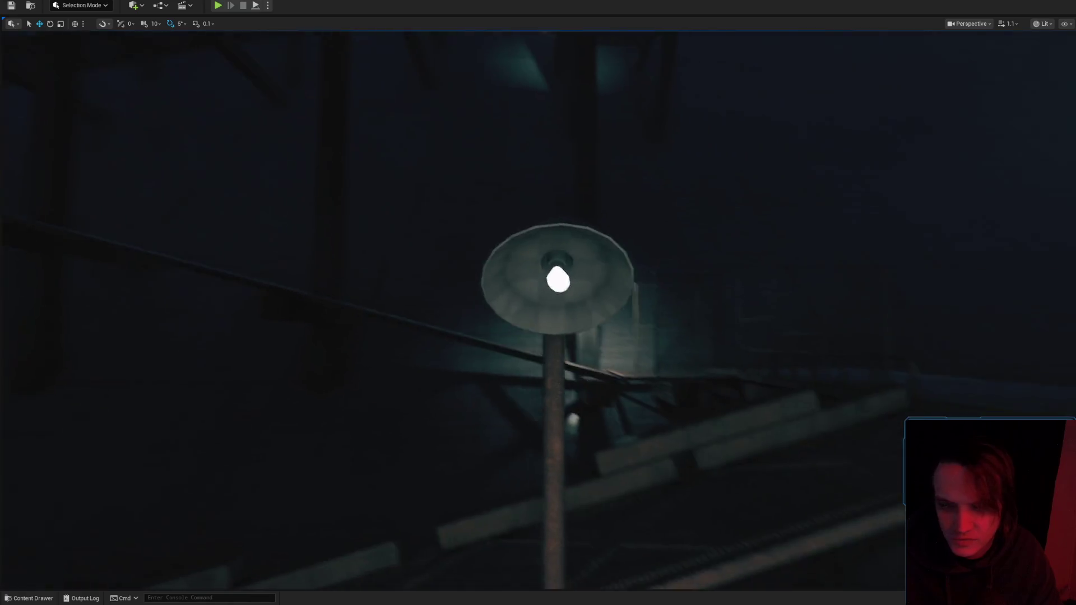
left_click(840, 523)
left_click_drag(878, 354, 737, 441)
left_click(561, 448)
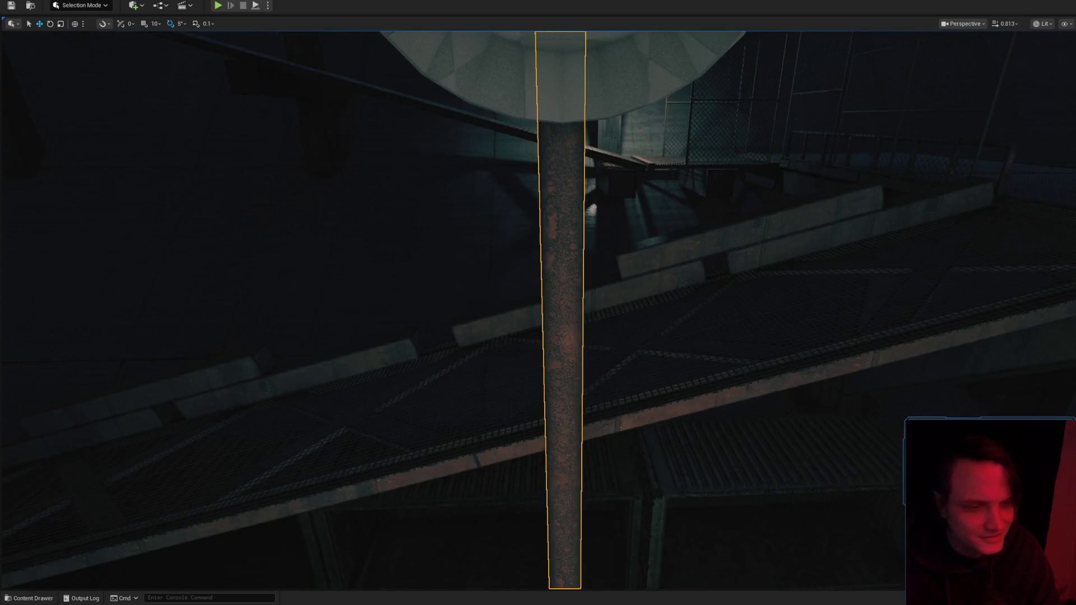
key("ctrl+space")
key("f")
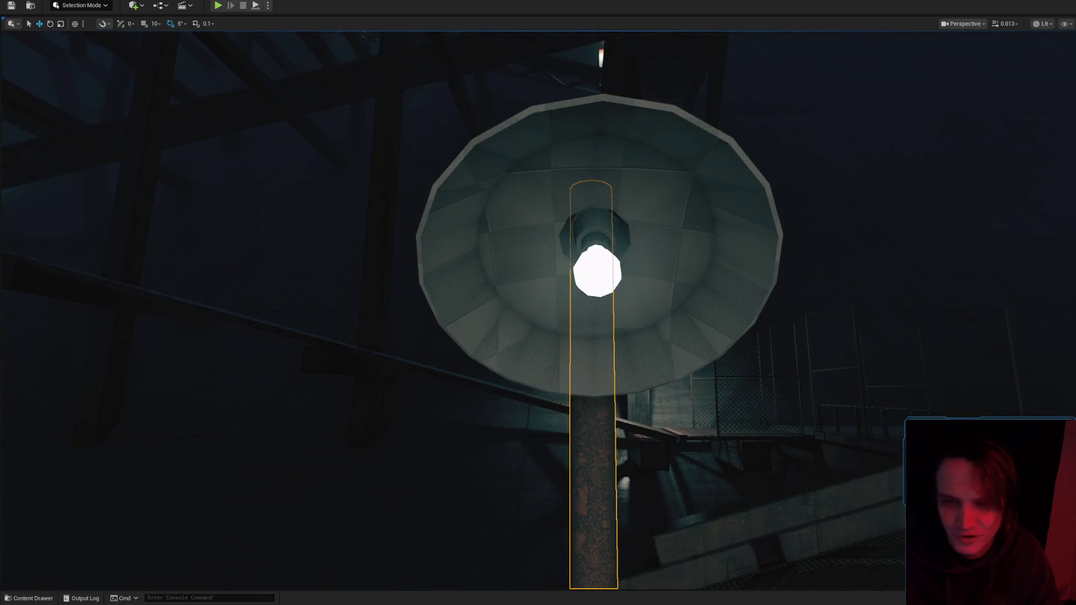
left_click(579, 220)
key("f")
left_click(583, 213)
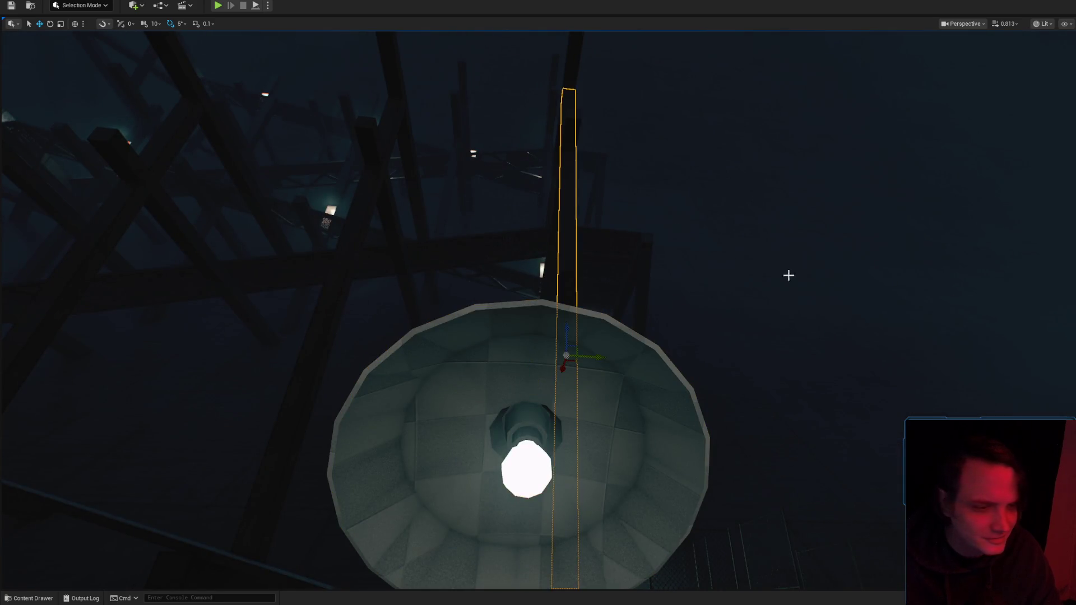
left_click_drag(782, 320, 782, 320)
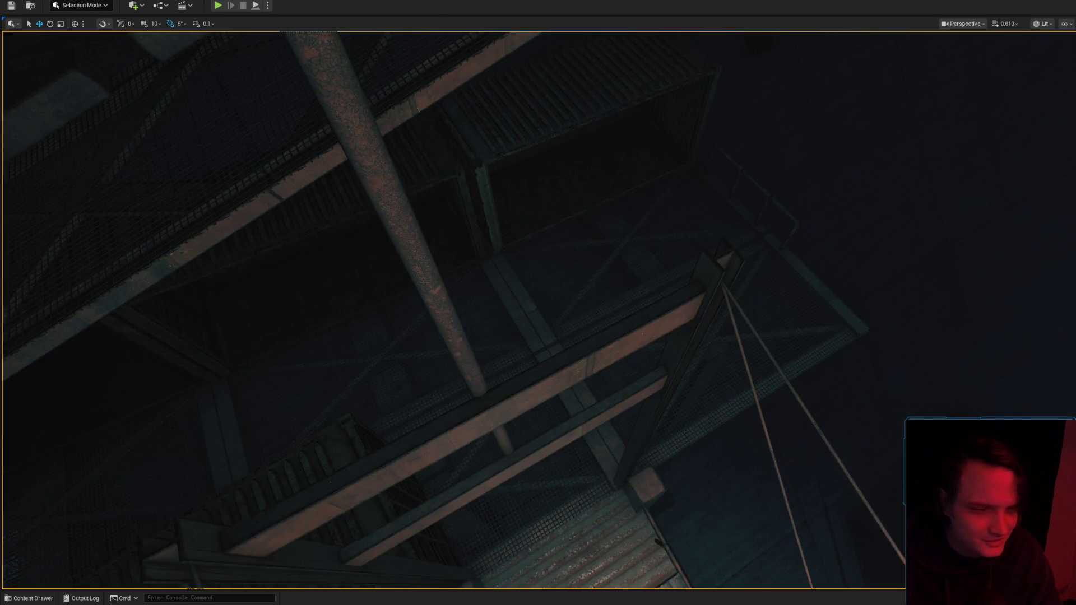
left_click(477, 417)
key("ctrl+space")
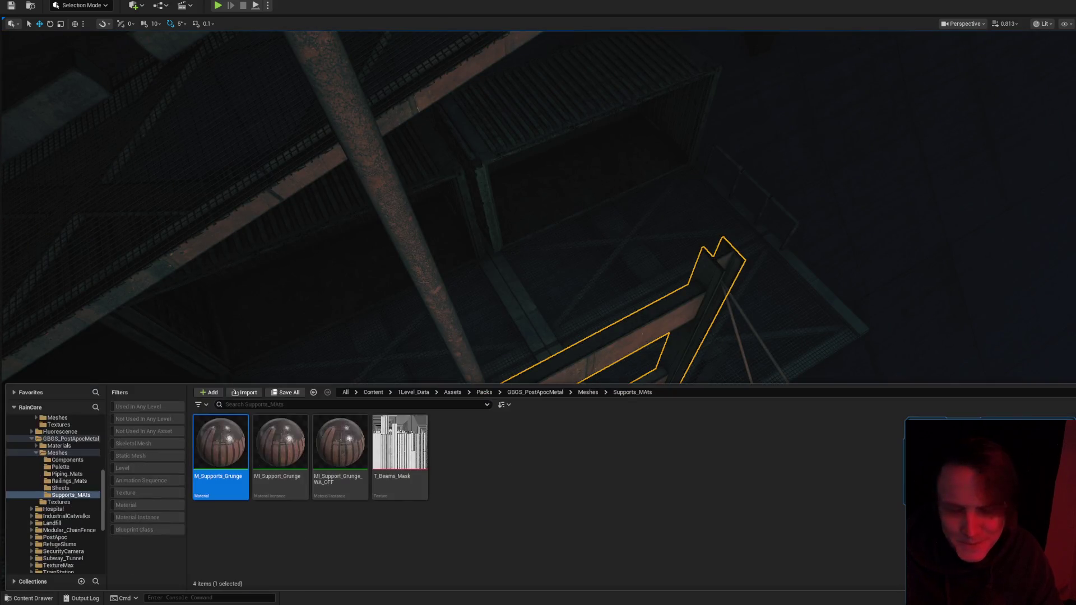
left_click(77, 490)
left_click(73, 453)
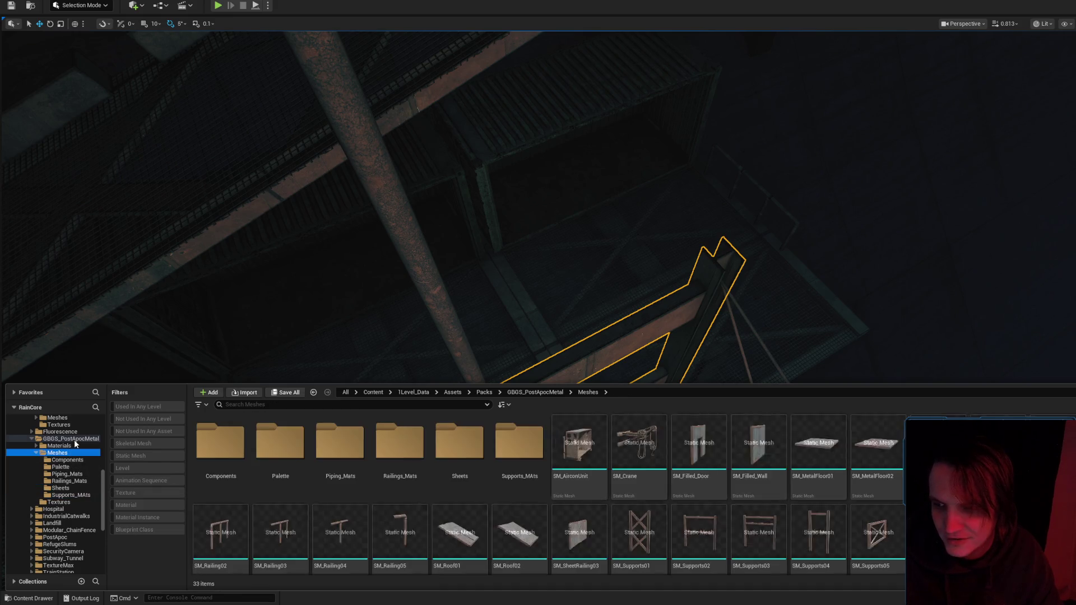
left_click(74, 440)
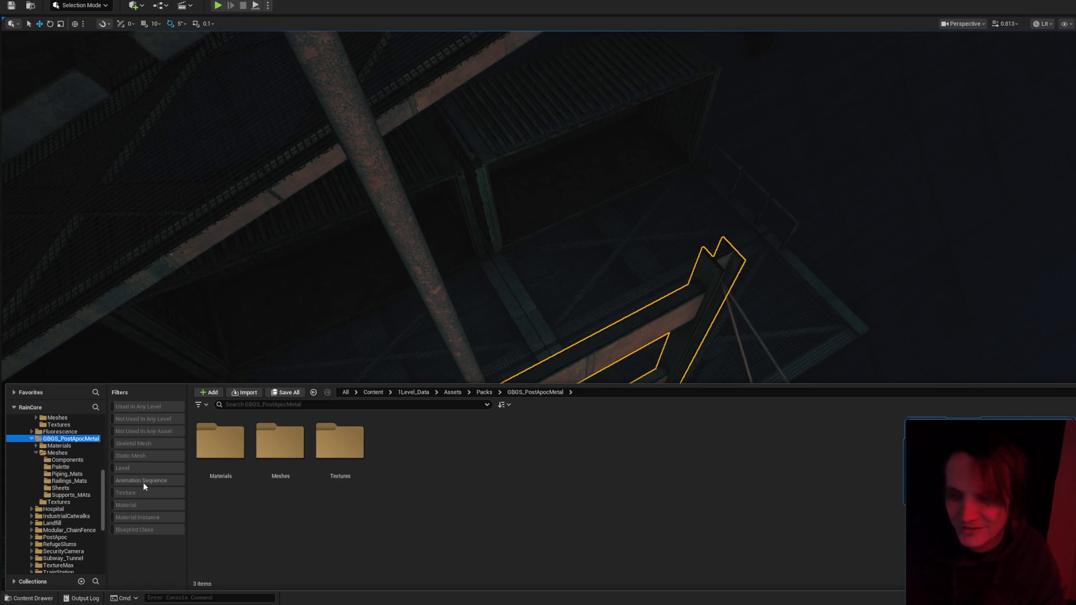
left_click(145, 530)
left_click(145, 530)
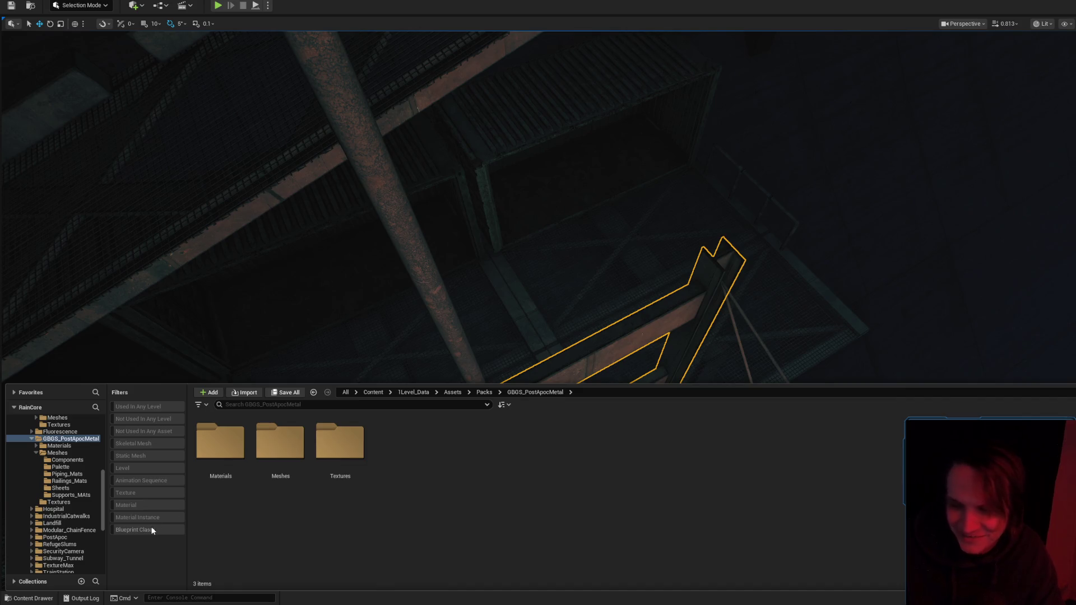
left_click(84, 439)
scroll(86, 499, "up", 3)
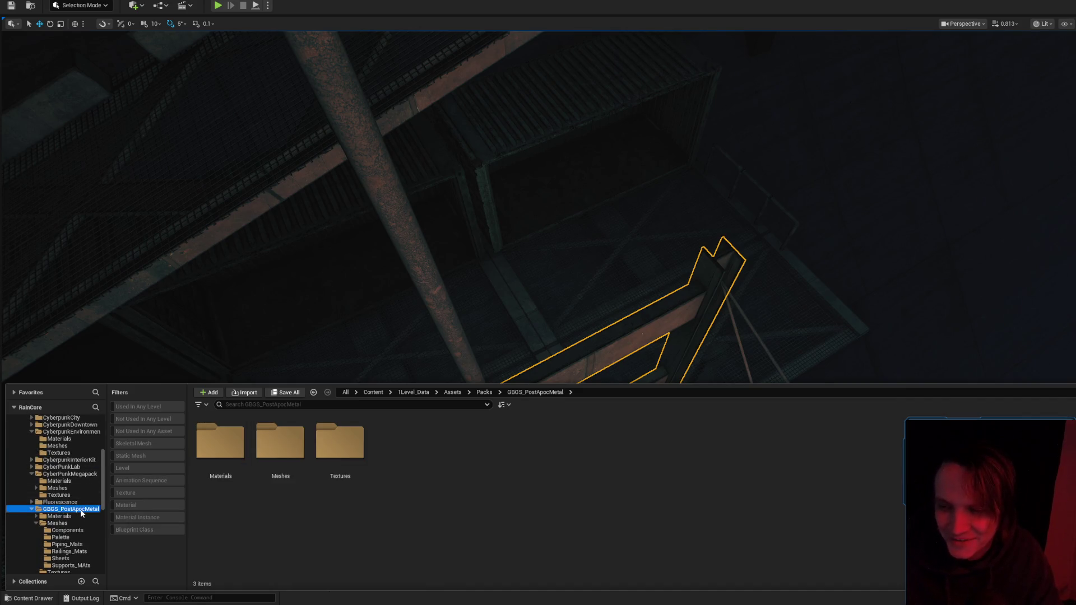
key("ctrl+space")
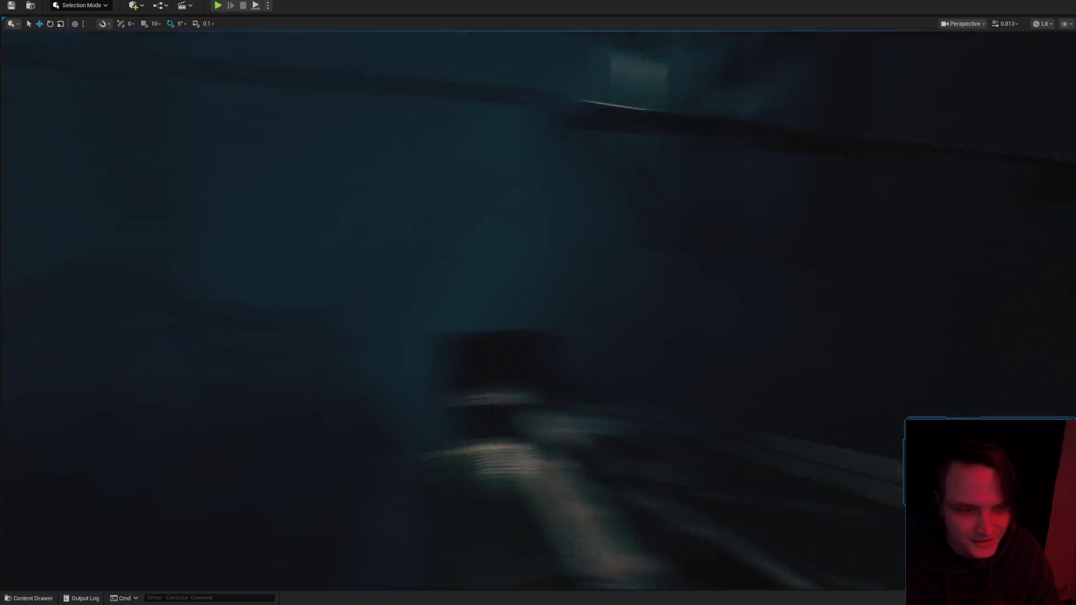
scroll(538, 303, "up", 2)
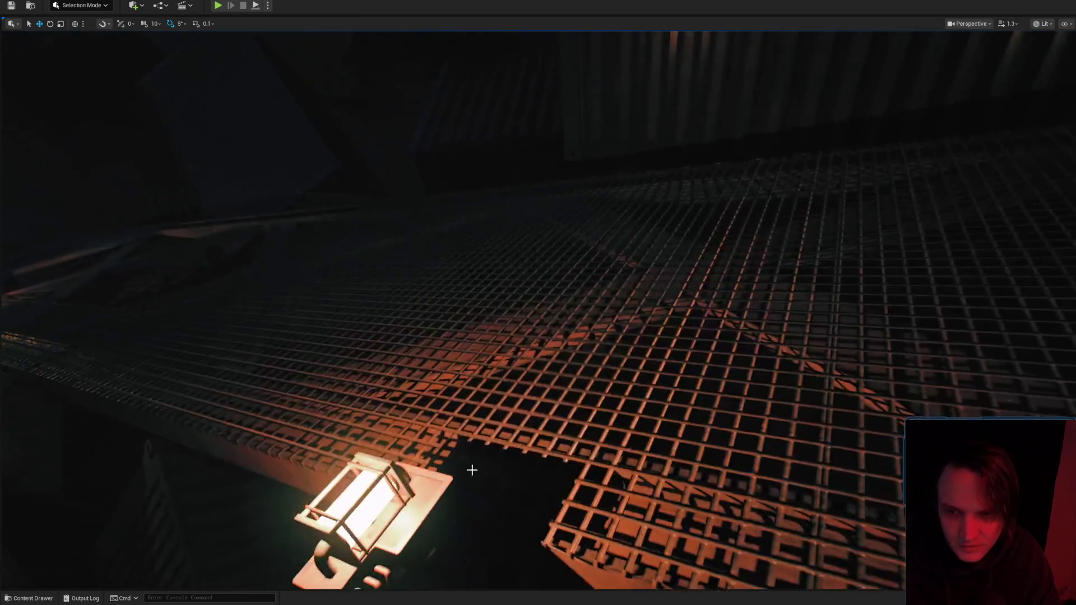
left_click(464, 515)
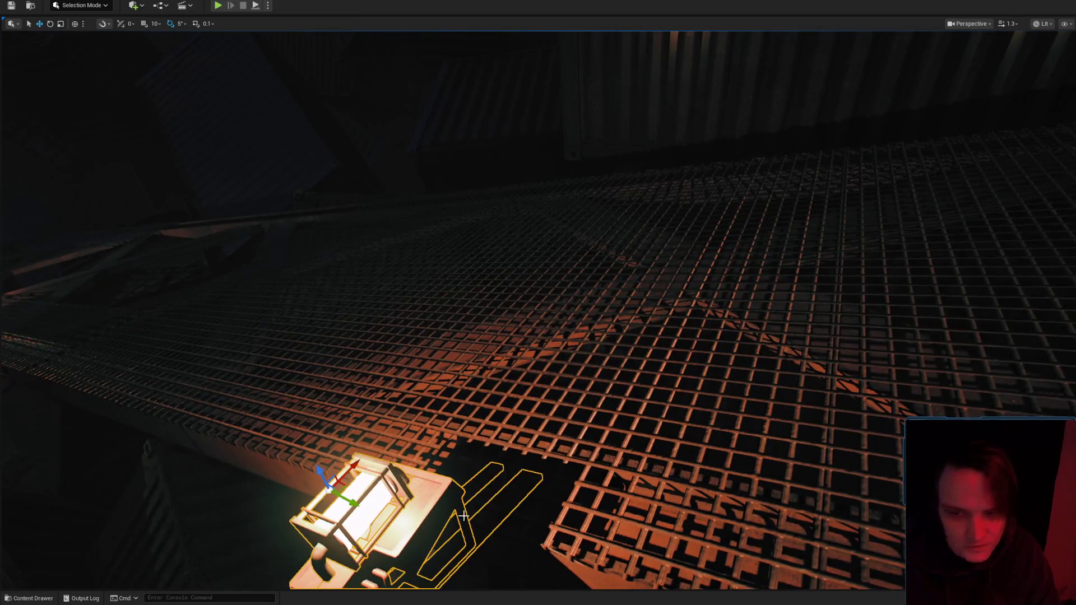
scroll(352, 463, "up", 2)
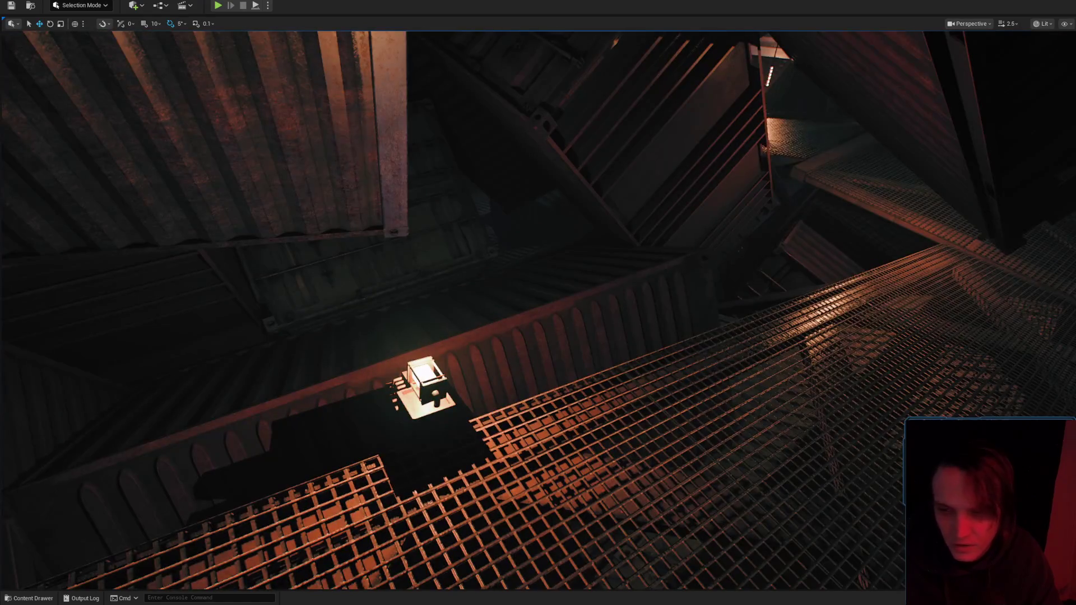
key("ctrl+z")
key("ctrl+z")
key("ctrl+space")
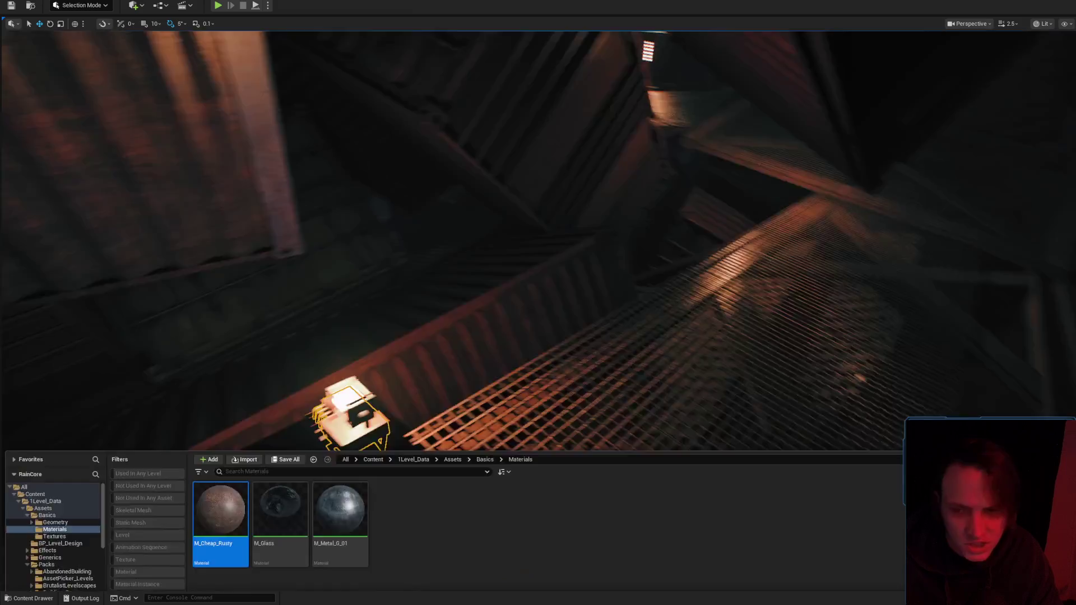
scroll(681, 246, "up", 1)
scroll(774, 194, "down", 1)
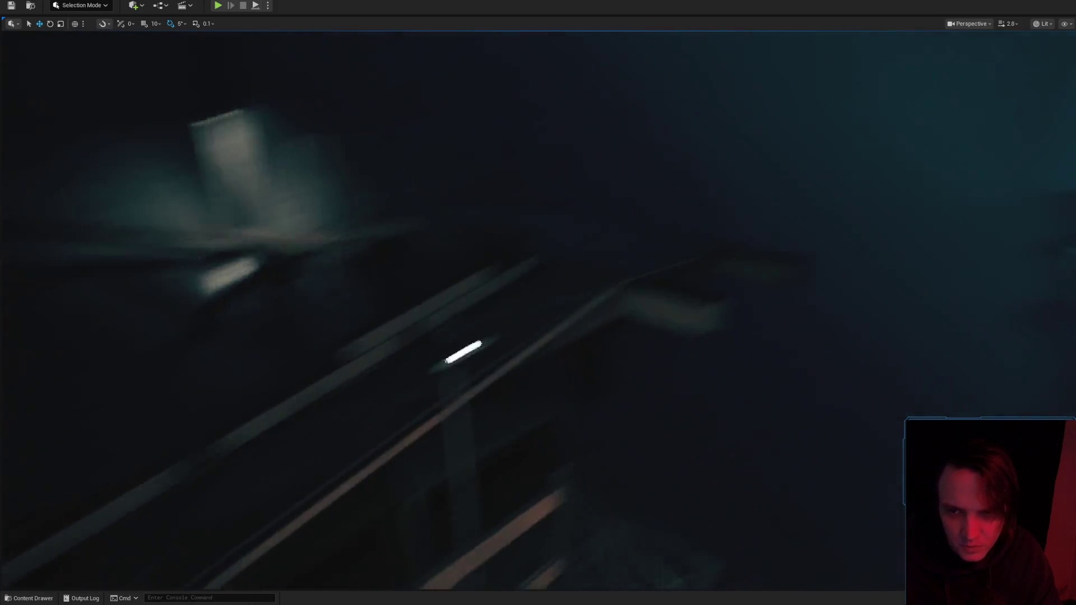
left_click(809, 175)
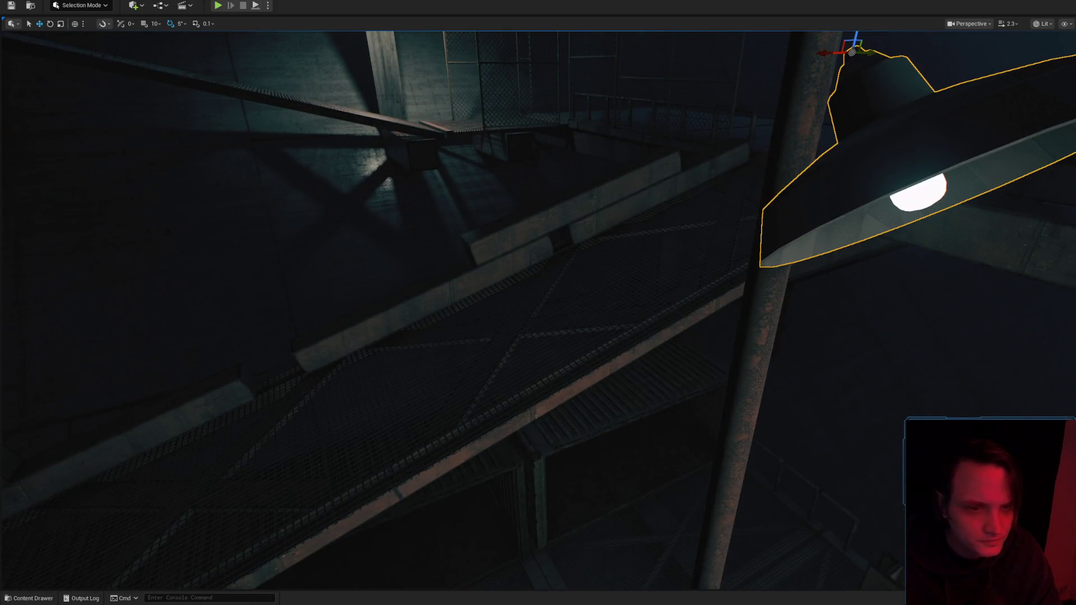
Fly in close to the rusty pole lamp and look up at it from below.
scroll(538, 303, "down", 3)
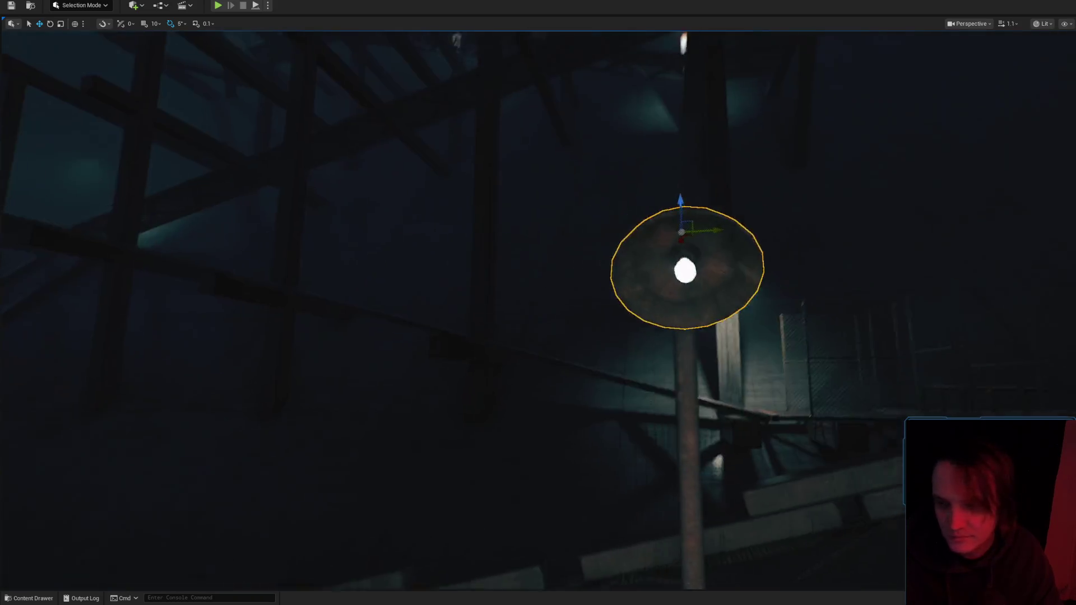
key("w")
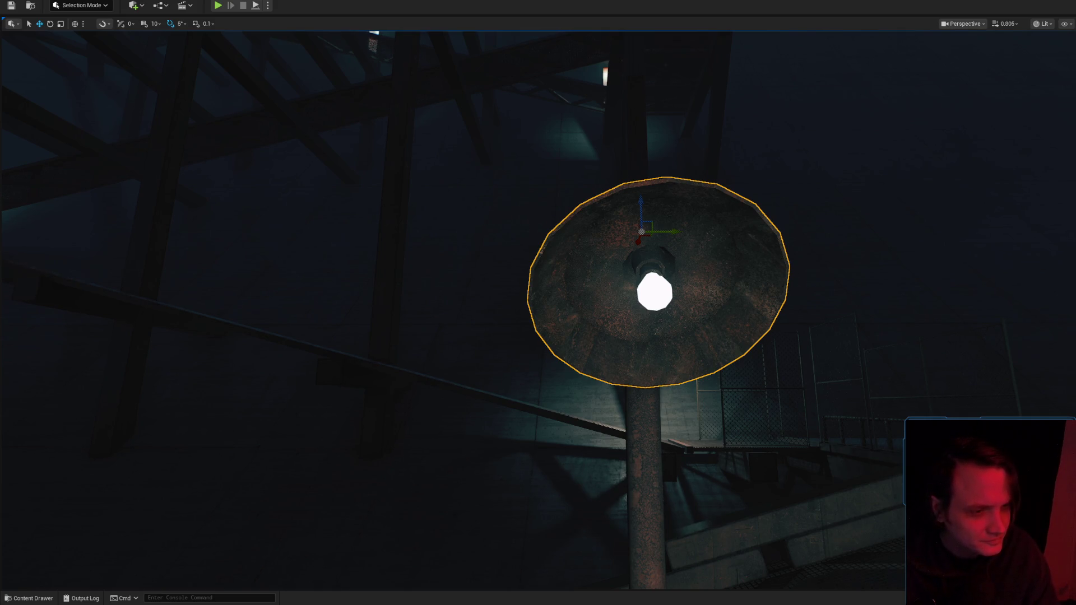
left_click_drag(655, 291, 655, 258)
key("ctrl+space")
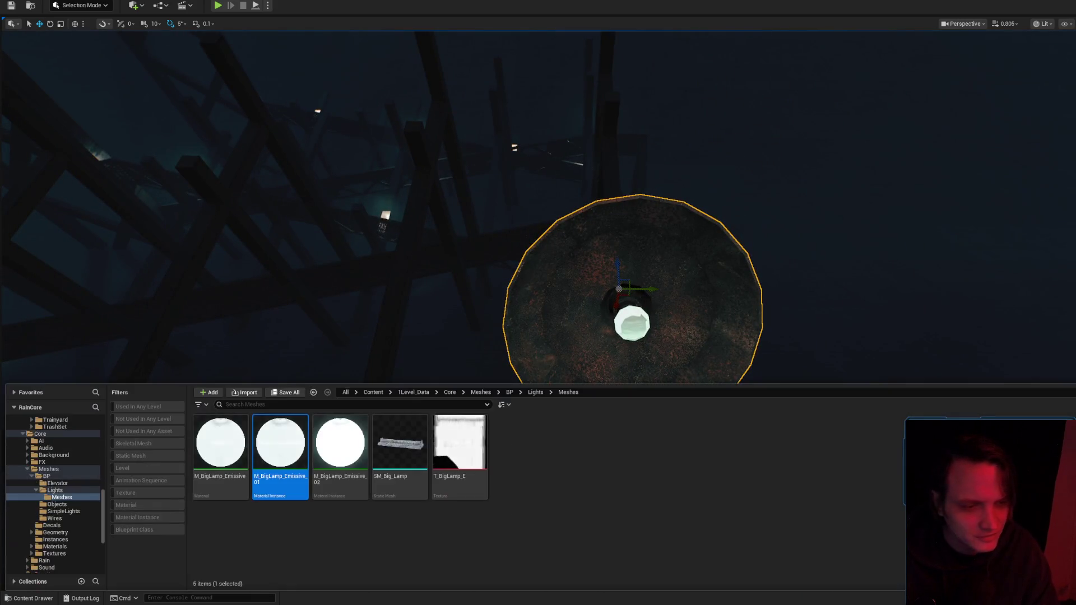
key("ctrl+space")
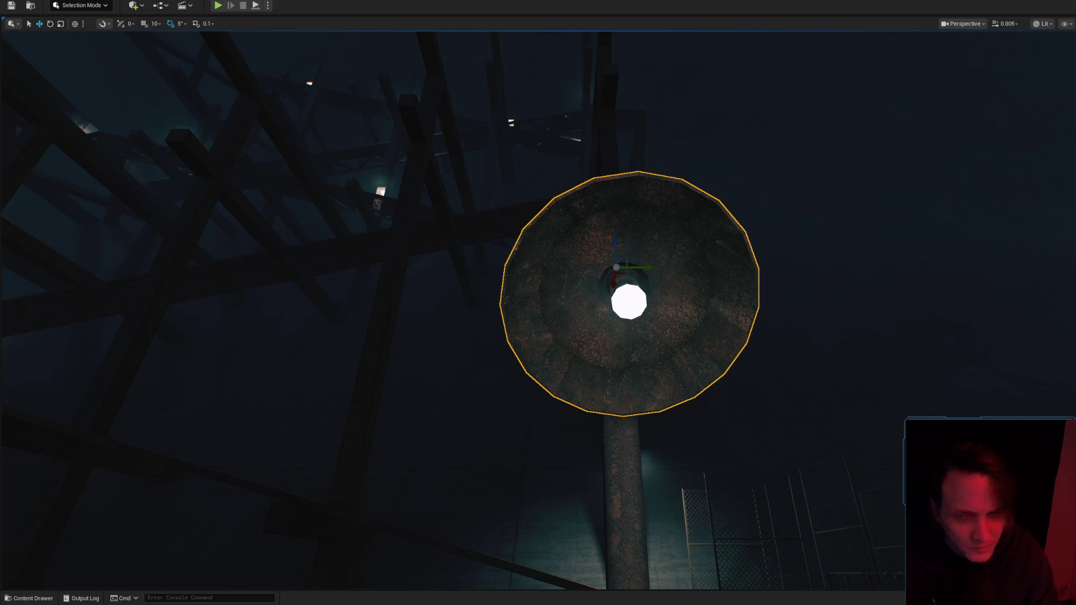
mouse_move(955, 334)
left_mouse_down()
mouse_move(924, 336)
mouse_move(878, 314)
mouse_move(879, 331)
left_mouse_up()
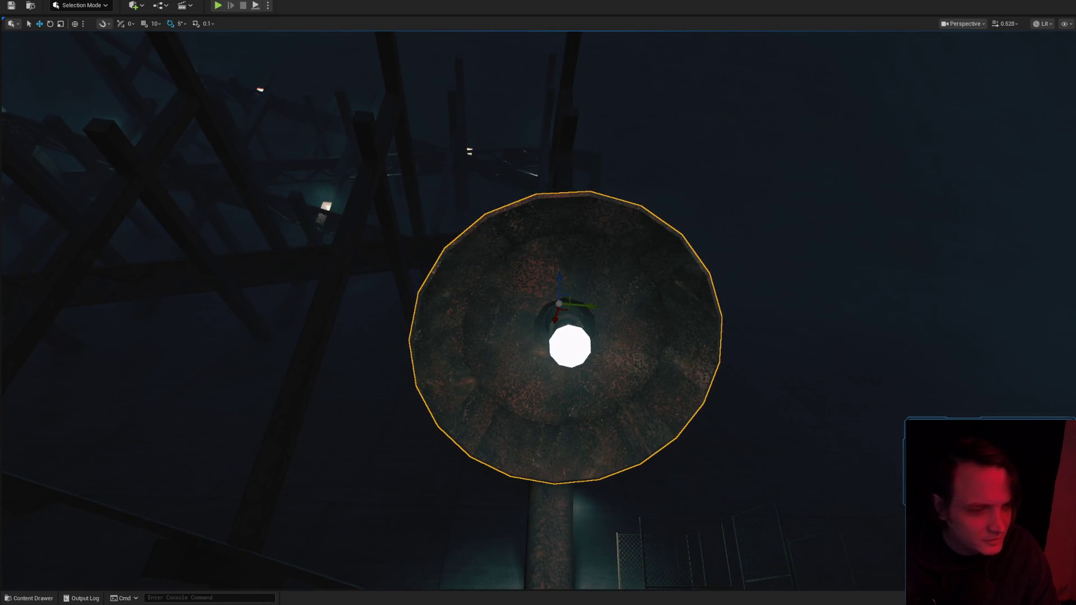
Choose the Emissive_Inst_Engine material, then MI_LampEmissive_Blue_01 from the Lamps folder.
key("ctrl+space")
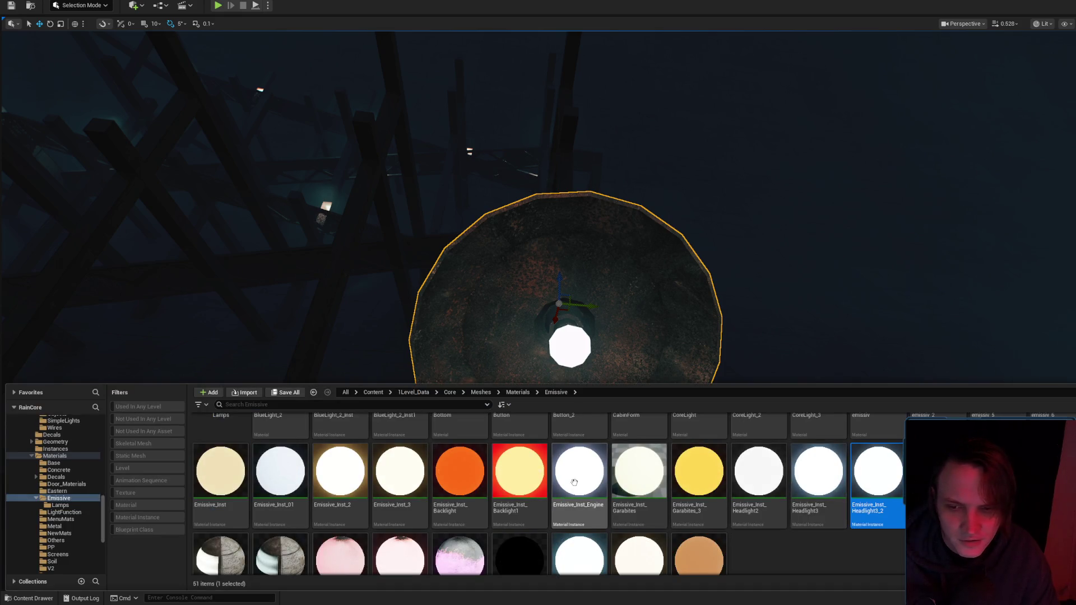
left_click(589, 462)
scroll(599, 440, "up", 1)
double_click(221, 449)
left_click(292, 439)
Select the spotlight inside the lamp shade and zoom in on its light cone.
left_click_drag(292, 439, 571, 346)
mouse_move(759, 365)
left_mouse_down()
mouse_move(759, 392)
mouse_move(759, 365)
mouse_move(700, 359)
mouse_move(690, 393)
mouse_move(645, 387)
mouse_move(673, 358)
mouse_move(673, 375)
mouse_move(645, 364)
mouse_move(727, 357)
left_mouse_up()
scroll(689, 392, "up", 3)
scroll(667, 362, "down", 3)
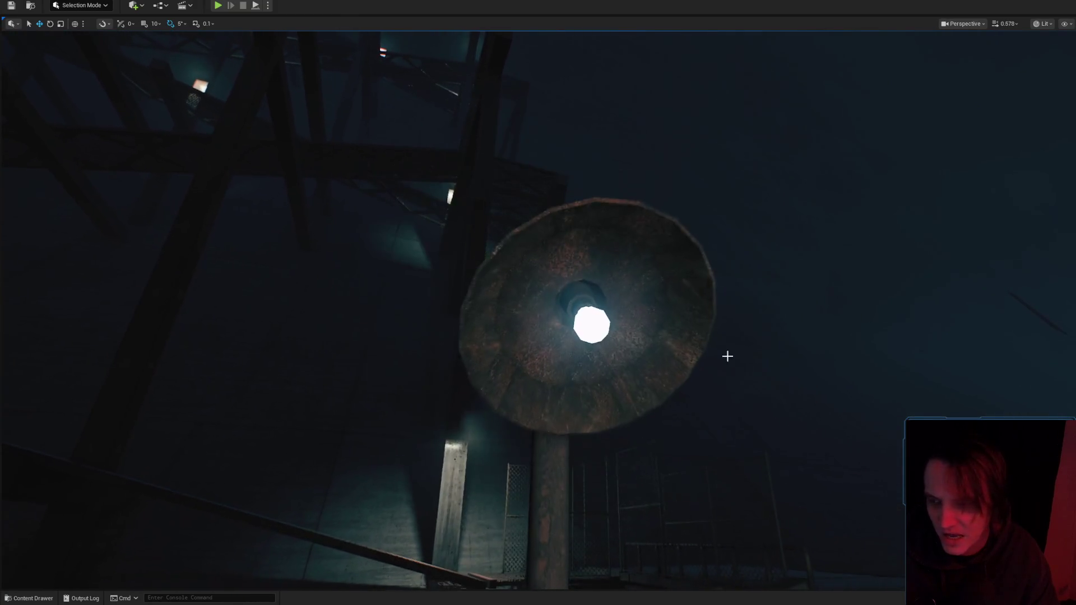
mouse_move(608, 345)
left_mouse_down()
mouse_move(583, 359)
mouse_move(625, 325)
mouse_move(621, 300)
mouse_move(591, 271)
mouse_move(607, 267)
left_mouse_up()
left_click(567, 362)
scroll(623, 328, "down", 2)
scroll(623, 314, "down", 3)
scroll(622, 300, "up", 3)
With editor overlays shown, move the spotlight up and right into the lamp shade.
key("g")
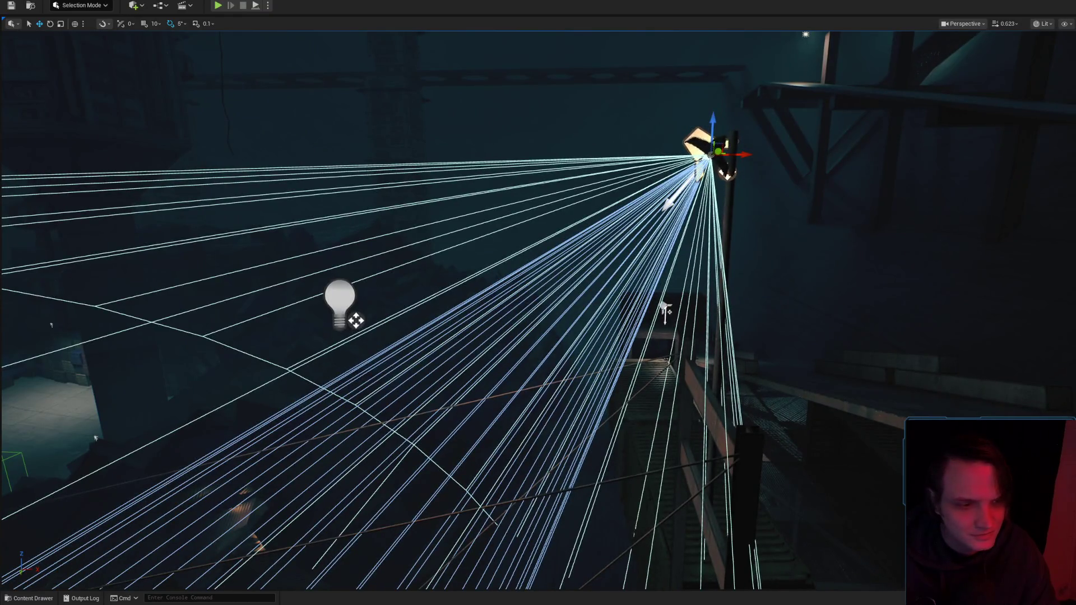
left_click_drag(857, 322, 805, 312)
mouse_move(740, 128)
left_mouse_down()
mouse_move(725, 308)
mouse_move(680, 325)
left_mouse_up()
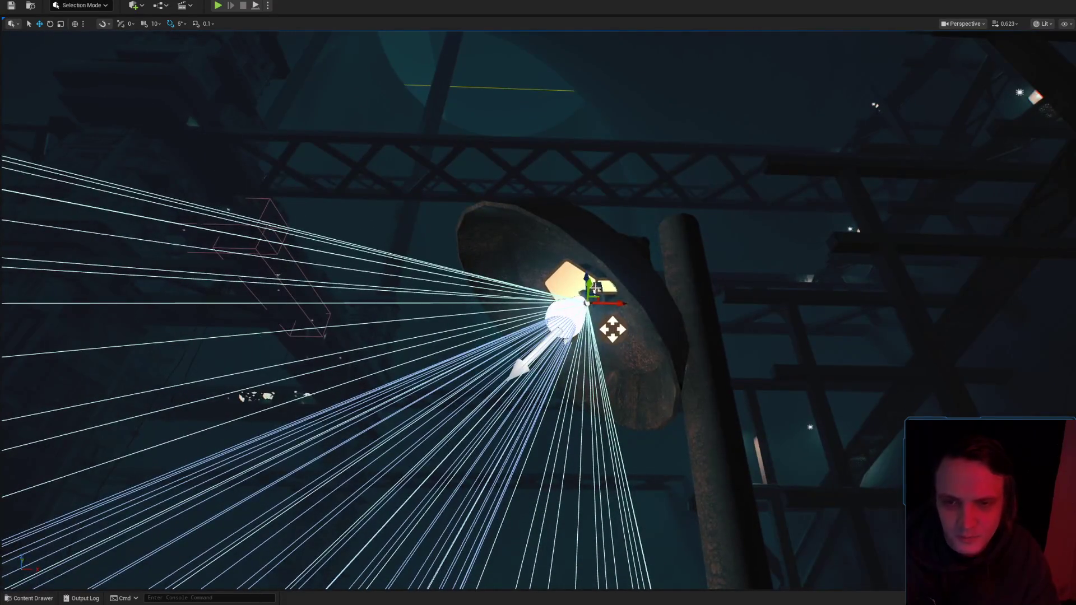
left_click_drag(598, 292, 640, 302)
left_click_drag(682, 347, 682, 347)
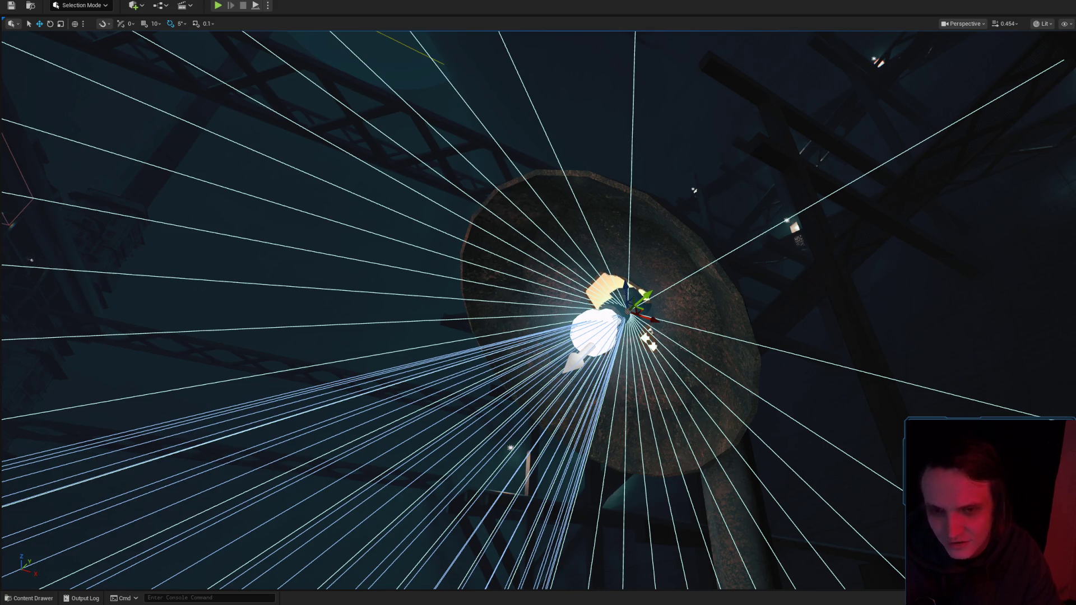
left_click_drag(755, 294, 701, 264)
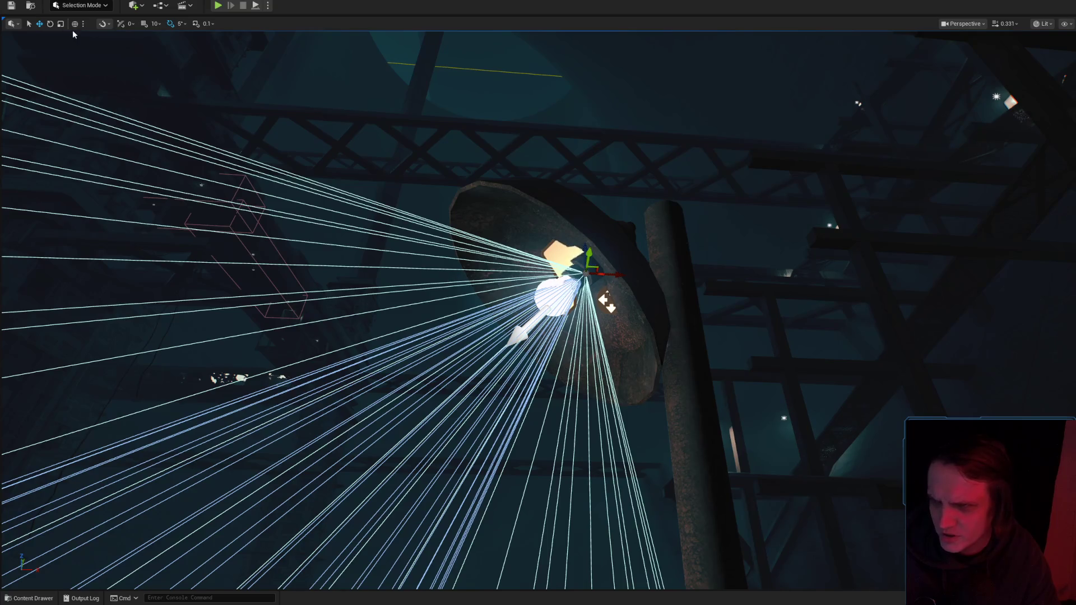
left_click_drag(612, 295, 637, 308)
Preview the lamp in Game View, then look around the spotlight from several angles.
key("g")
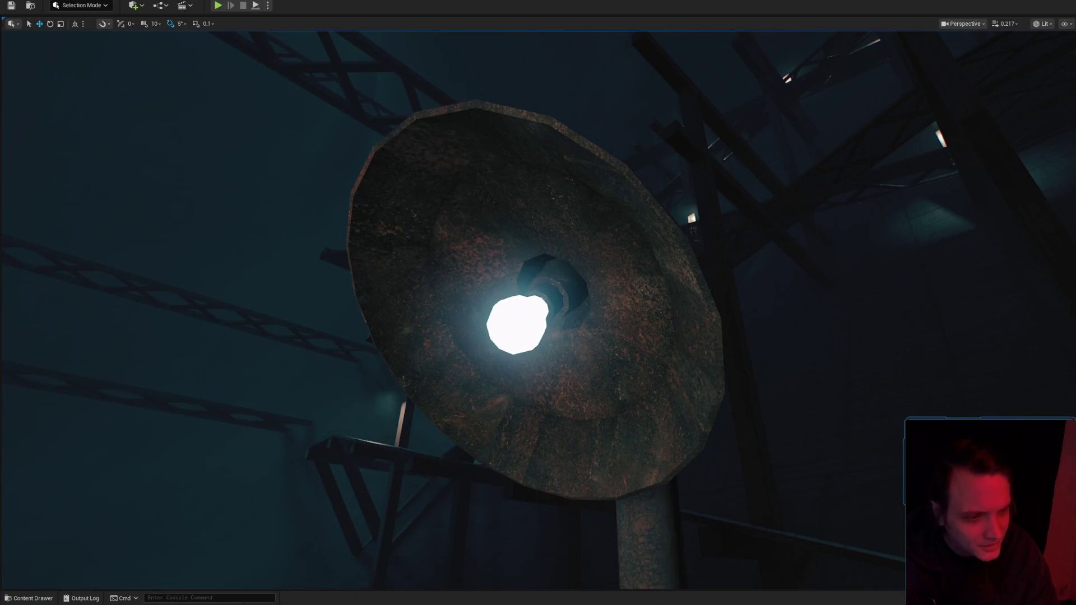
key("g")
scroll(538, 303, "down", 5)
left_click_drag(562, 327, 562, 327)
scroll(561, 326, "down", 2)
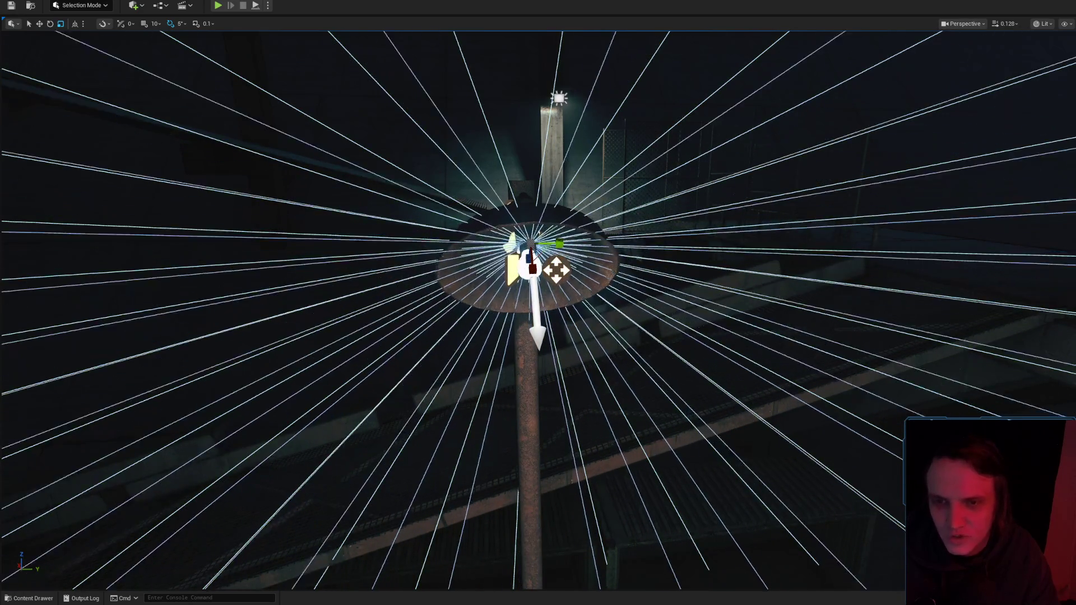
left_click_drag(870, 396, 870, 397)
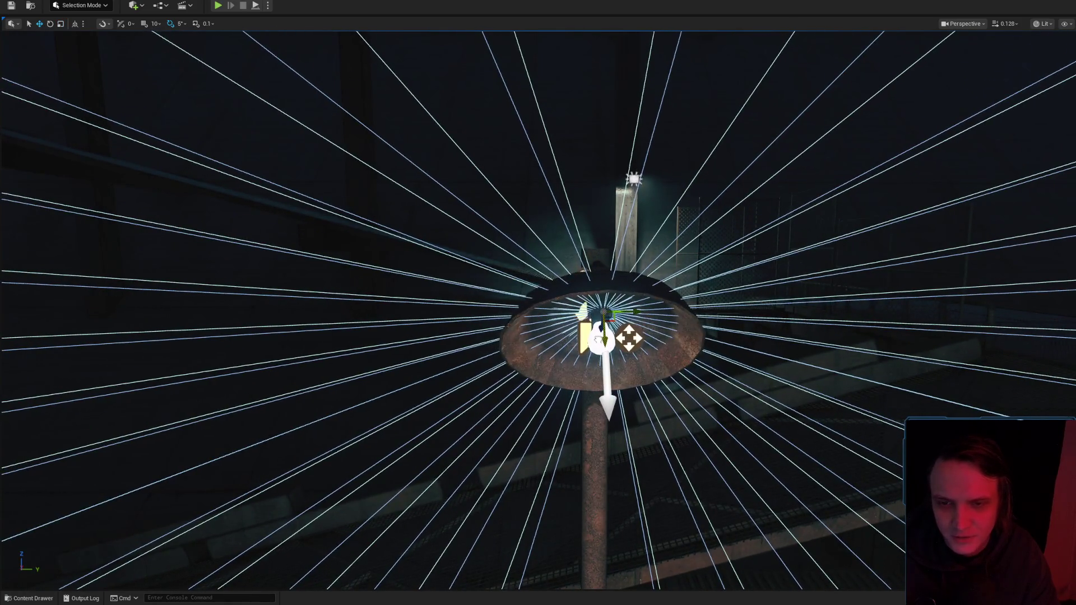
scroll(538, 303, "up", 3)
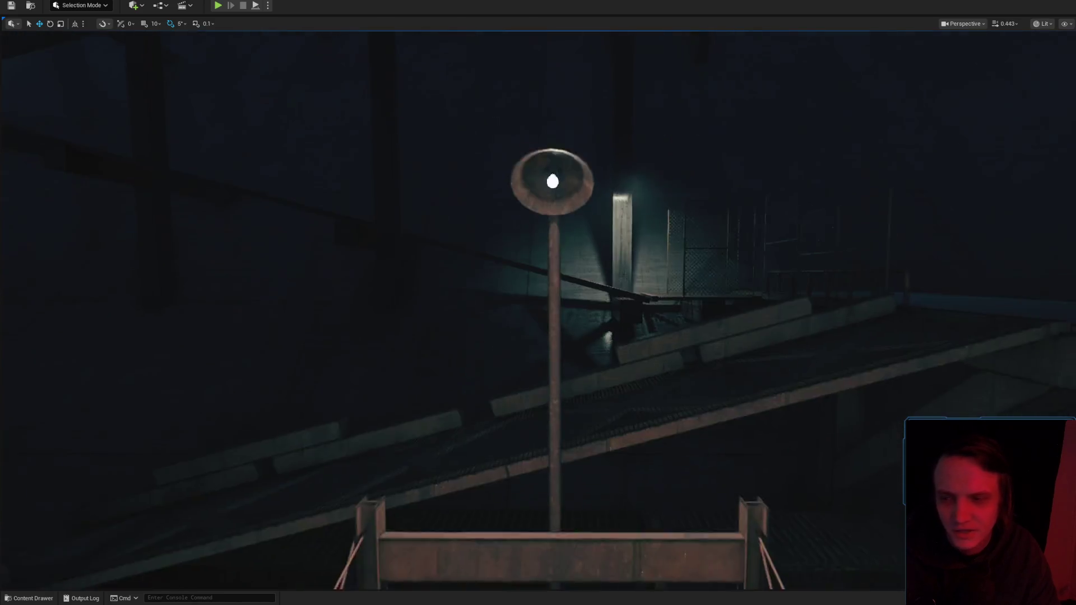
scroll(538, 302, "up", 3)
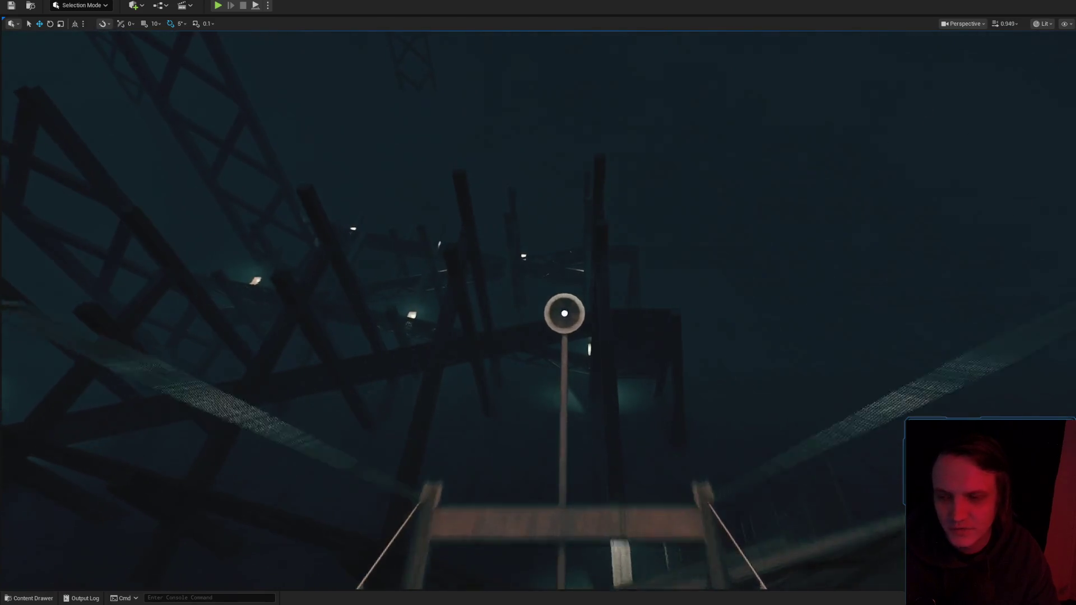
Select and frame the pole lamp by the rope bridge, looking up under its shade.
key("w")
left_click(649, 361)
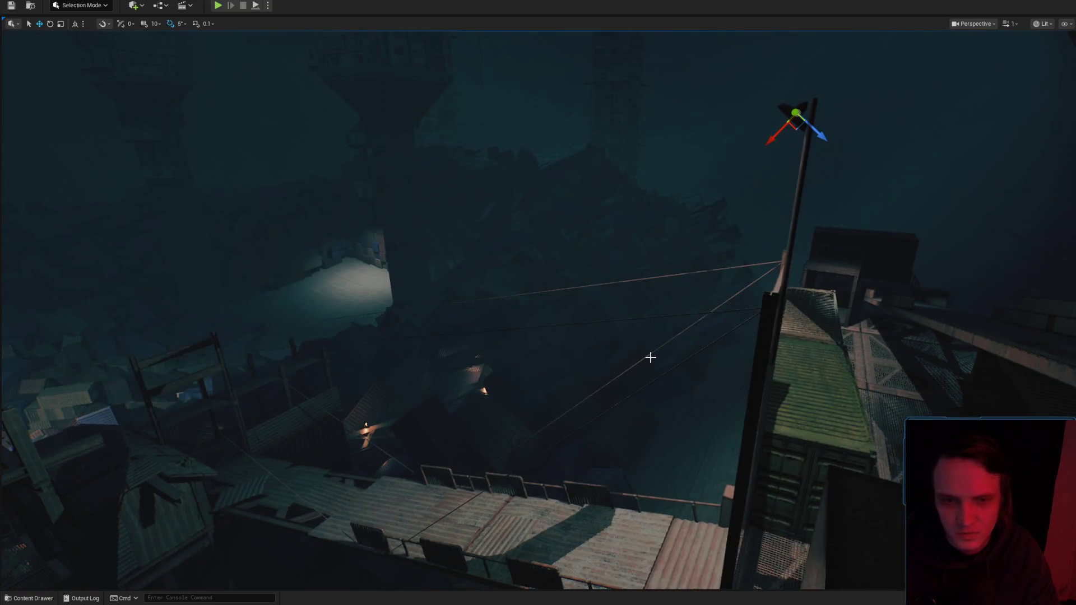
key("f")
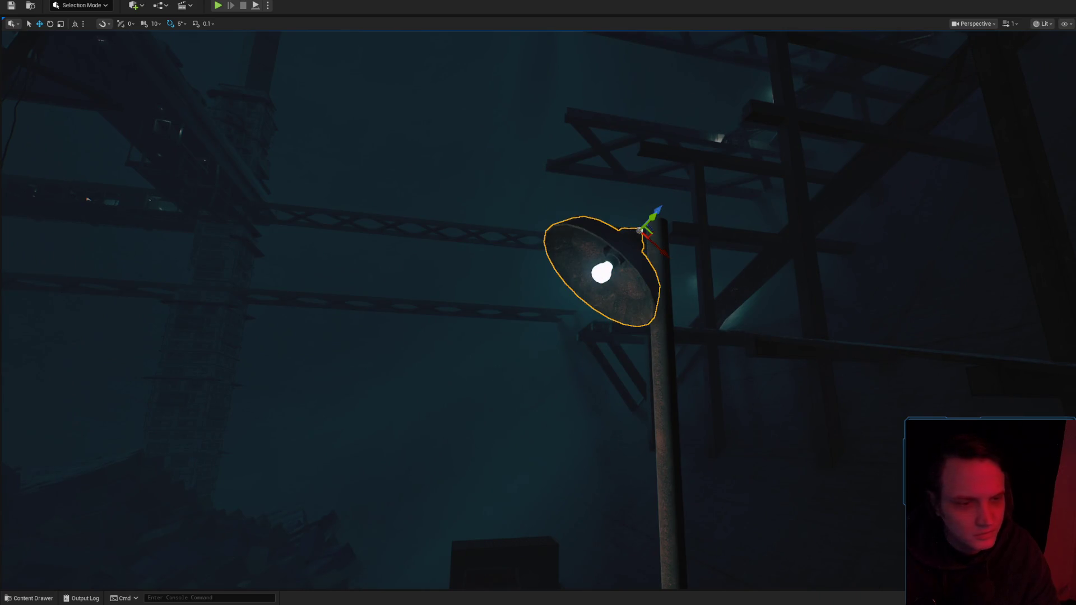
left_click_drag(931, 380, 916, 218)
scroll(923, 280, "down", 2)
scroll(917, 224, "down", 1)
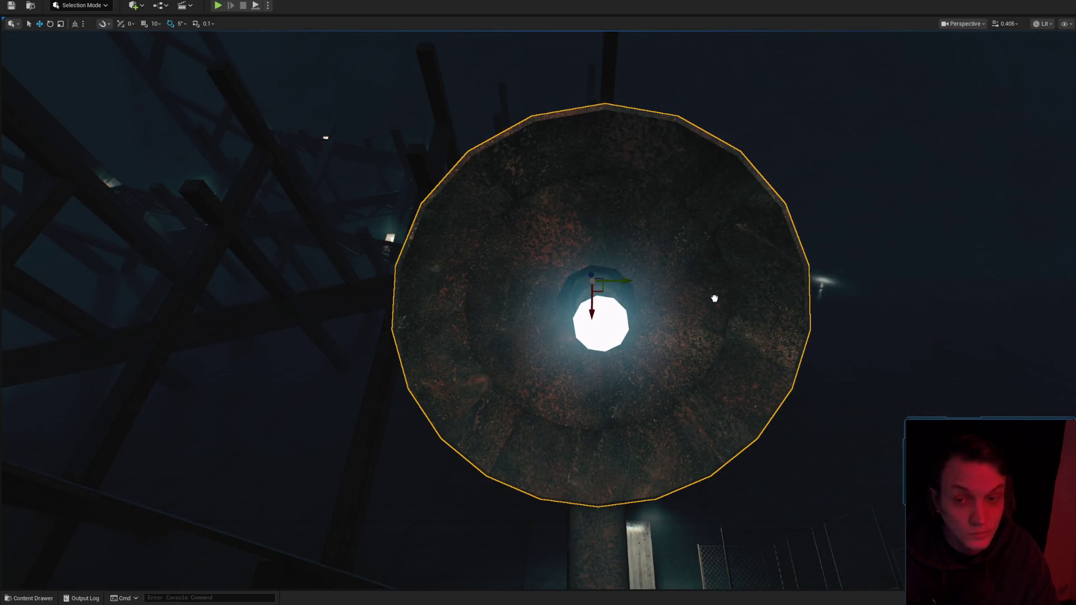
Move the point light to the lamp's centre, just below the shade rim.
left_click(639, 327)
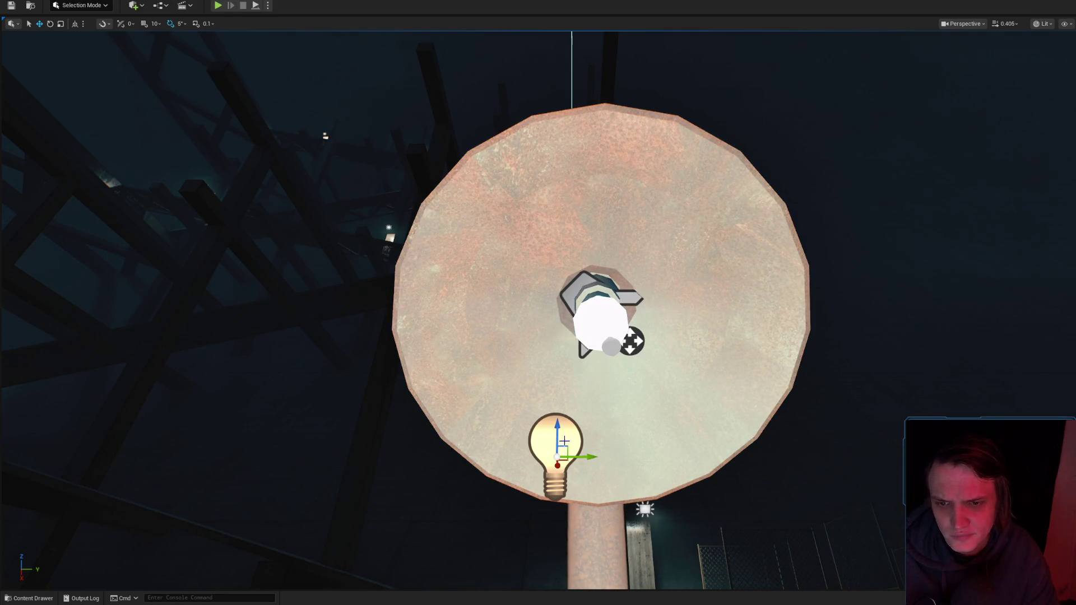
mouse_move(570, 449)
left_mouse_down()
mouse_move(628, 365)
mouse_move(632, 301)
left_mouse_up()
mouse_move(612, 340)
left_mouse_down()
mouse_move(597, 323)
mouse_move(617, 541)
left_mouse_up()
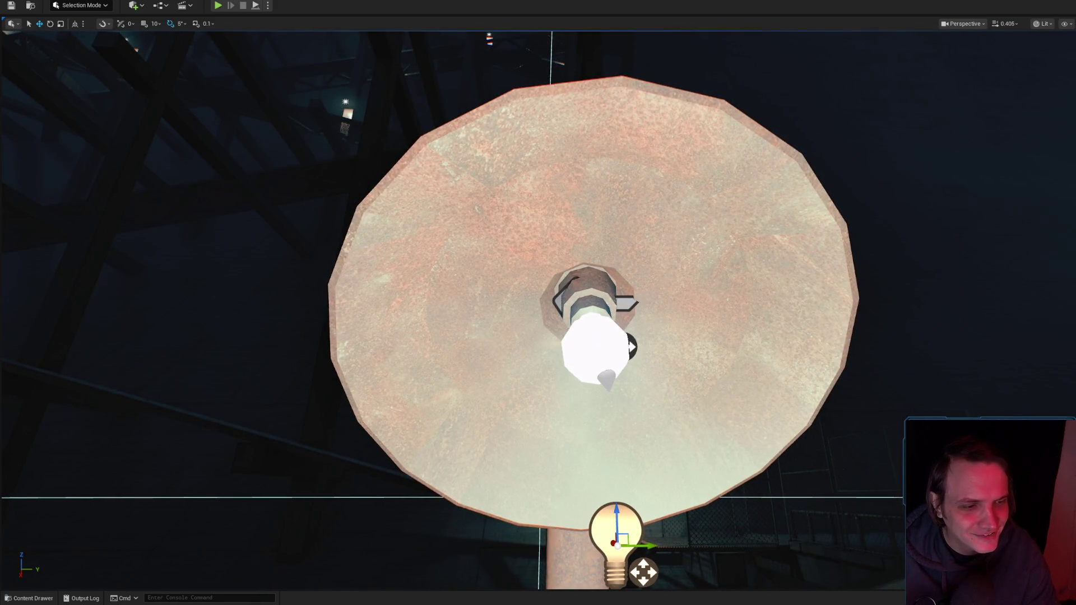
left_click_drag(643, 572, 643, 572)
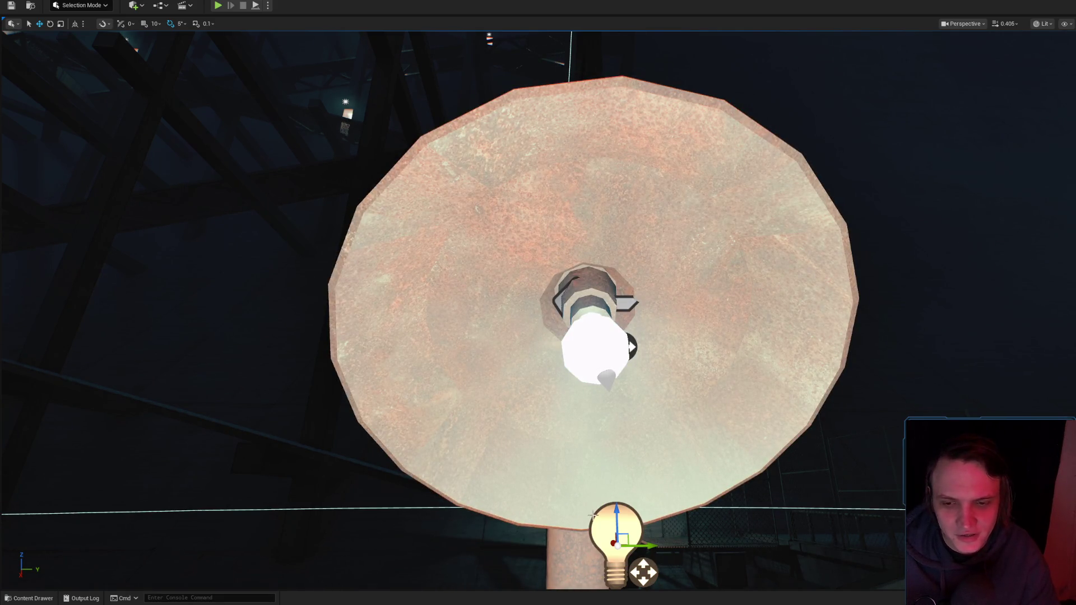
scroll(643, 572, "down", 5)
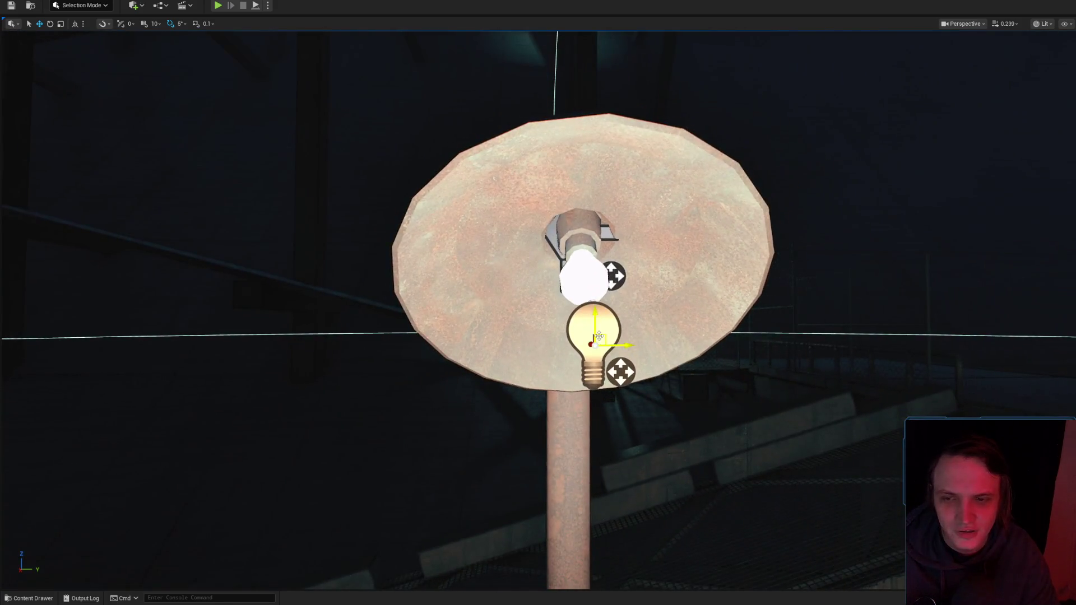
mouse_move(621, 365)
left_mouse_down()
mouse_move(527, 362)
mouse_move(468, 403)
left_mouse_up()
Check the lit shade in Game View and shift the point light down-left.
key("g")
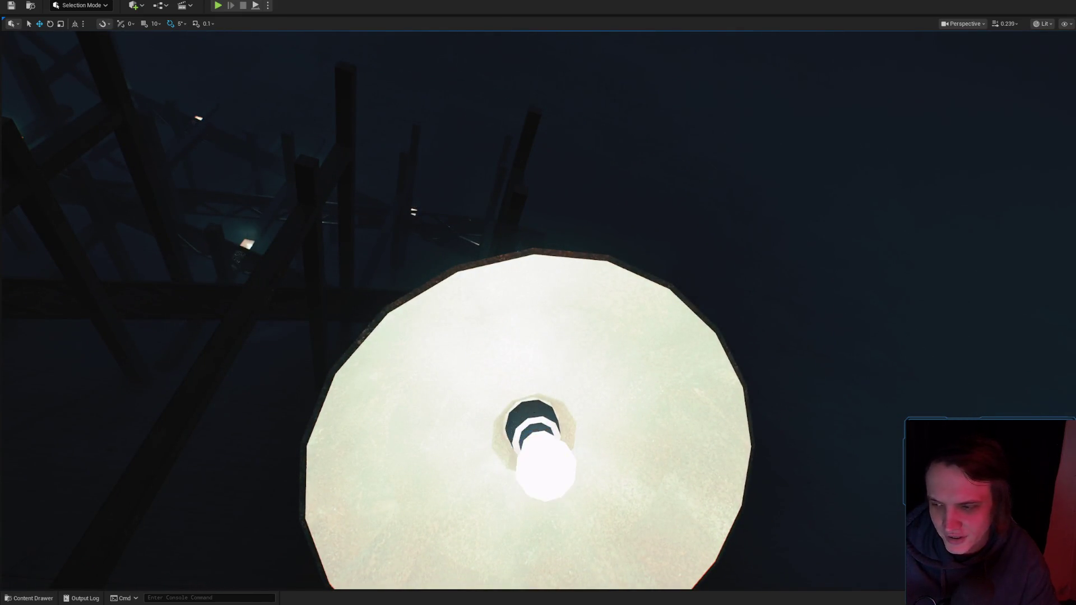
scroll(538, 303, "up", 3)
scroll(538, 302, "up", 2)
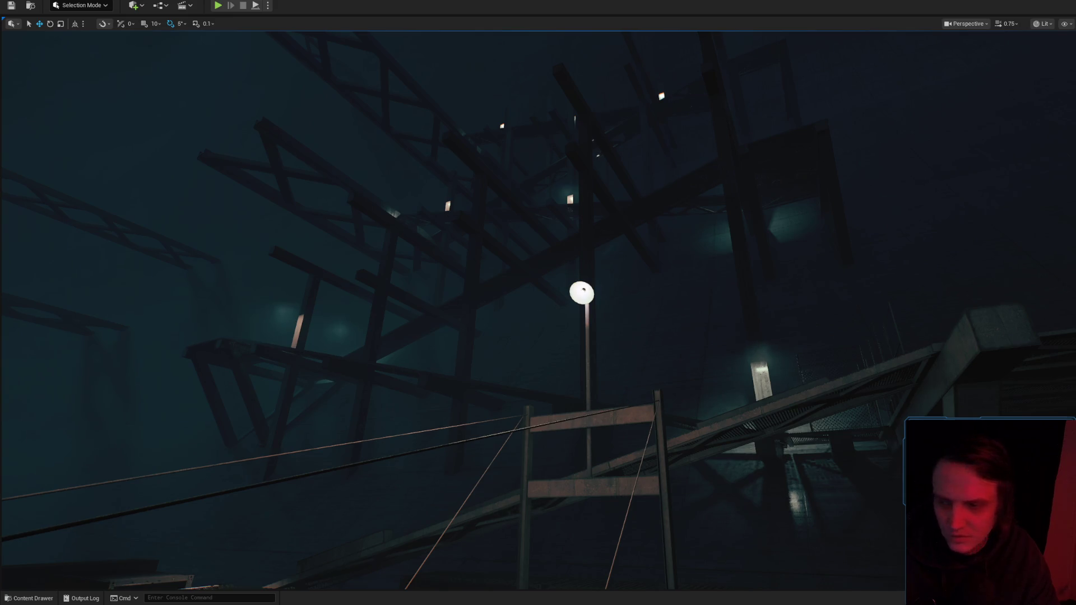
scroll(538, 302, "up", 1)
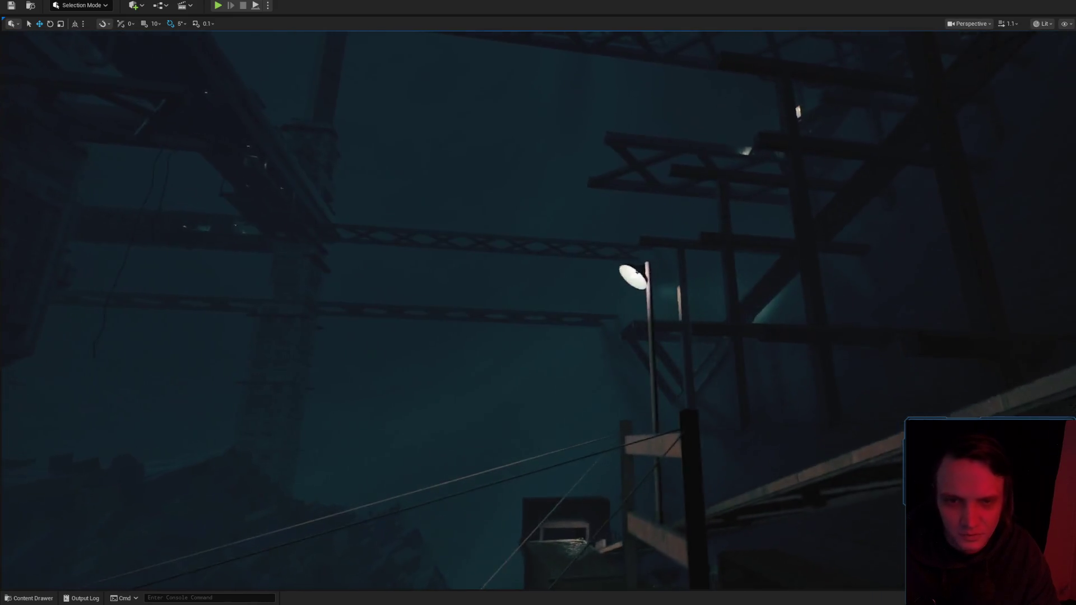
key("g")
left_click_drag(681, 315, 669, 335)
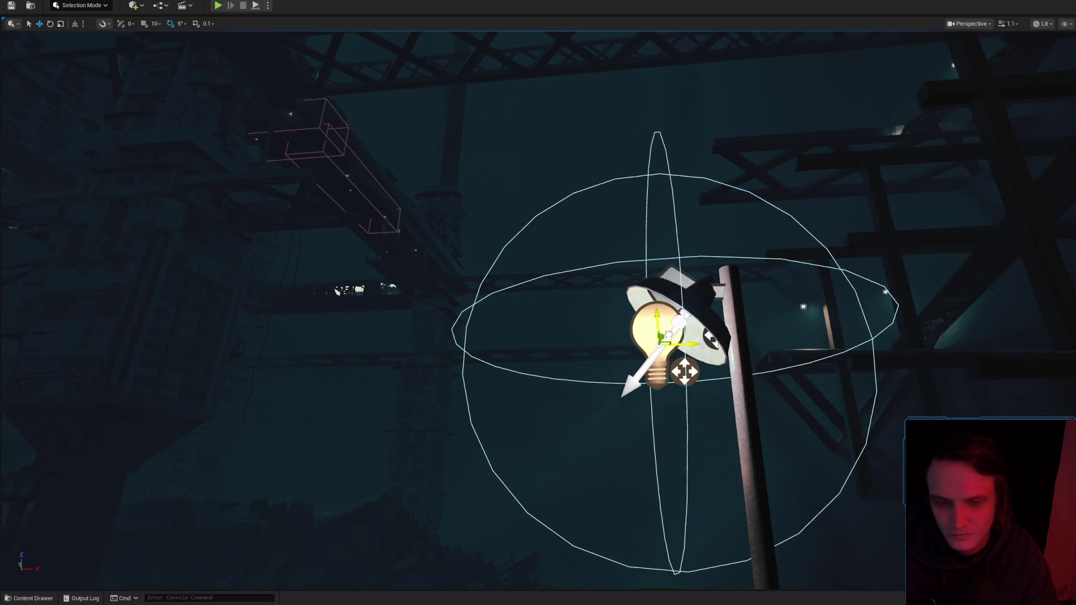
key("g")
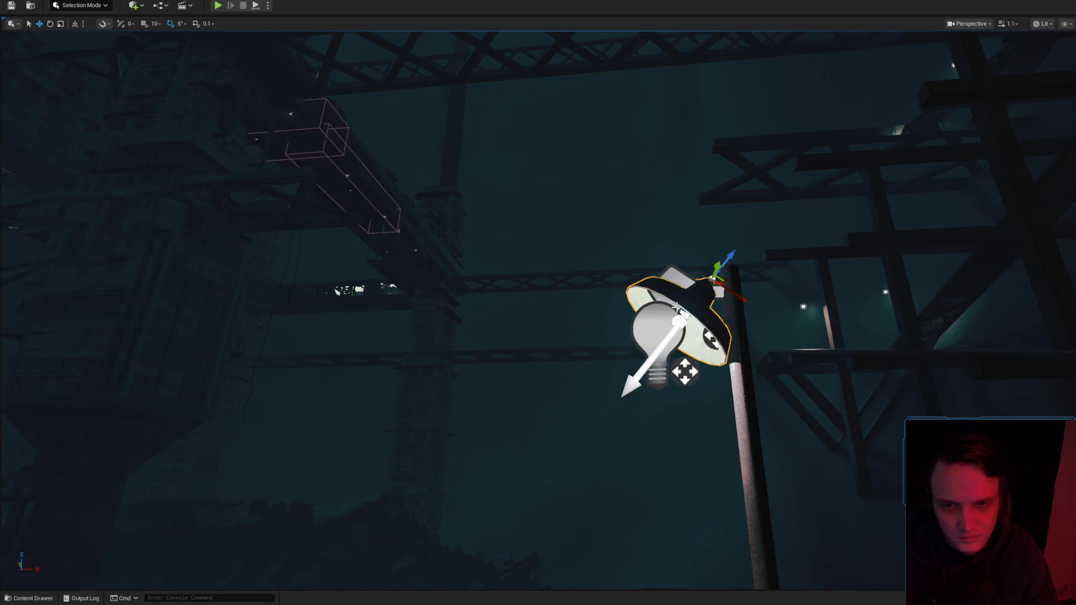
Frame the lamp's spotlight and open the hanginglight_01_Rebuild mesh in the Static Mesh Editor.
left_click(692, 293)
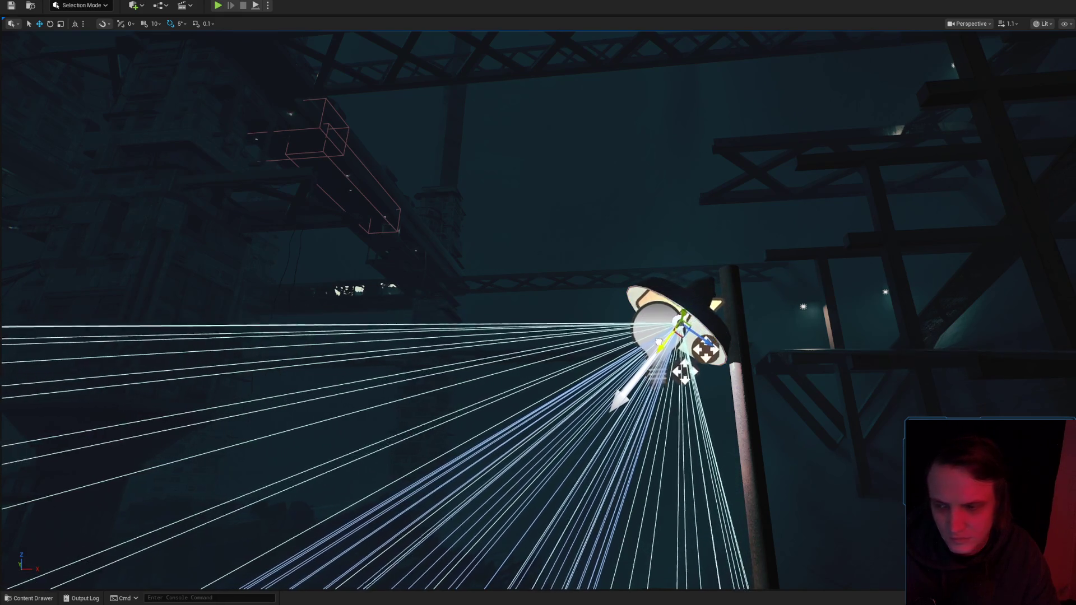
scroll(538, 303, "up", 1)
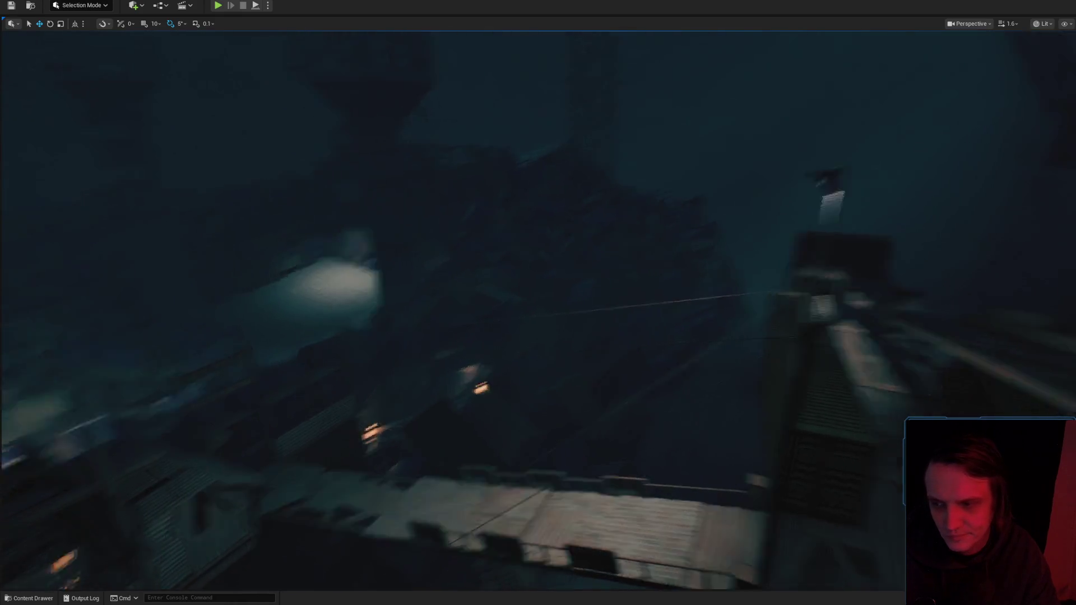
scroll(538, 303, "down", 1)
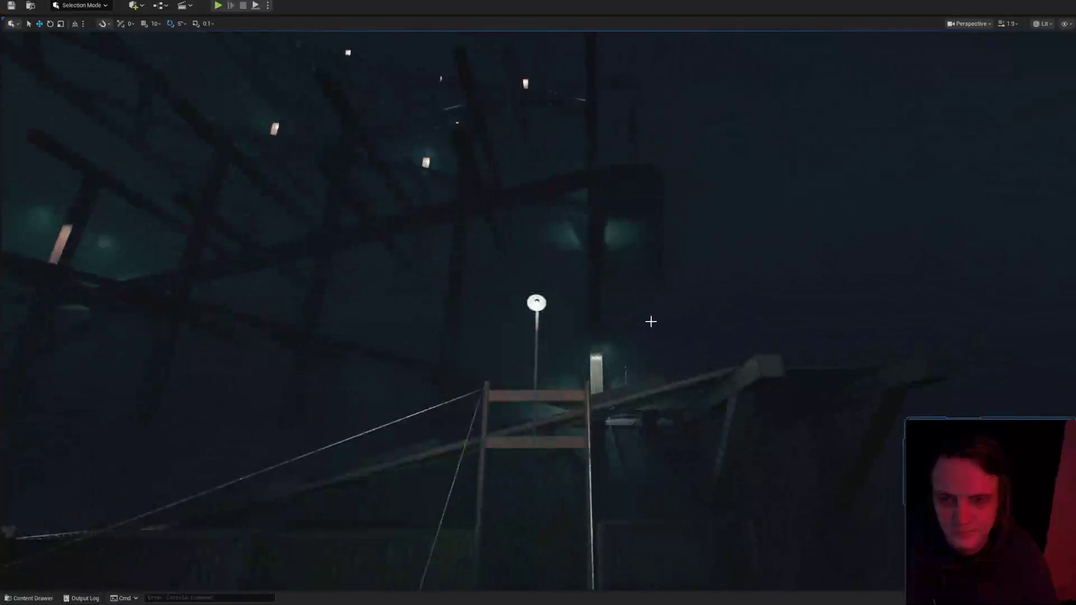
key("f")
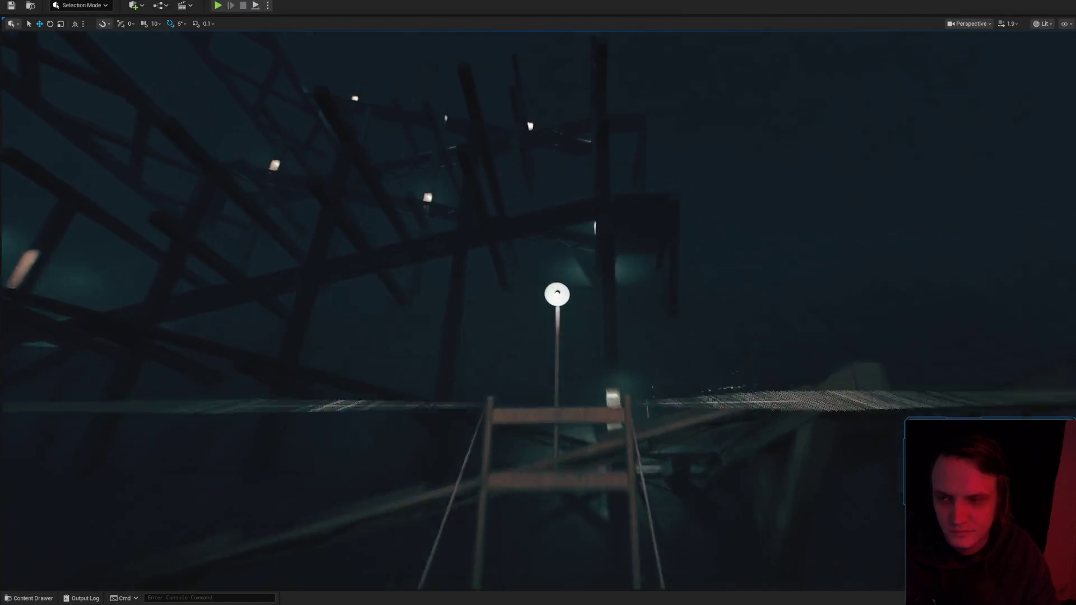
double_click(575, 312)
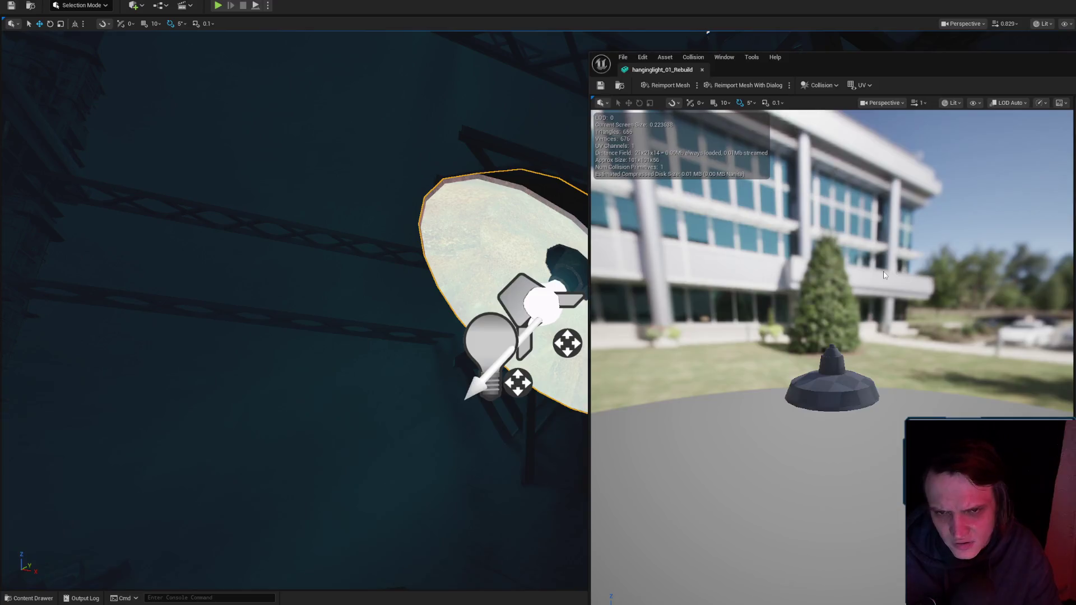
Turn the hanginglight_01_Rebuild preview, then go back to the level viewport of the lamp.
mouse_move(817, 268)
left_mouse_down()
mouse_move(813, 292)
mouse_move(813, 253)
mouse_move(812, 303)
mouse_move(816, 263)
left_mouse_up()
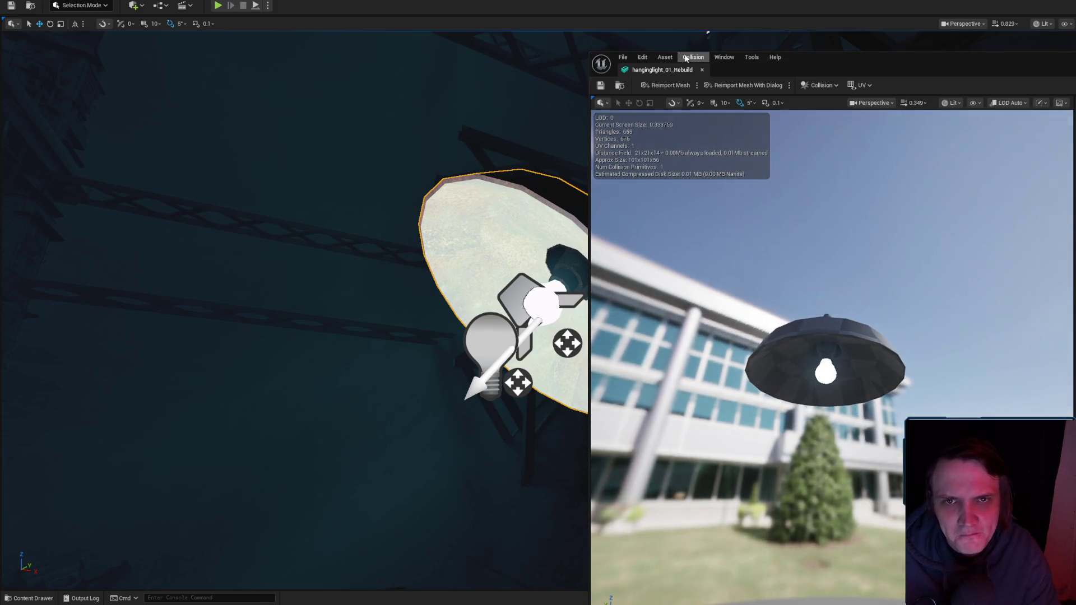
left_click(630, 267)
scroll(629, 267, "up", 3)
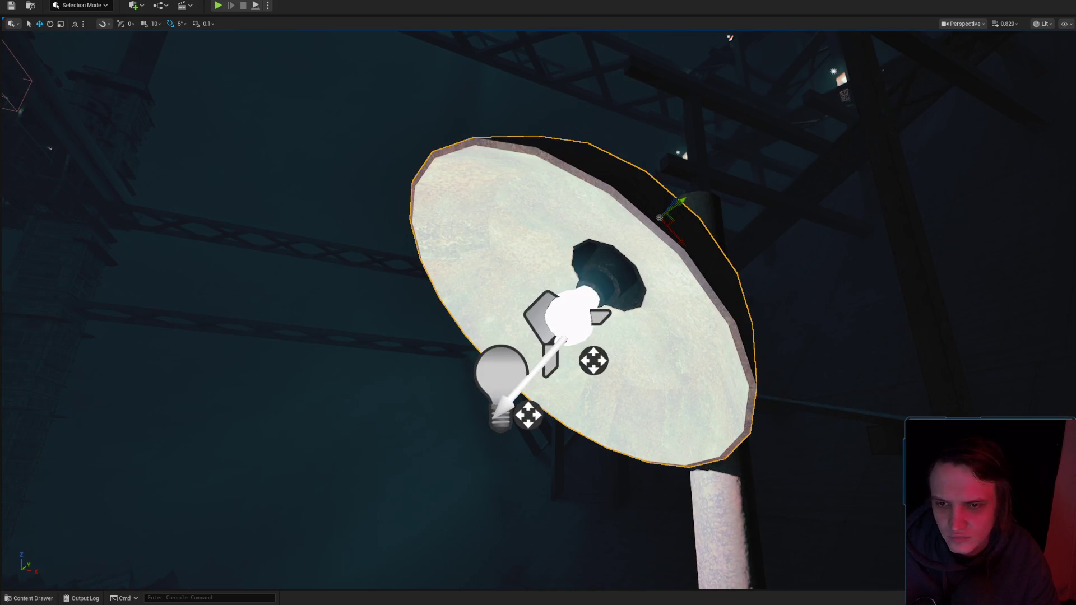
Select and frame the point light, then move it up into the lamp shade.
left_click(496, 372)
key("f")
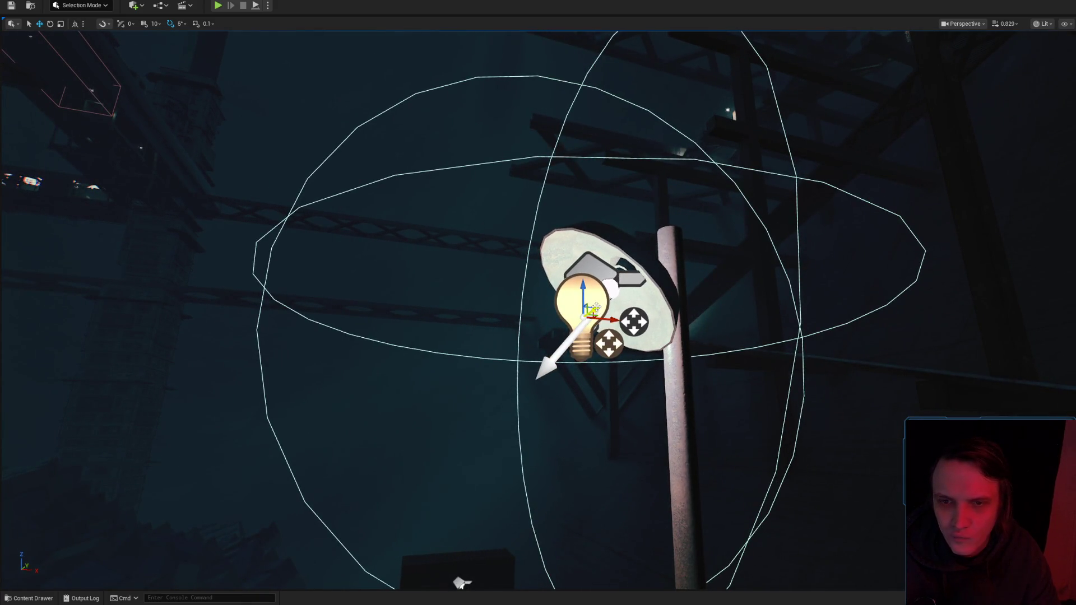
mouse_move(592, 308)
left_mouse_down()
mouse_move(555, 286)
mouse_move(436, 366)
mouse_move(498, 333)
left_mouse_up()
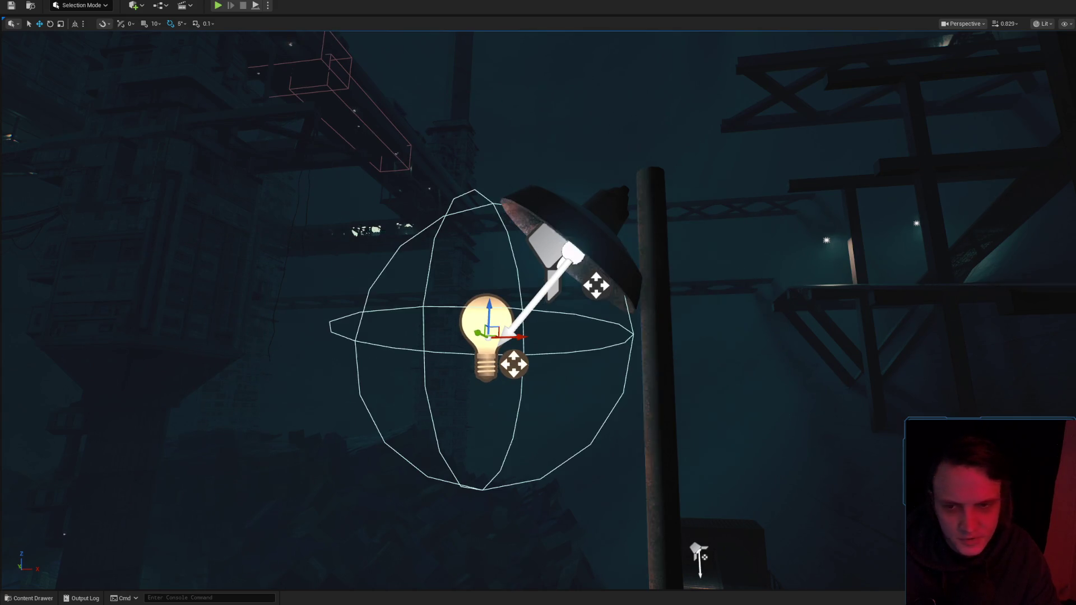
scroll(790, 337, "down", 3)
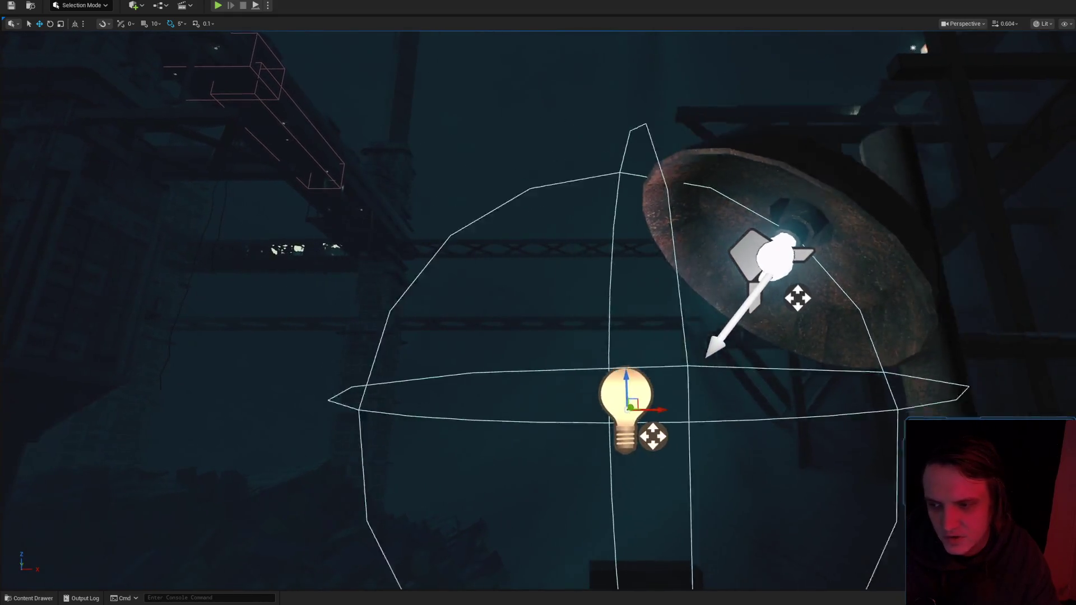
mouse_move(623, 378)
left_mouse_down()
mouse_move(684, 307)
mouse_move(652, 338)
mouse_move(682, 326)
left_mouse_up()
scroll(682, 327, "down", 2)
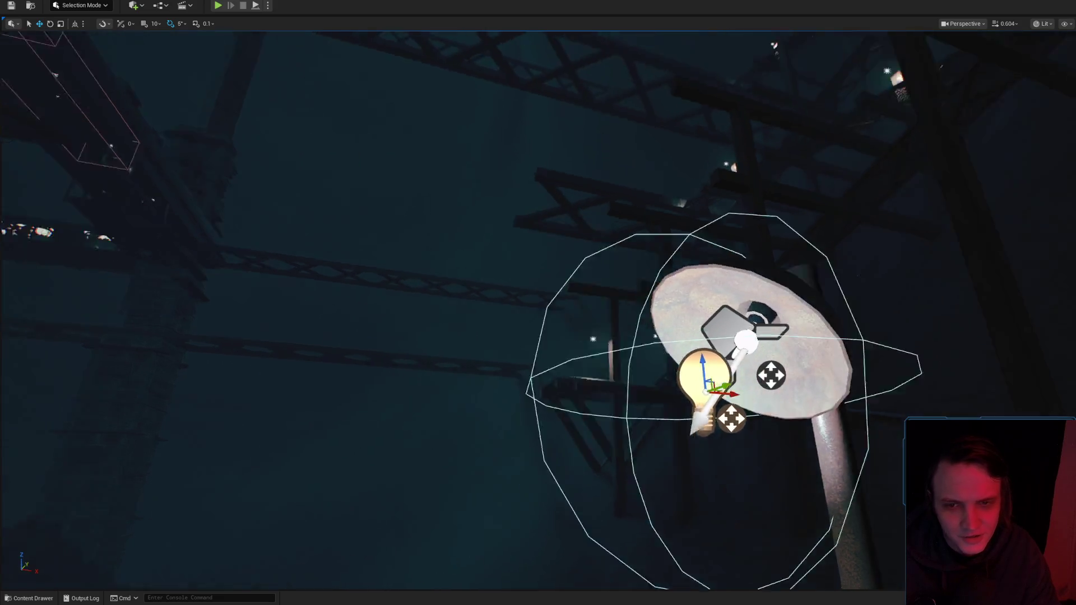
key("d")
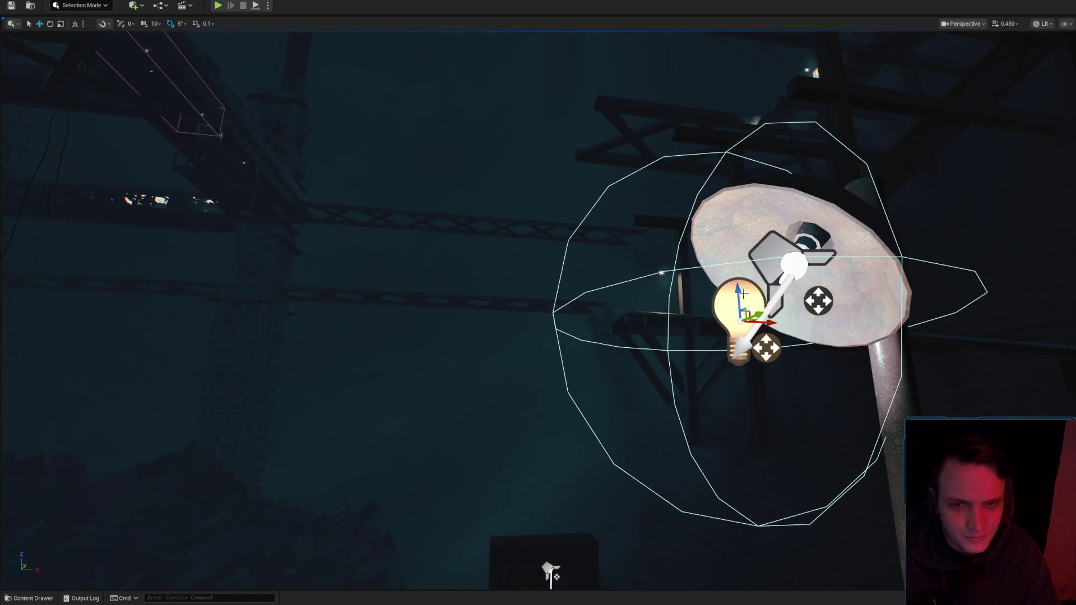
Compare the lamp lighting in Game View and nudge the point light slightly left.
key("g")
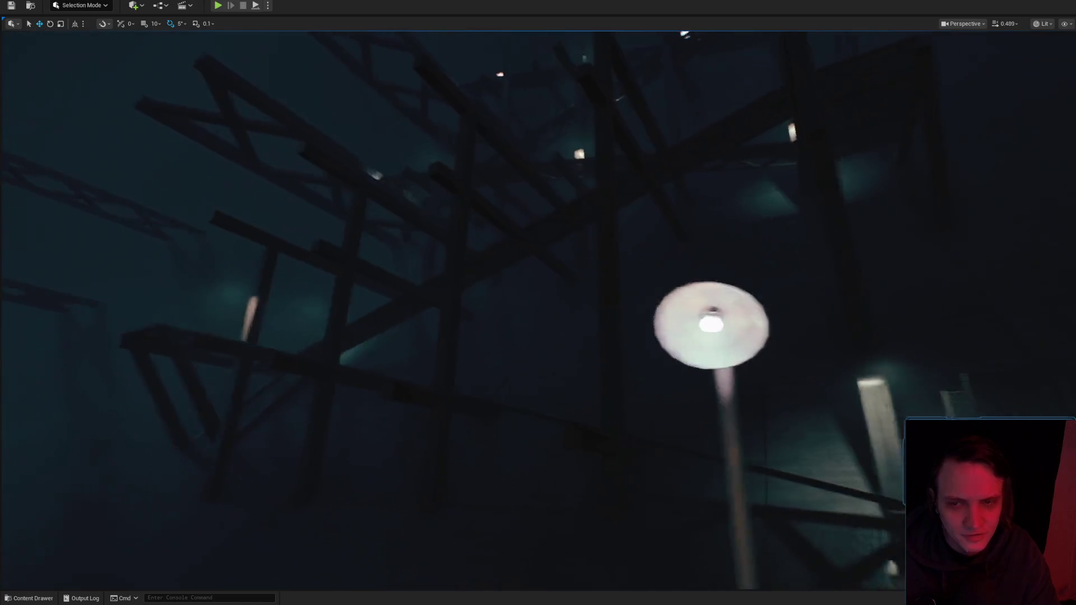
scroll(538, 303, "up", 2)
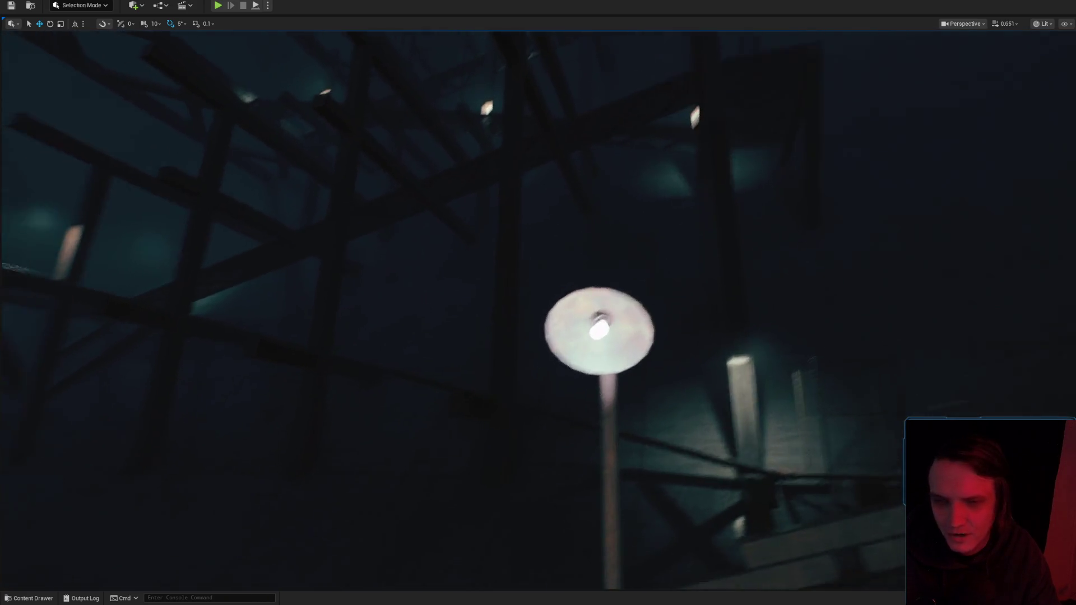
key("g")
key("g")
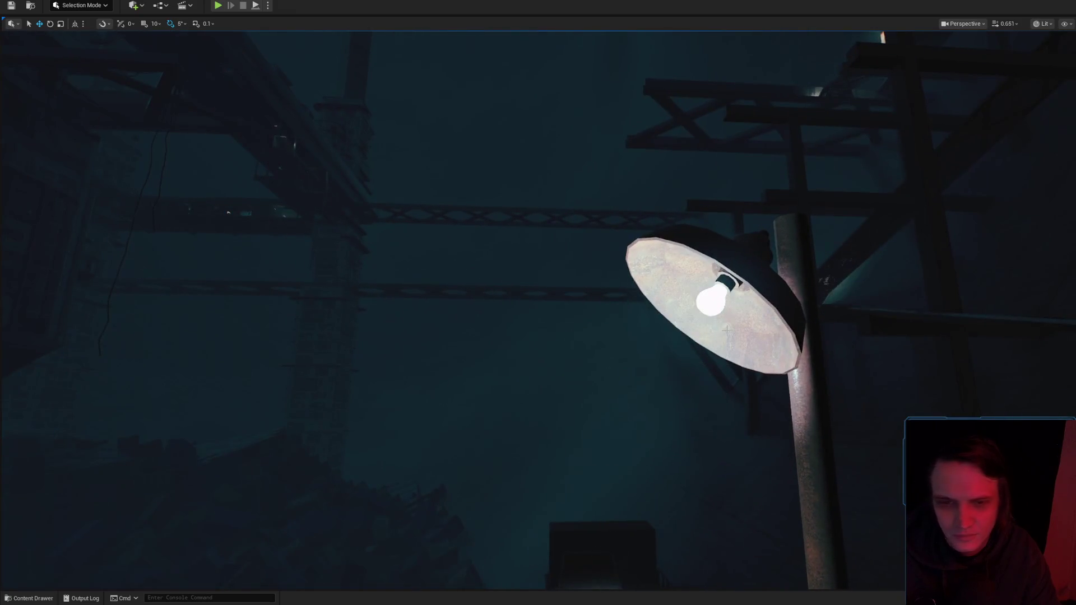
key("g")
scroll(538, 303, "up", 1)
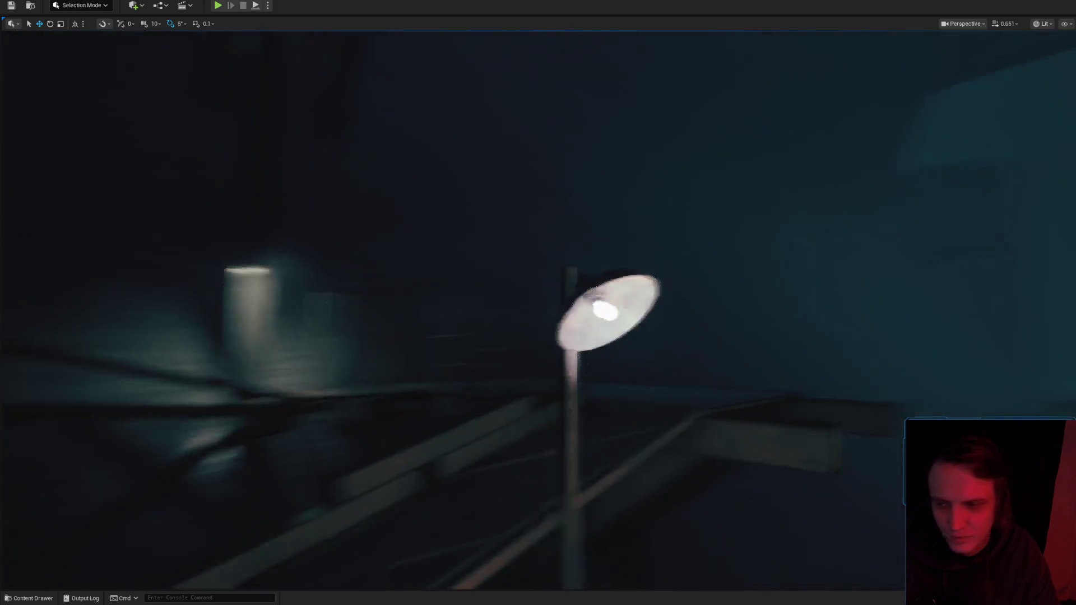
key("g")
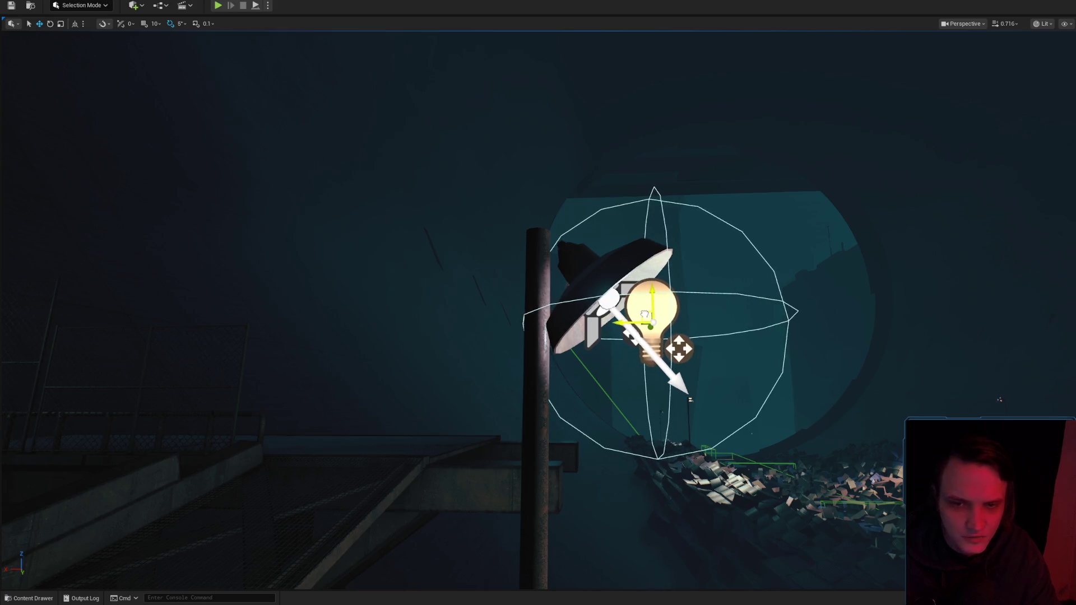
left_click_drag(888, 355, 876, 355)
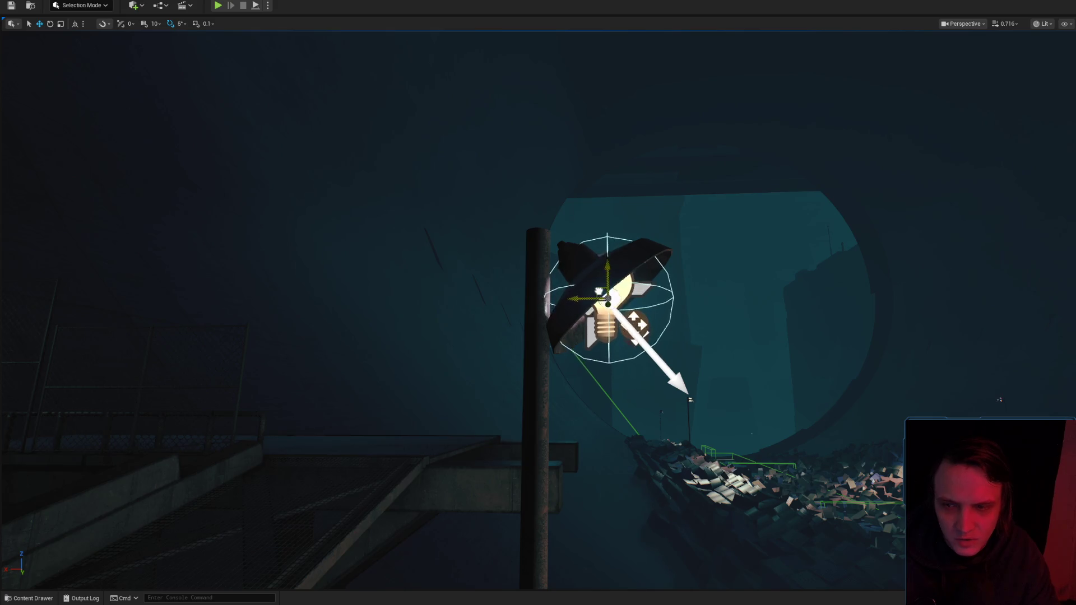
scroll(538, 308, "down", 2)
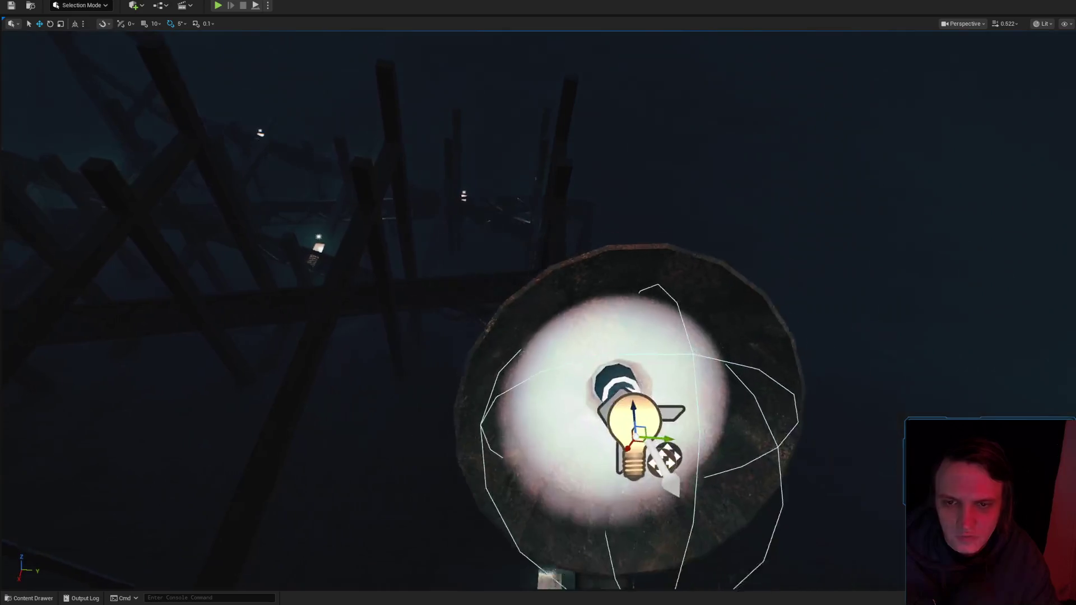
scroll(634, 408, "up", 1)
key("alt+Tab")
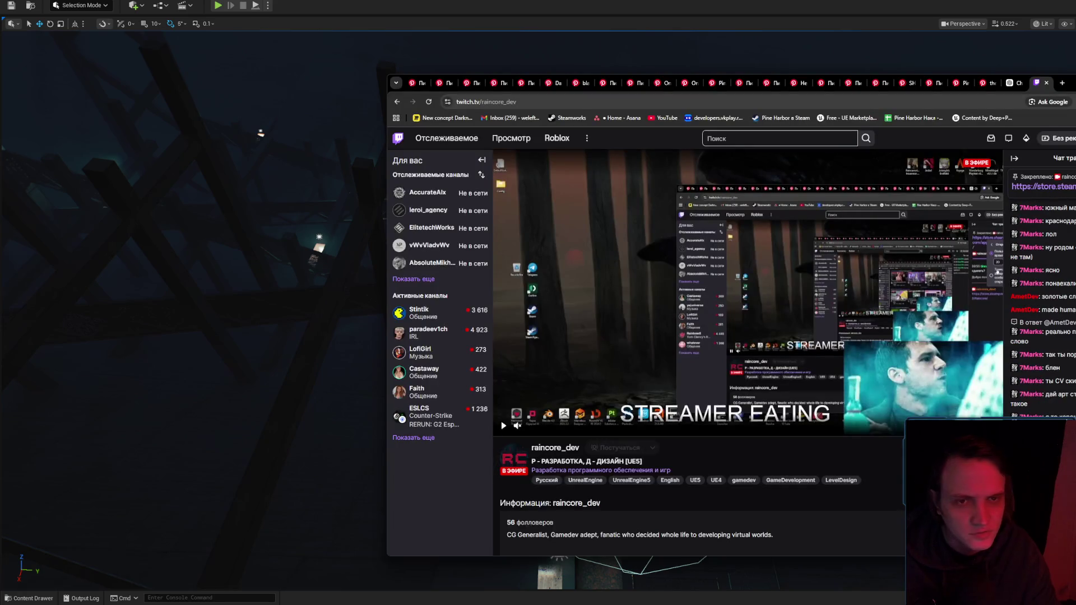
Load the Pine Harbor Steam store page in a new Chrome tab, then switch back to Unreal.
left_click(1063, 86)
left_click(786, 120)
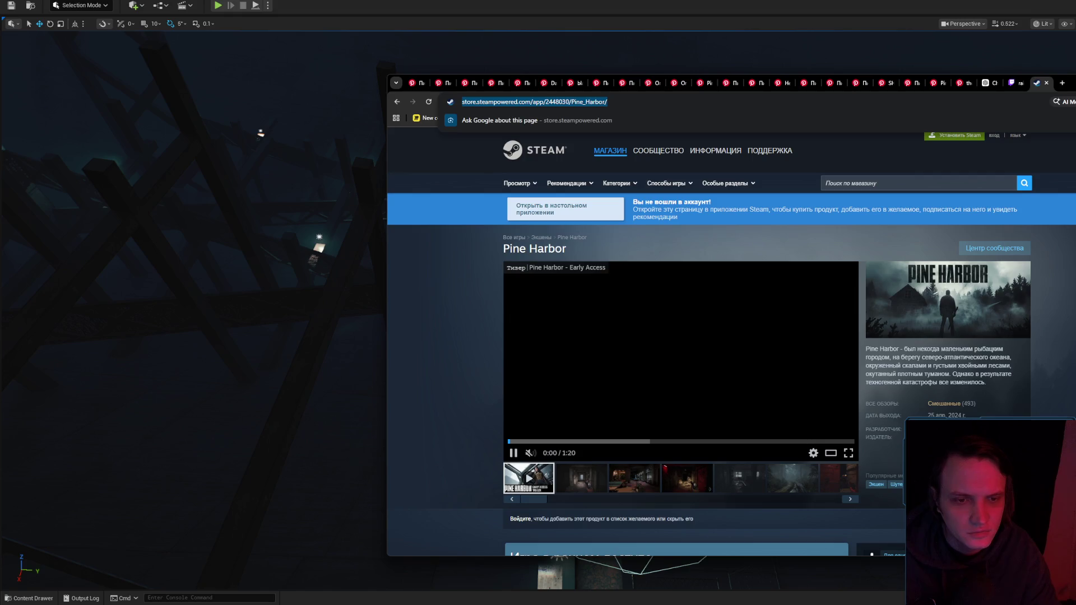
key("alt+Tab")
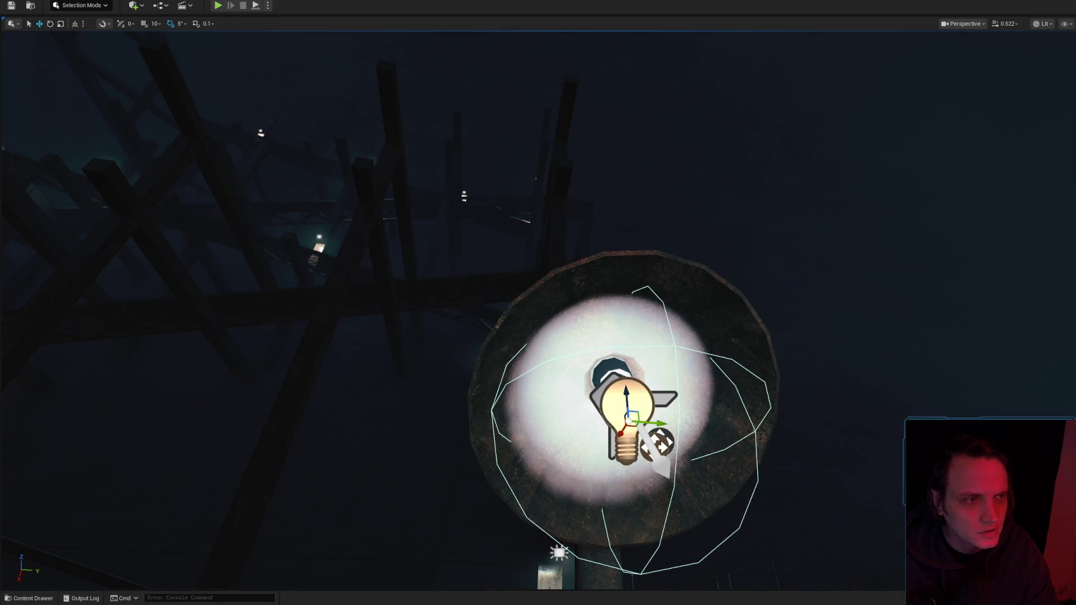
left_click_drag(741, 365, 777, 395)
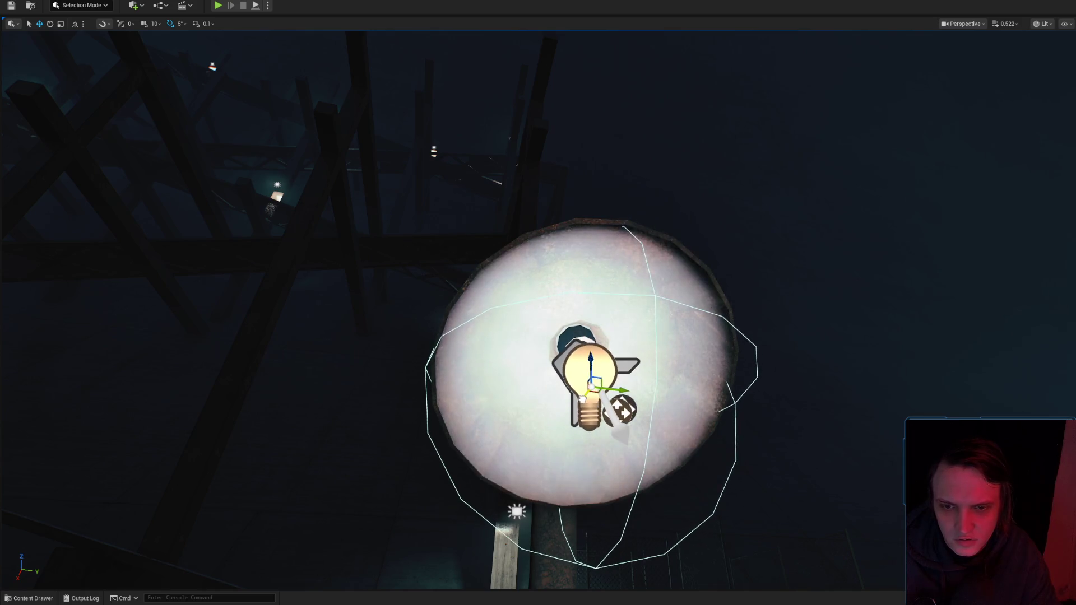
left_click_drag(642, 389, 622, 454)
scroll(580, 315, "up", 5)
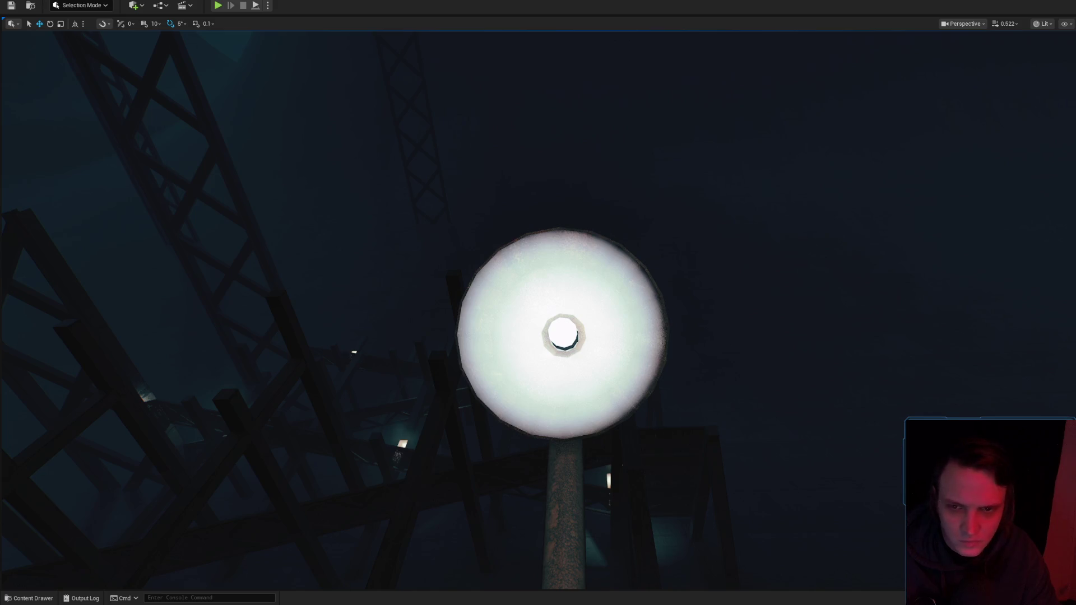
scroll(782, 388, "down", 3)
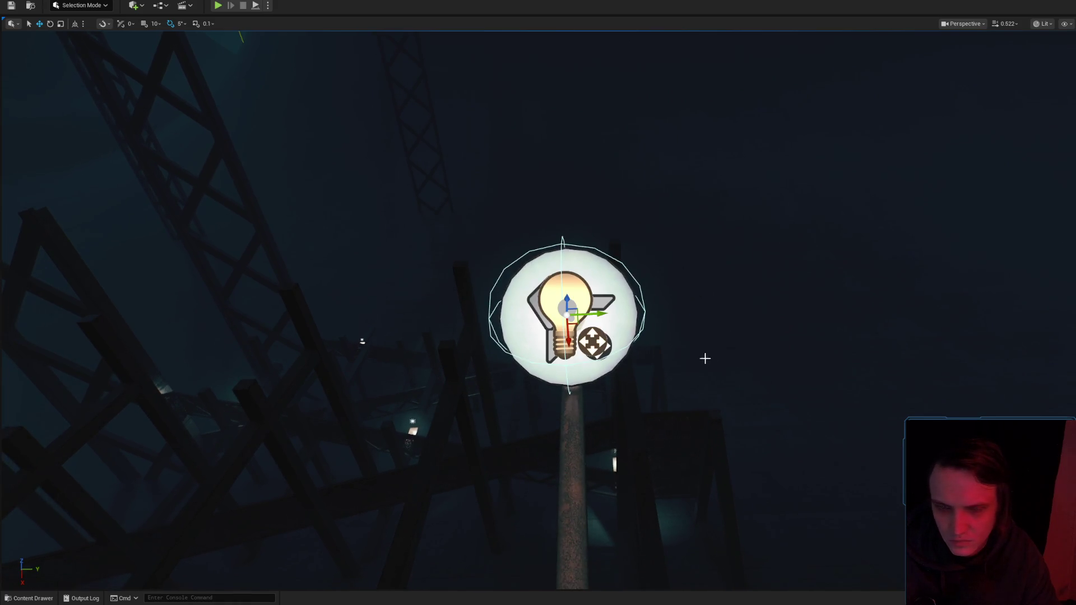
scroll(706, 359, "up", 4)
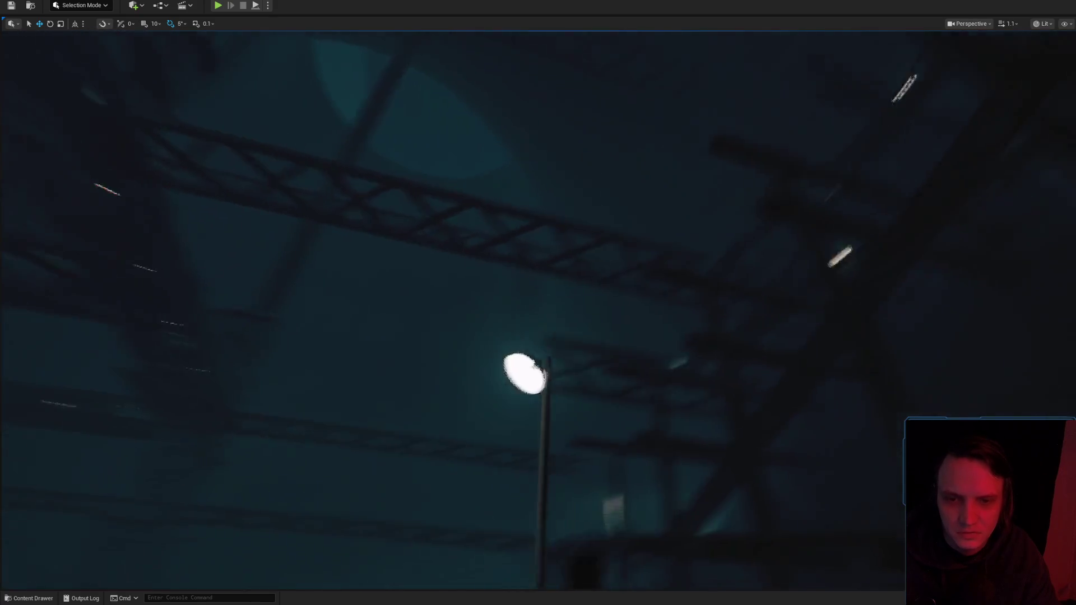
left_click(581, 336)
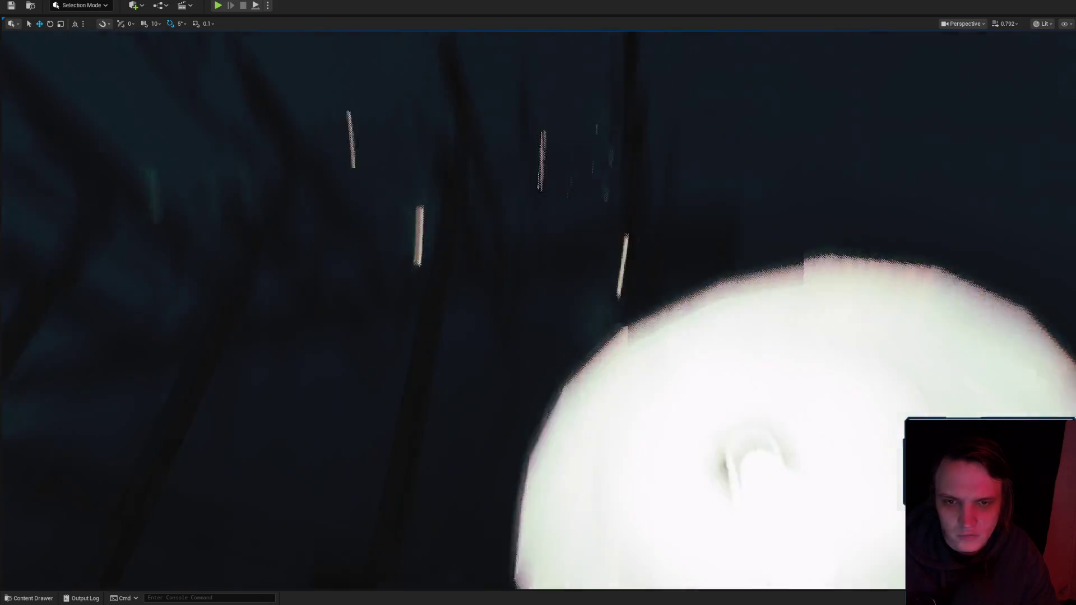
scroll(538, 303, "up", 3)
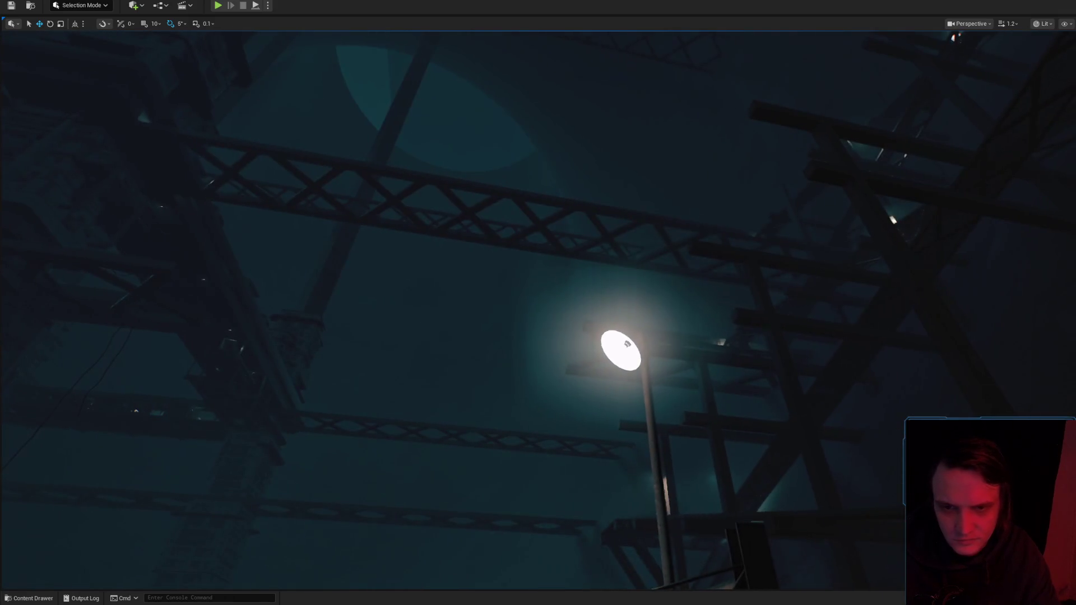
scroll(837, 411, "down", 2)
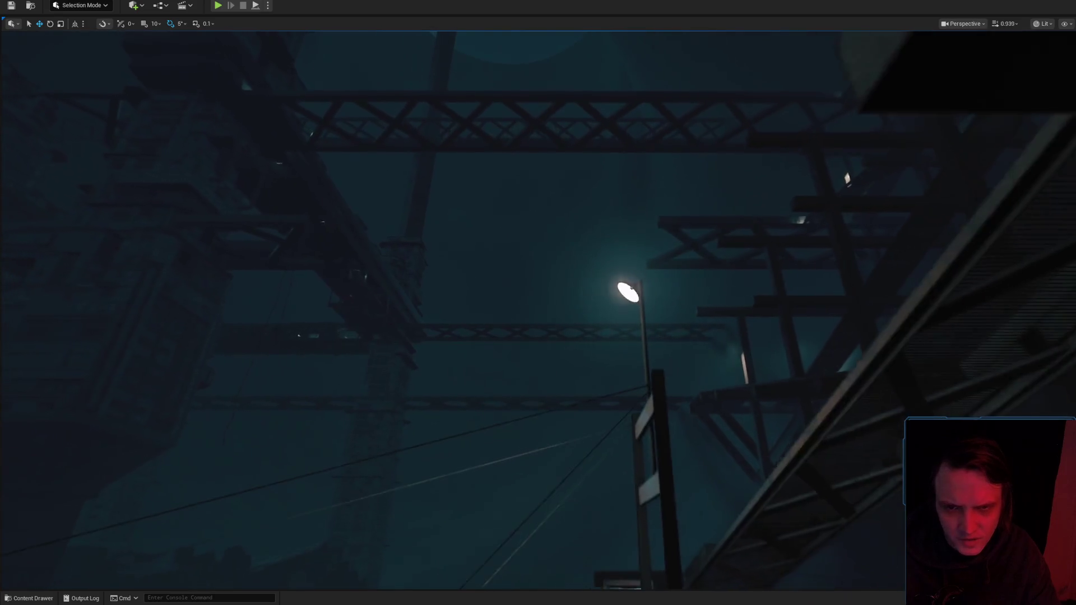
scroll(538, 309, "down", 1)
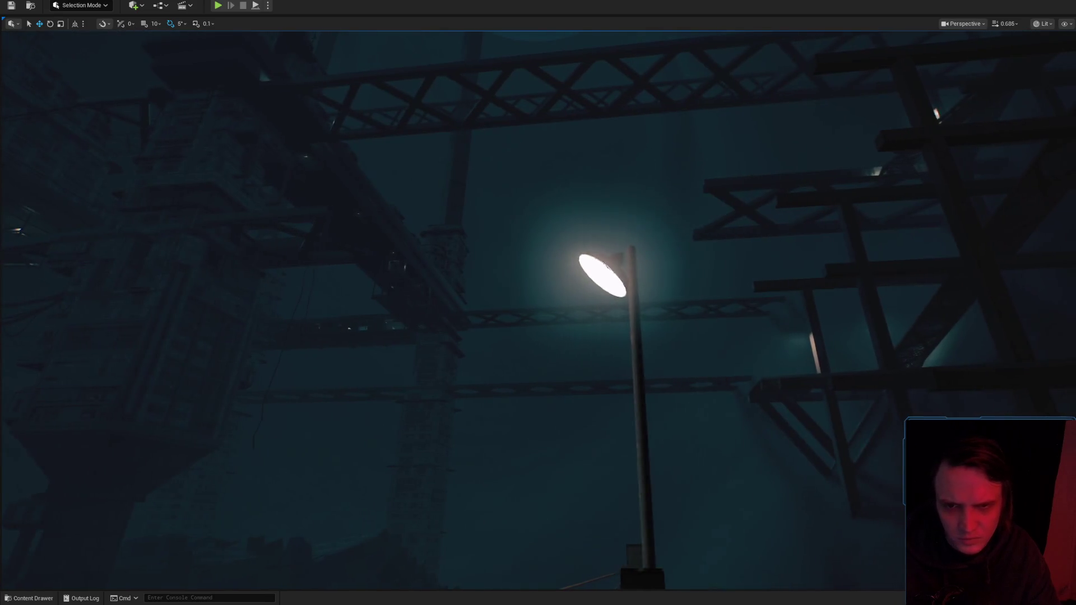
key("g")
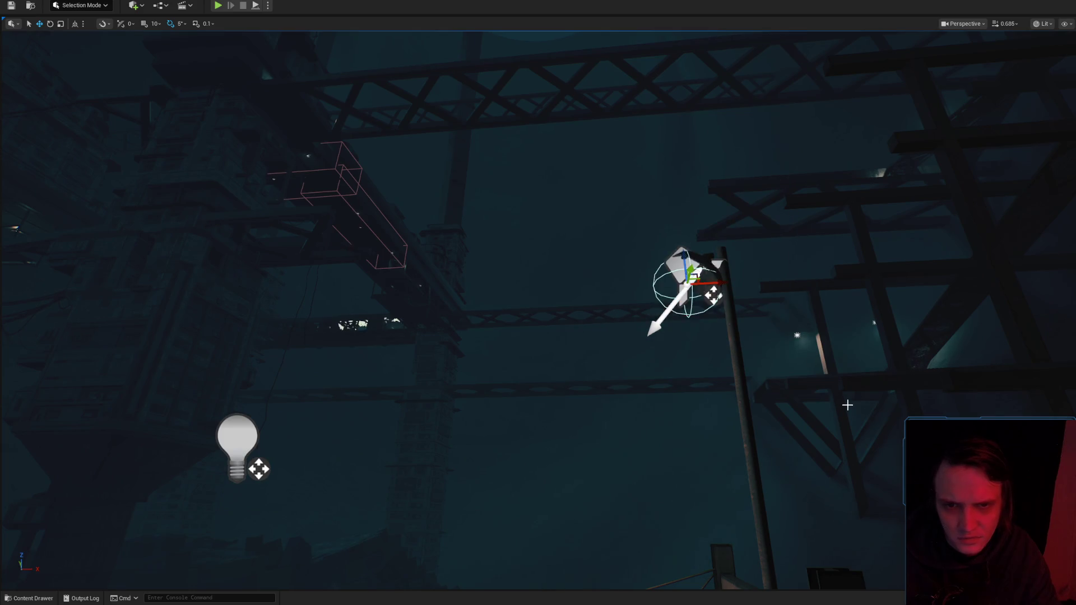
key("g")
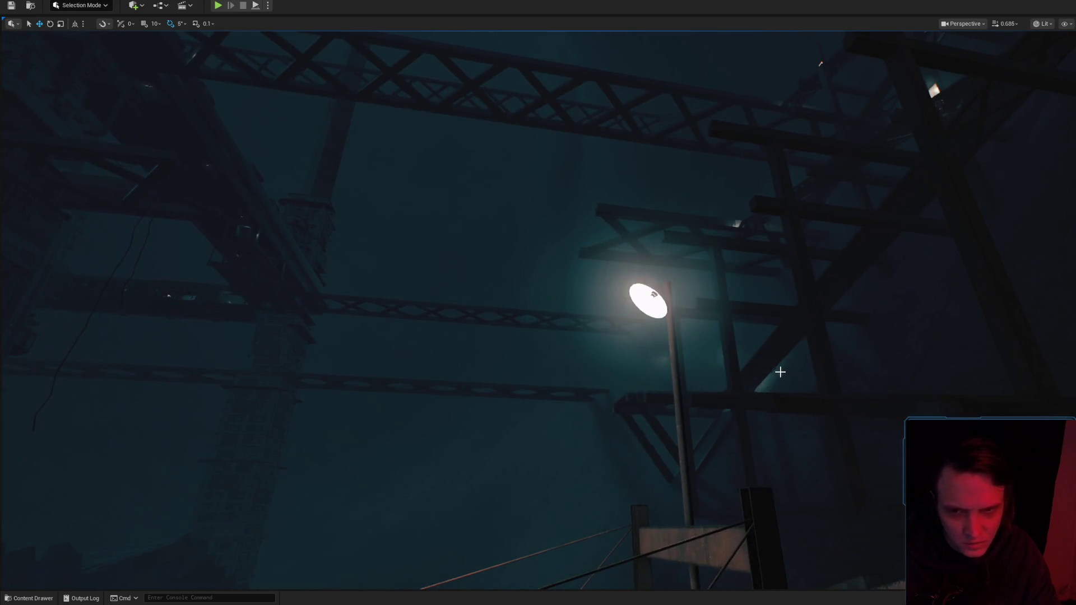
scroll(877, 395, "down", 1)
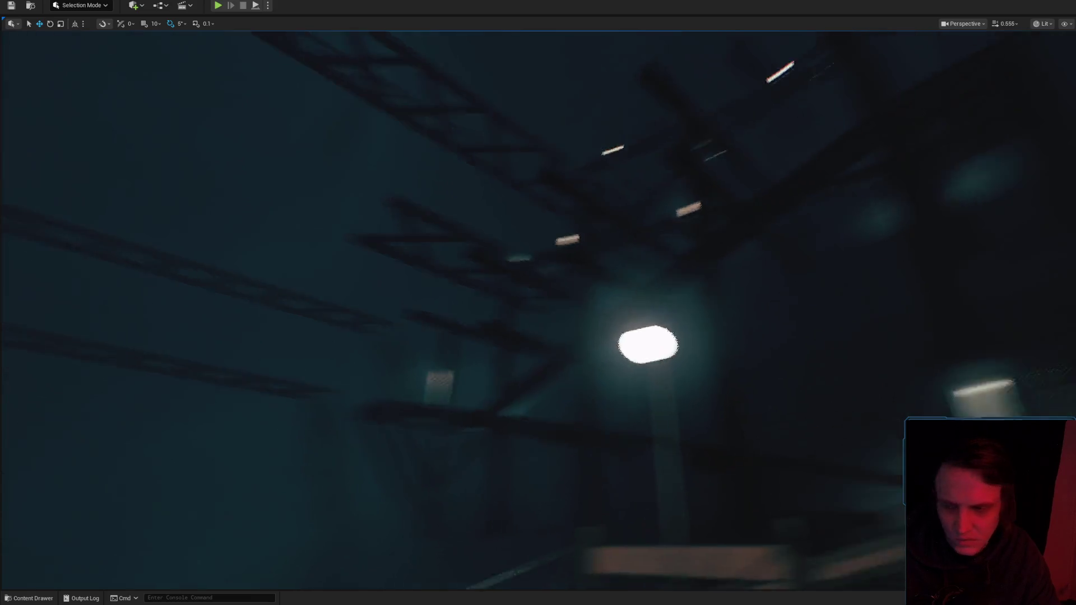
scroll(794, 320, "up", 2)
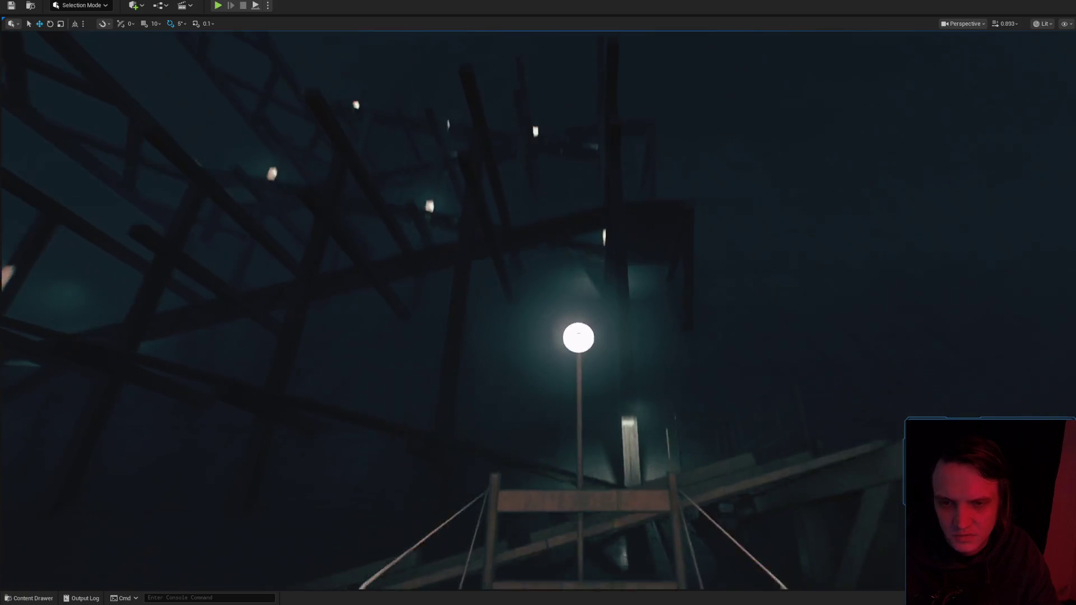
key("g")
scroll(538, 303, "up", 1)
key("g")
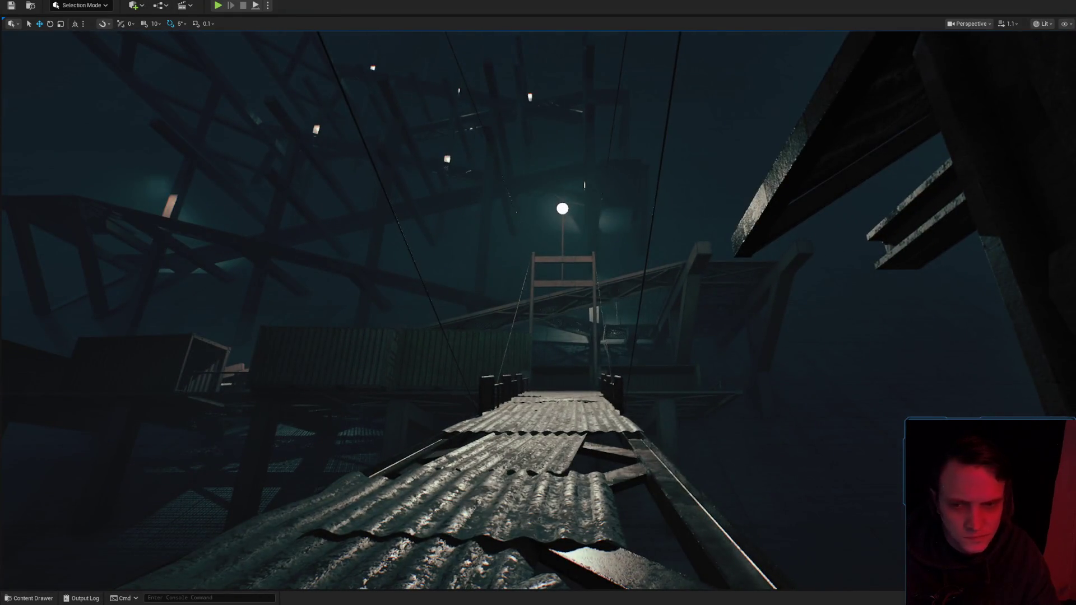
scroll(539, 303, "up", 1)
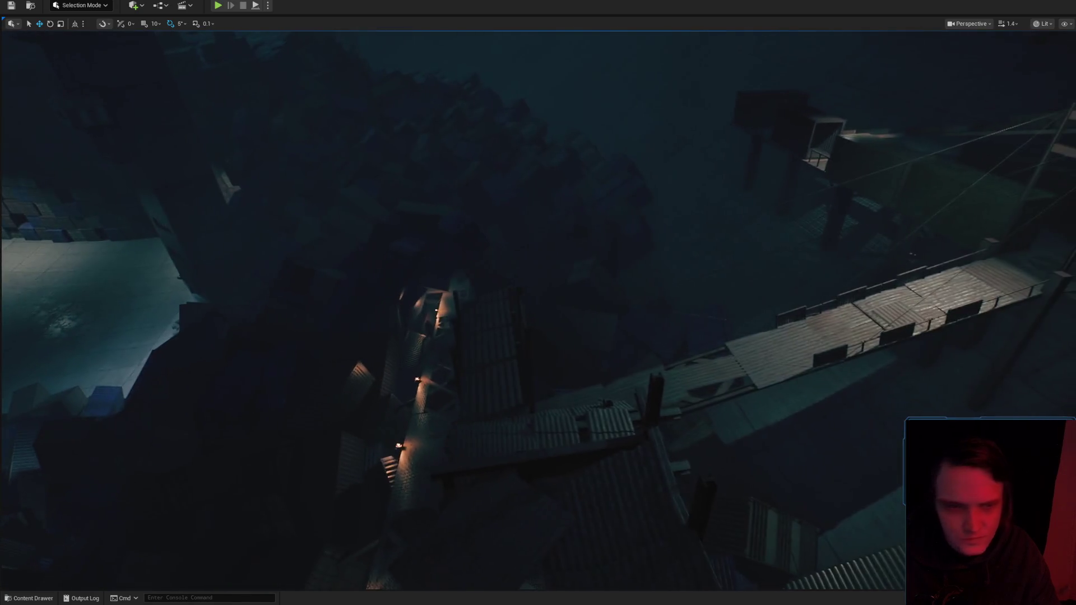
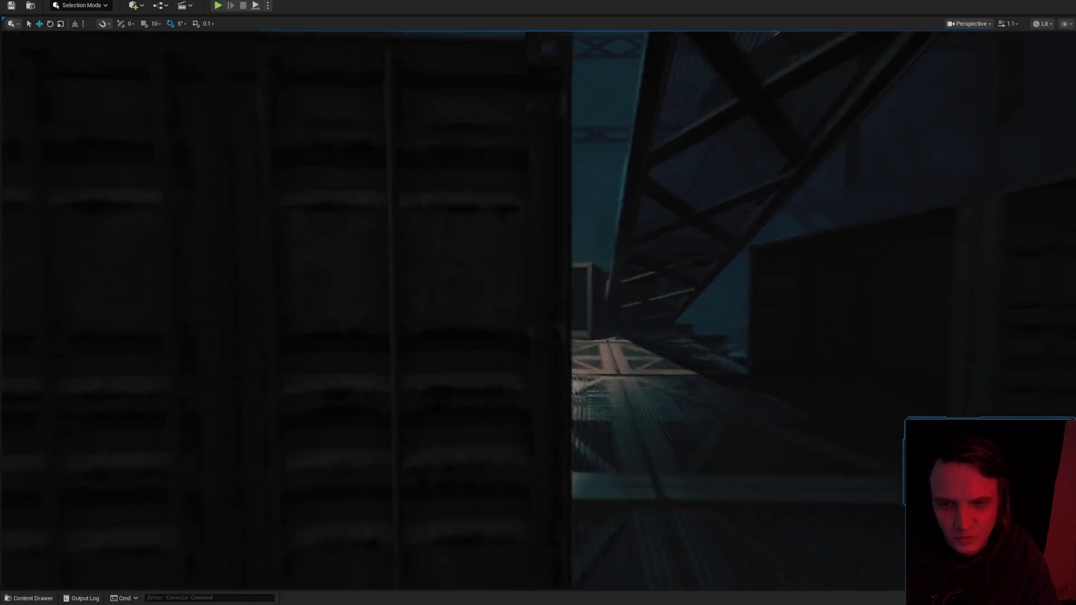
Select the point light above the walkway and frame it in the viewport.
scroll(538, 308, "down", 2)
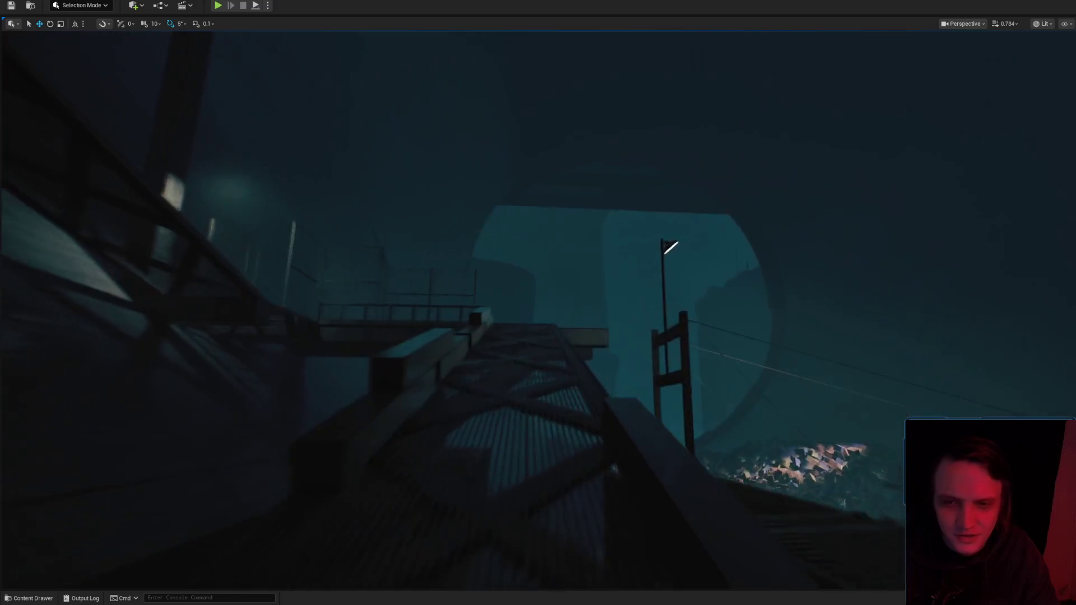
scroll(538, 309, "down", 2)
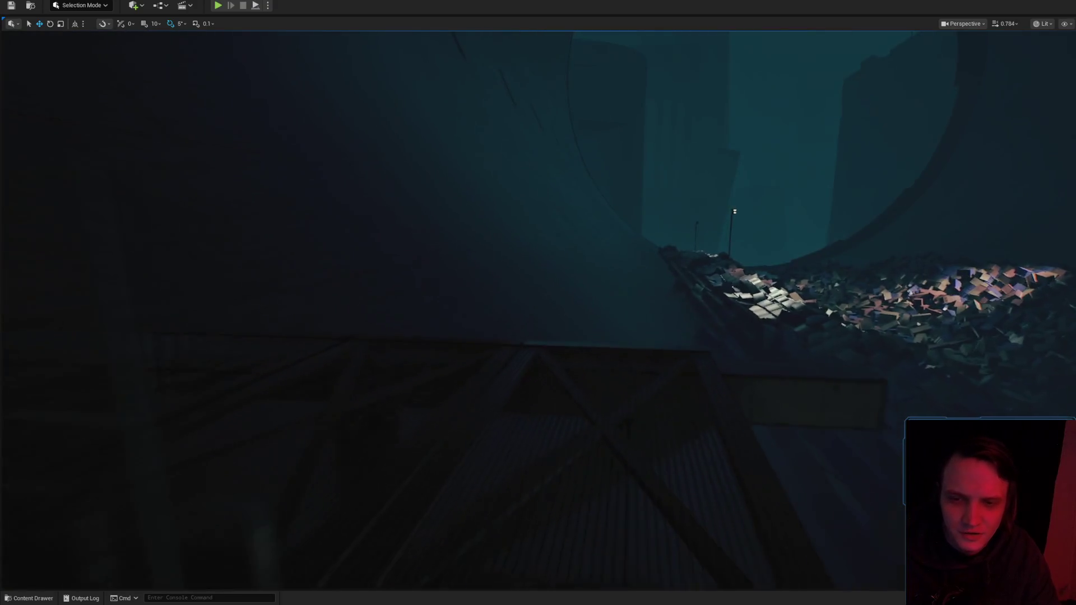
scroll(539, 308, "down", 1)
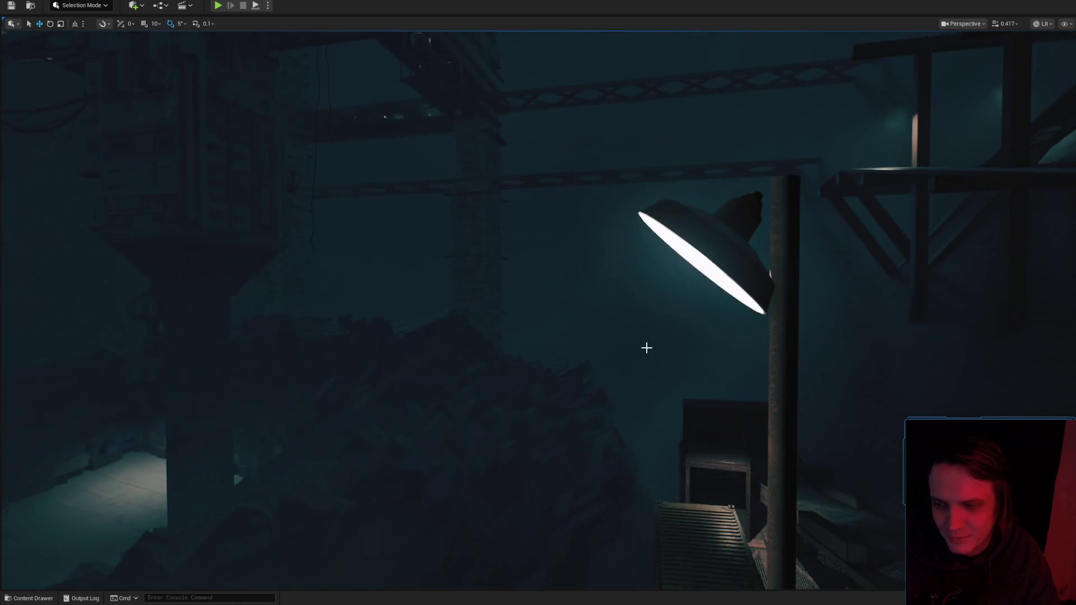
scroll(656, 346, "up", 3)
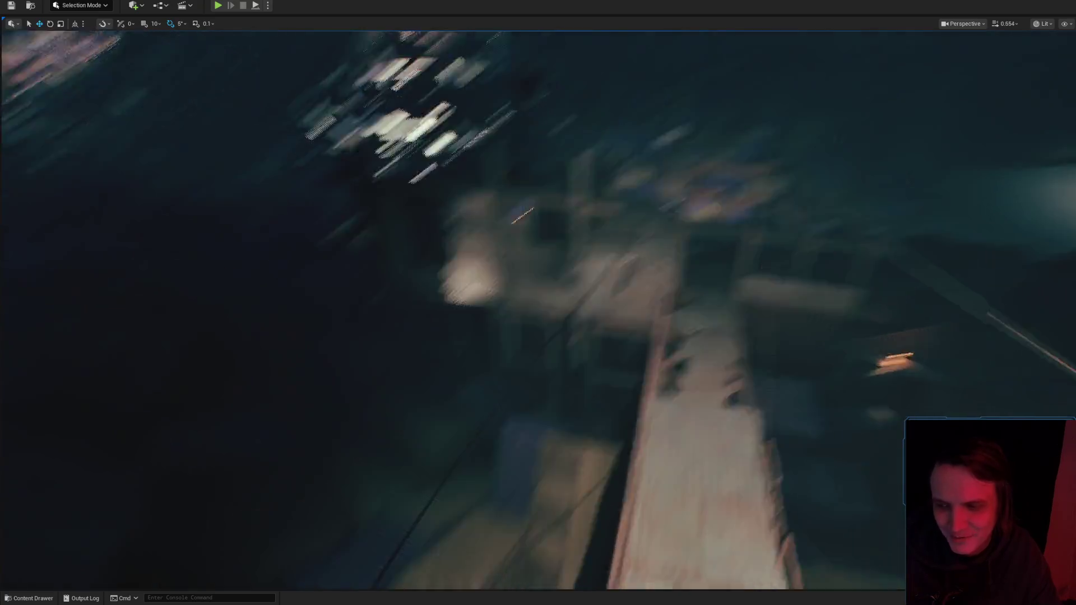
scroll(539, 303, "up", 3)
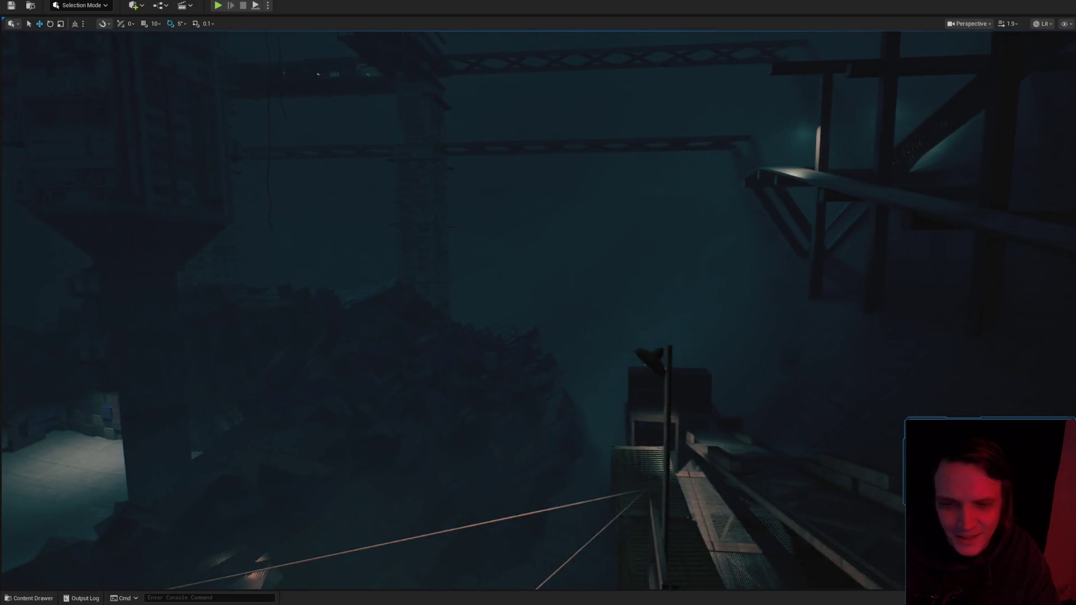
scroll(538, 303, "down", 2)
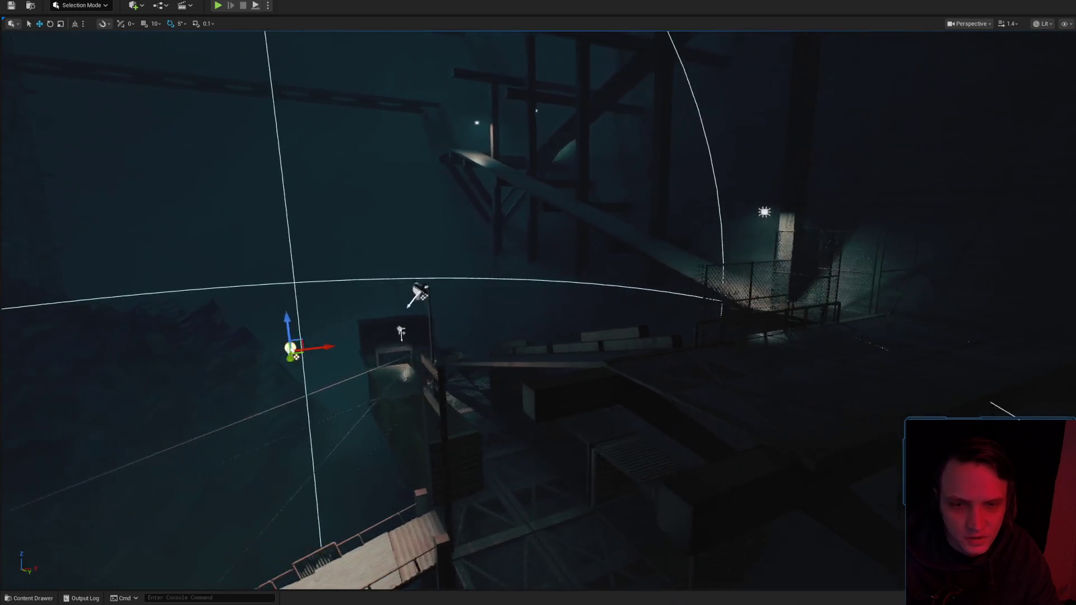
scroll(539, 303, "down", 1)
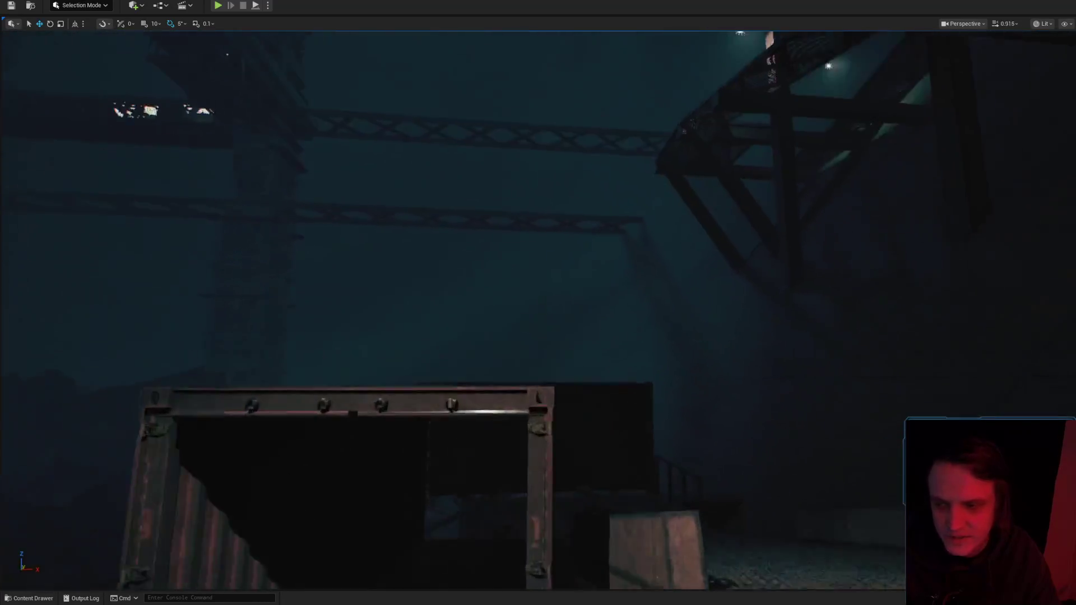
scroll(538, 303, "down", 3)
scroll(652, 284, "up", 3)
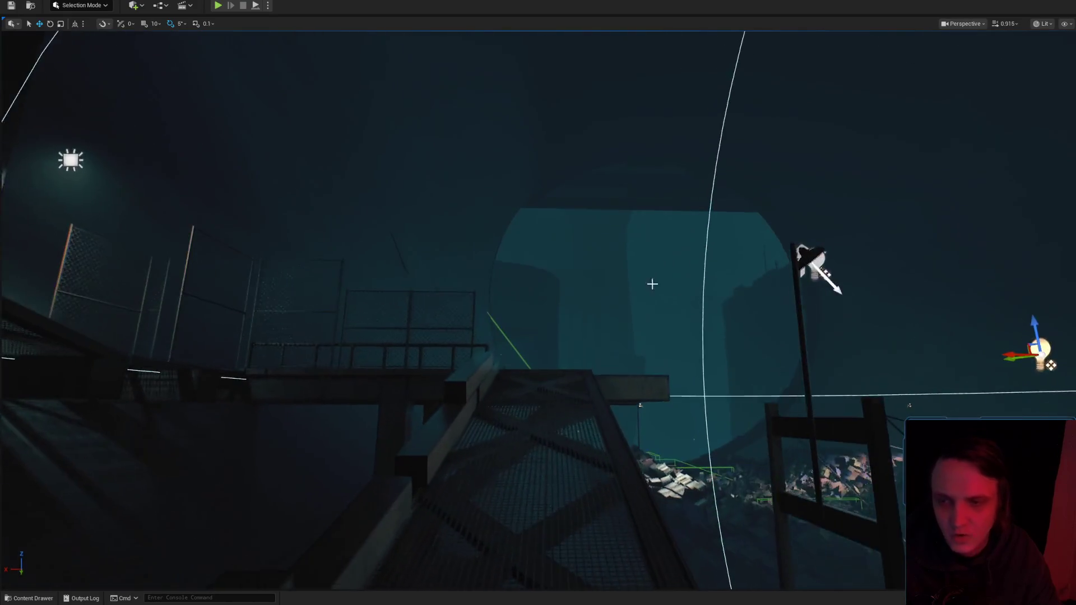
scroll(628, 313, "up", 3)
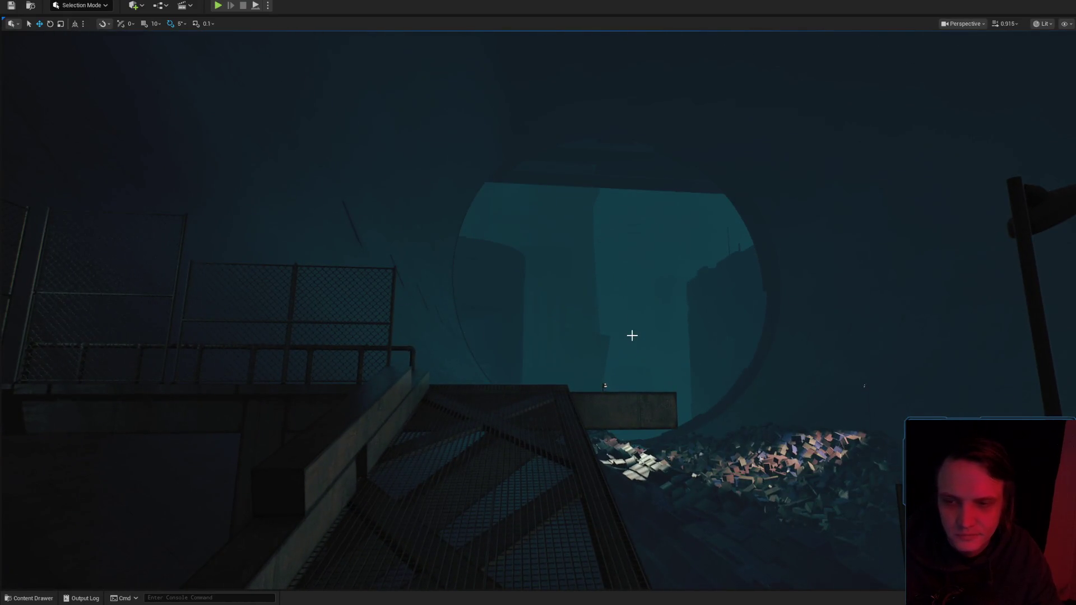
scroll(632, 335, "down", 2)
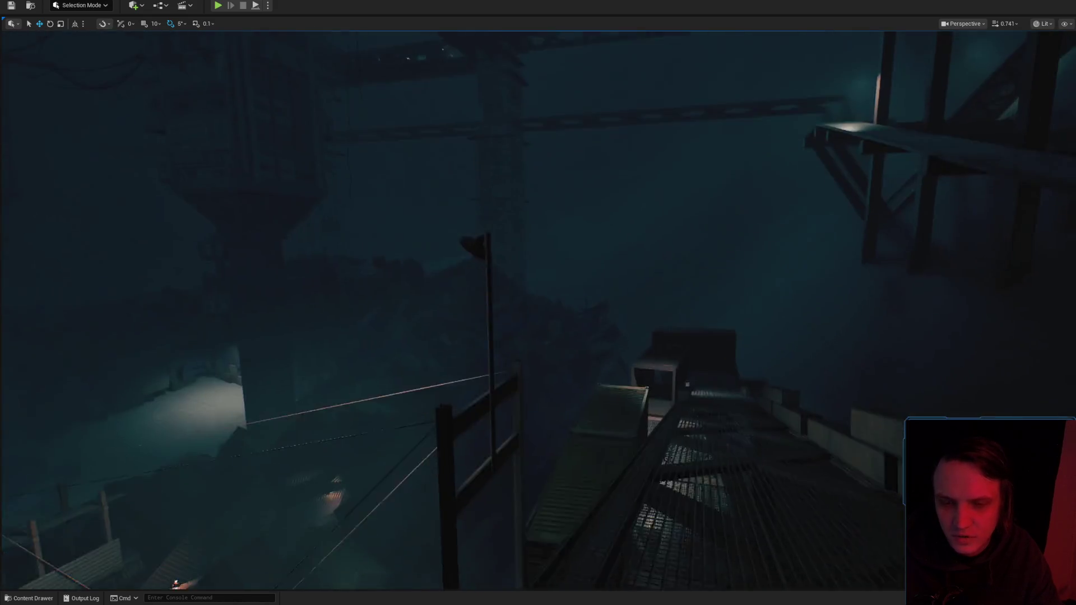
scroll(539, 309, "down", 5)
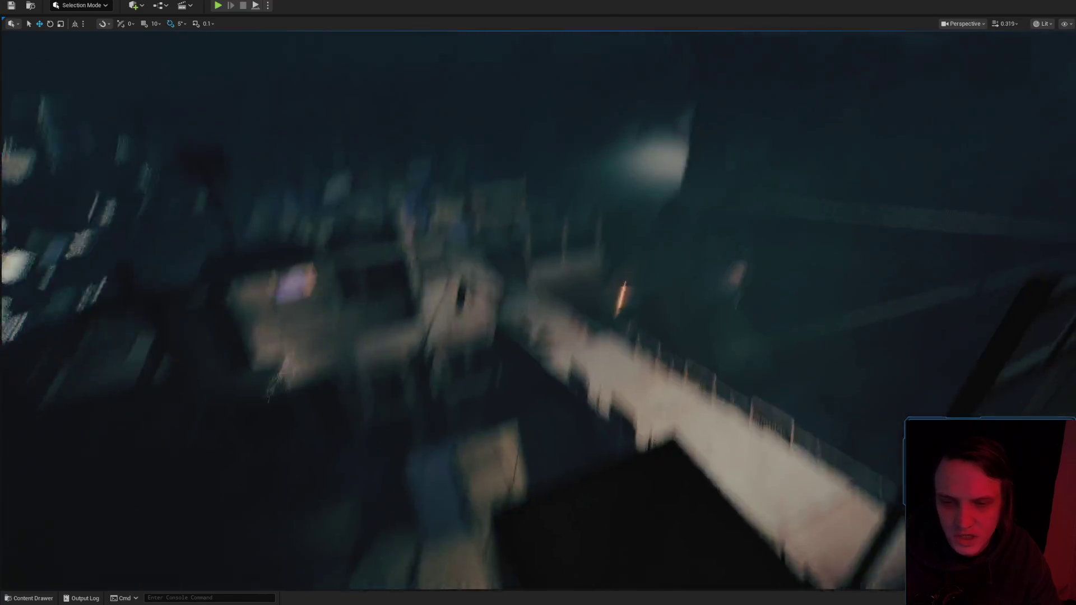
scroll(538, 308, "down", 2)
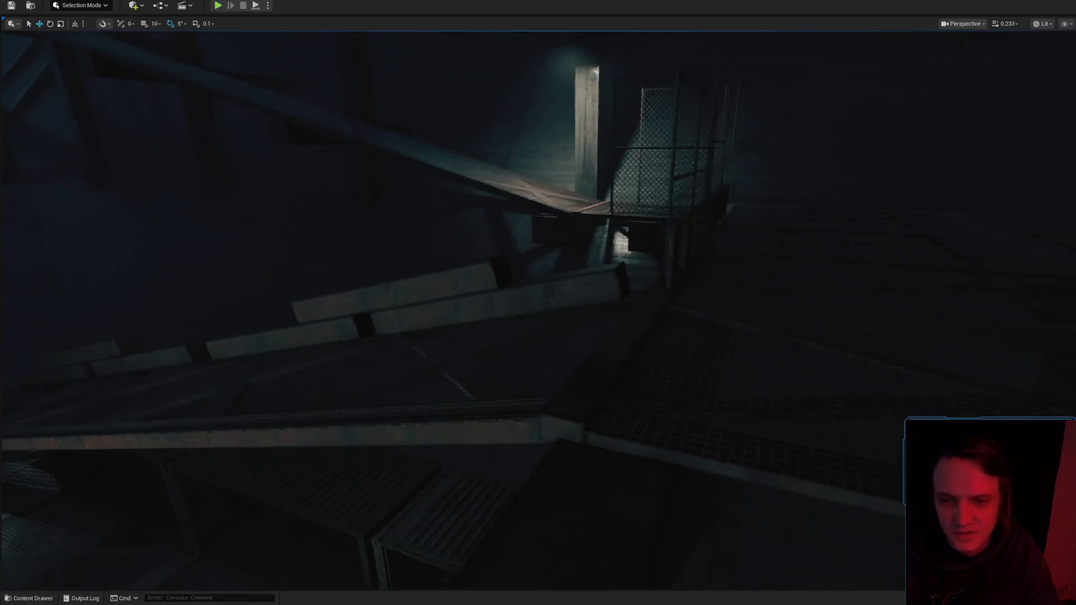
scroll(538, 308, "up", 7)
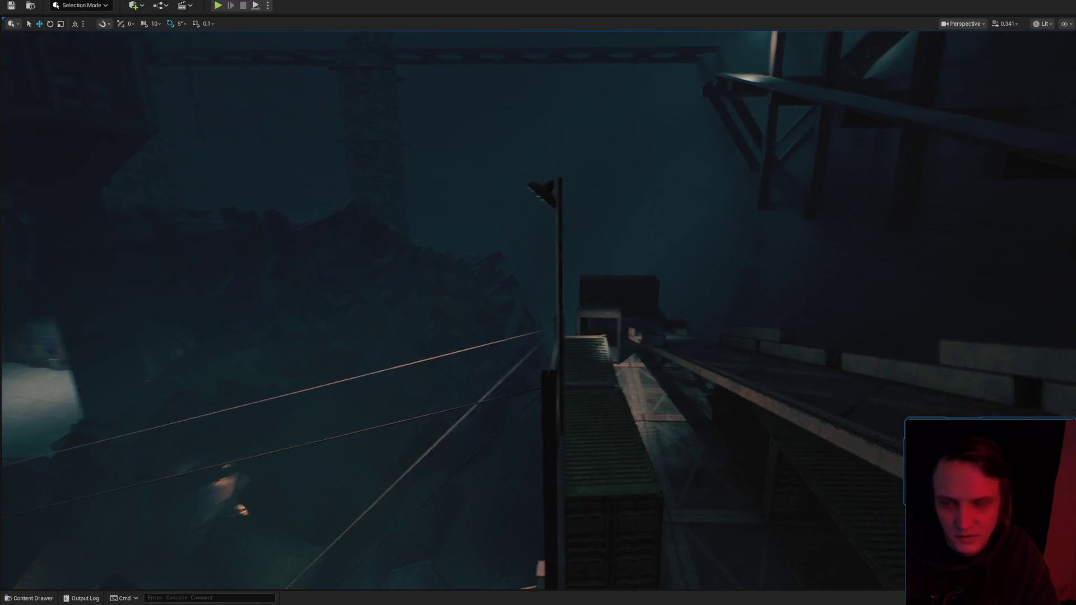
scroll(666, 348, "up", 2)
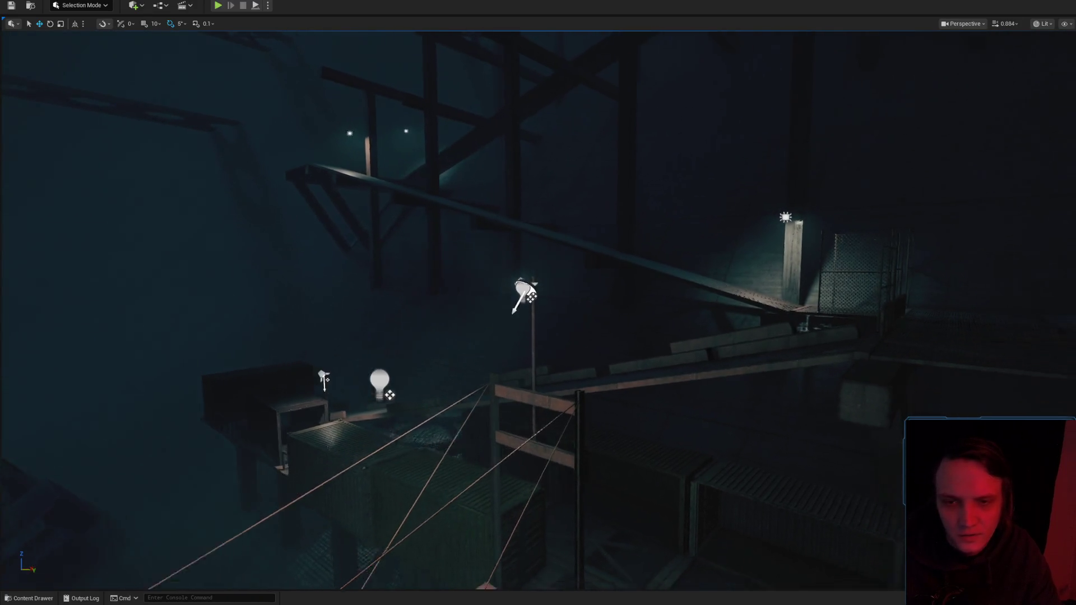
left_click(601, 353)
key("f")
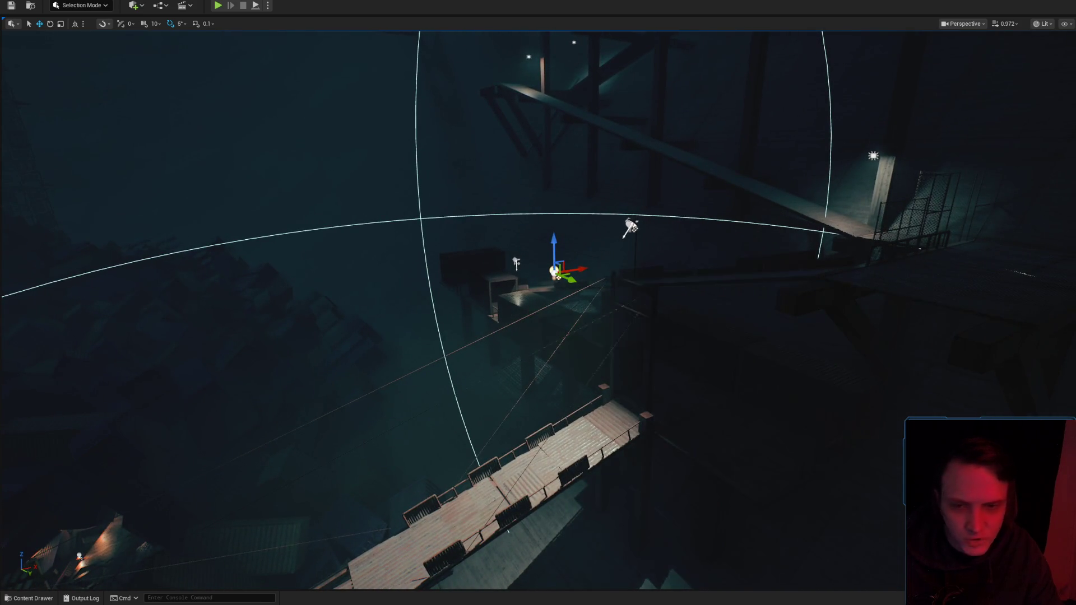
Fly around the scaffolding and catwalk, then bring up the Save Content prompt with Ctrl+Shift+S.
scroll(867, 395, "up", 2)
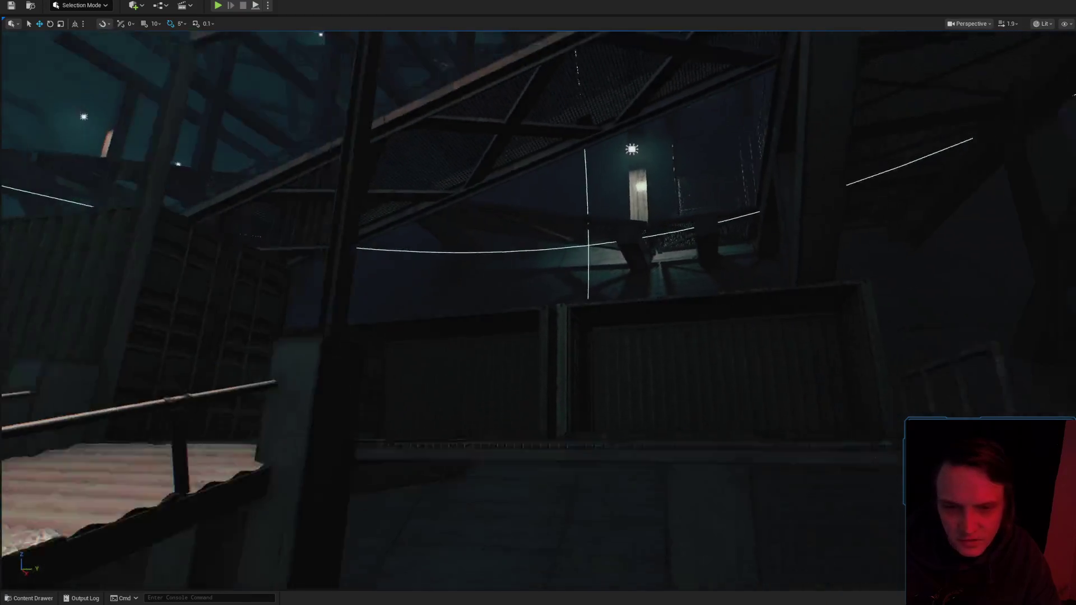
key("s")
key("w")
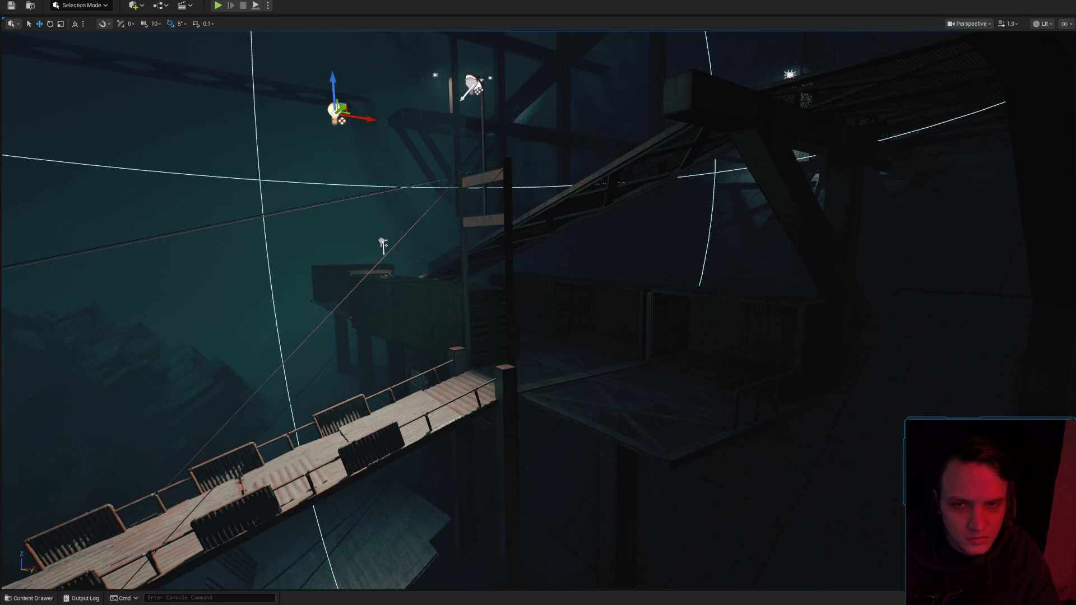
key("w")
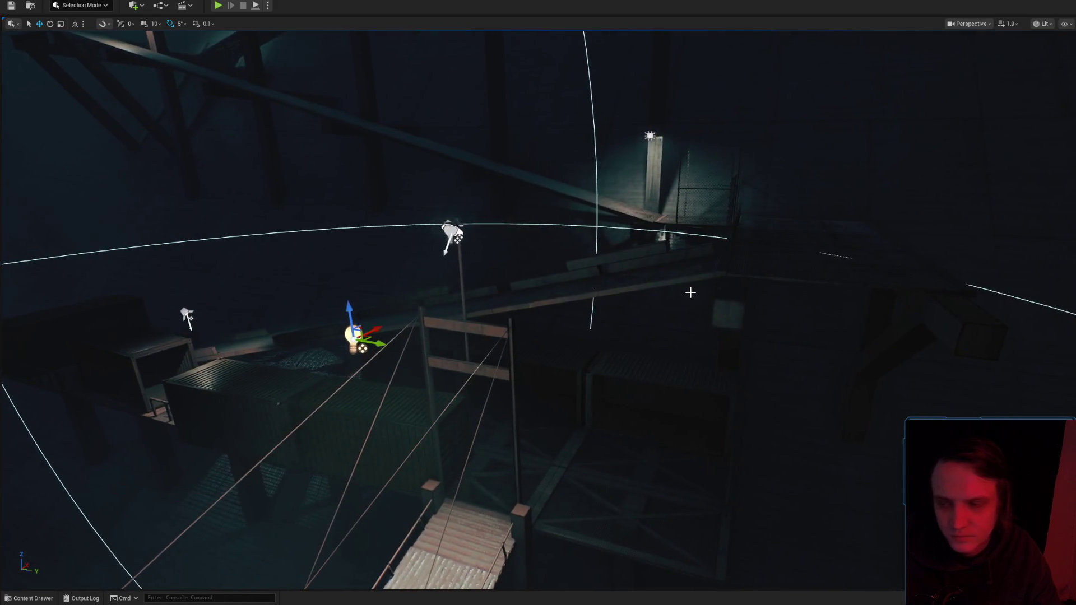
key("a")
key("w")
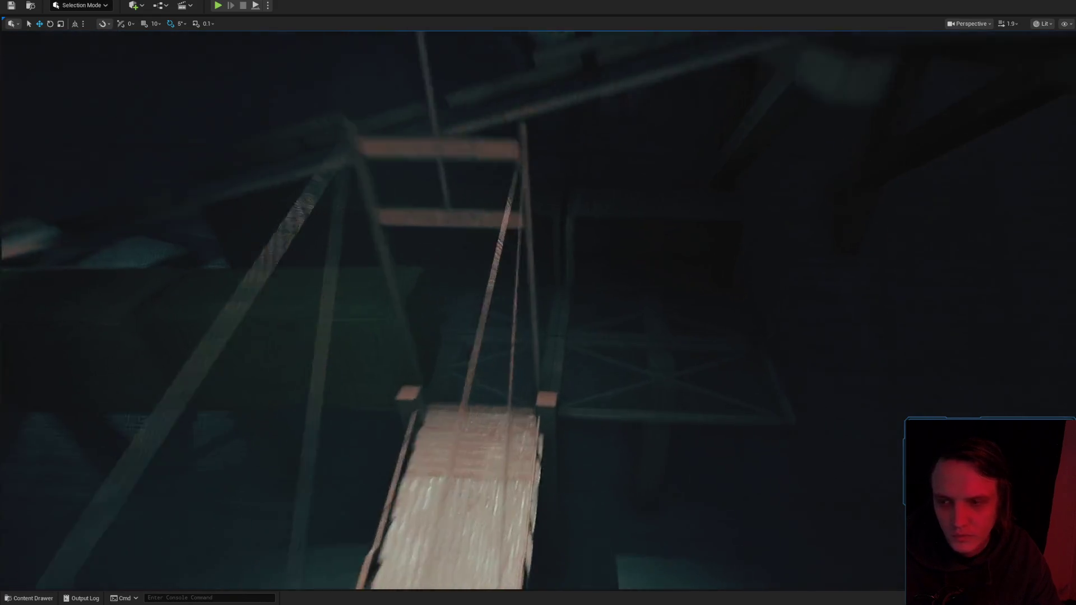
key("w")
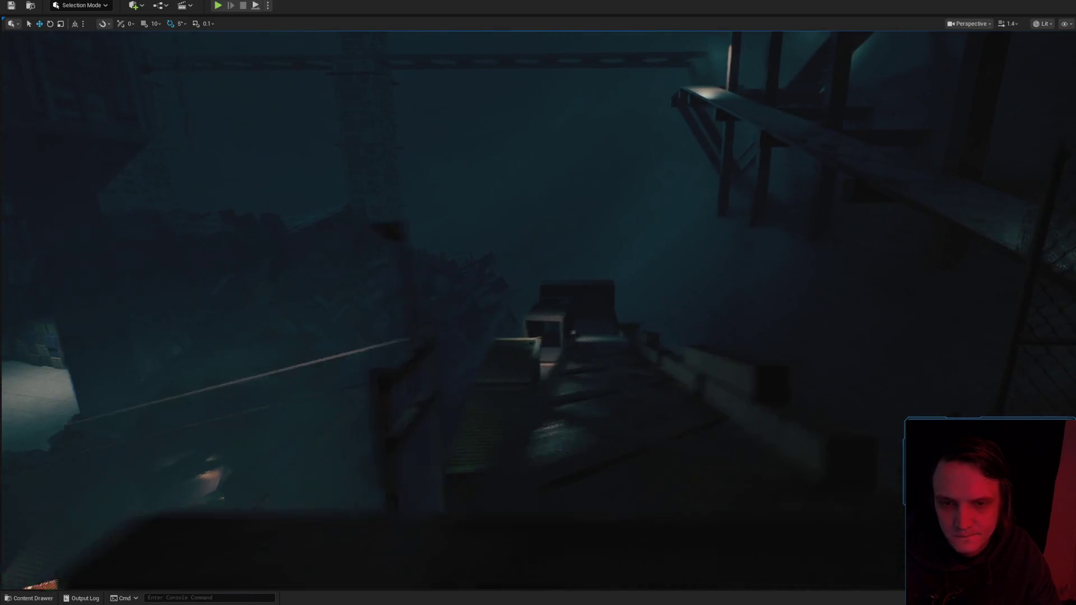
key("s")
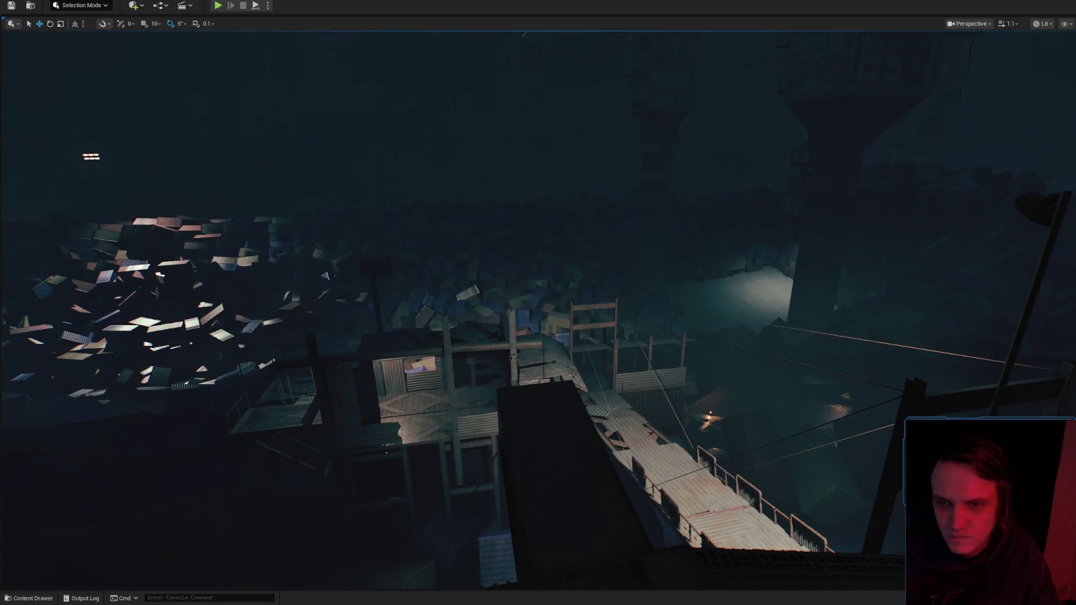
key("ctrl+shift+s")
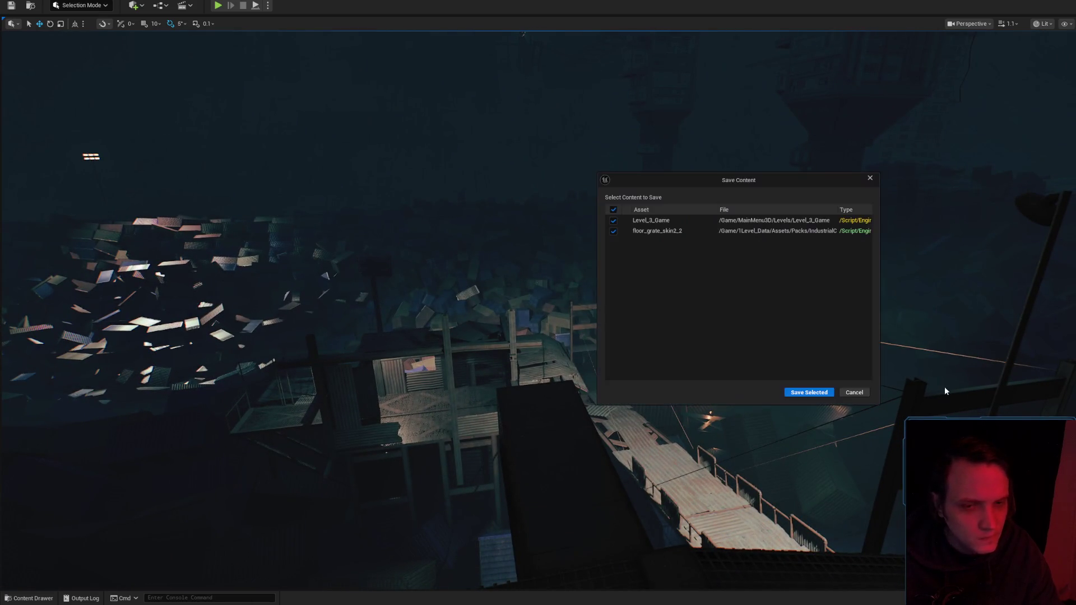
Save the Level_3_Game map and floor_grate_skin2_2 asset with Save Selected.
left_click(815, 392)
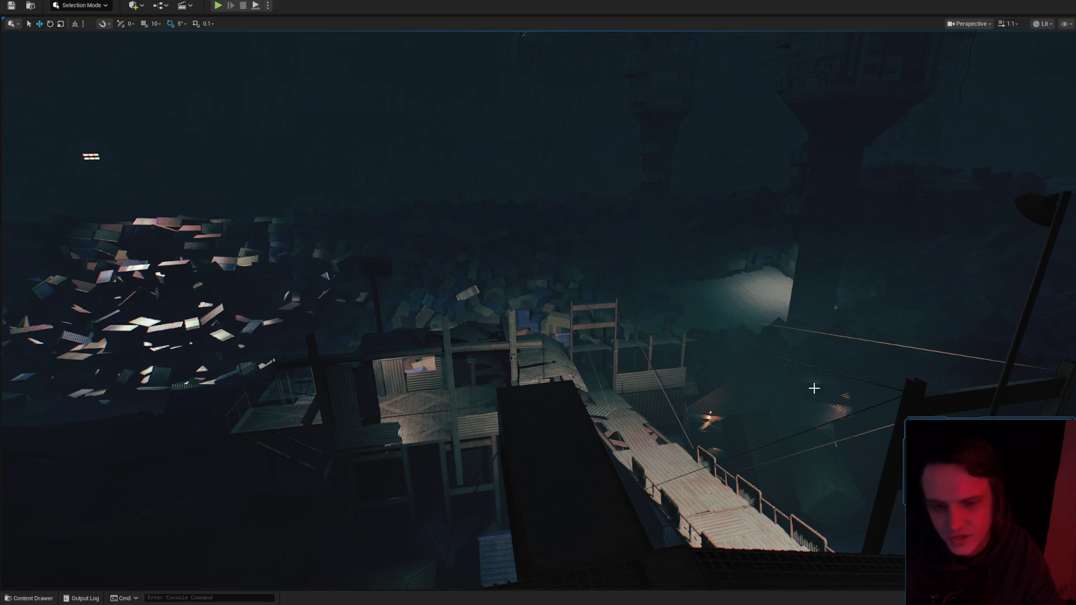
mouse_move(688, 351)
left_mouse_down()
mouse_move(111, 40)
mouse_move(162, 30)
mouse_move(112, 39)
mouse_move(146, 45)
mouse_move(123, 45)
mouse_move(146, 40)
mouse_move(135, 34)
left_mouse_up()
scroll(140, 35, "down", 1)
scroll(146, 45, "up", 4)
scroll(134, 42, "up", 4)
Fly along the walkway to inspect the lamp lighting, railing, crates and debris field.
left_click_drag(647, 327, 644, 292)
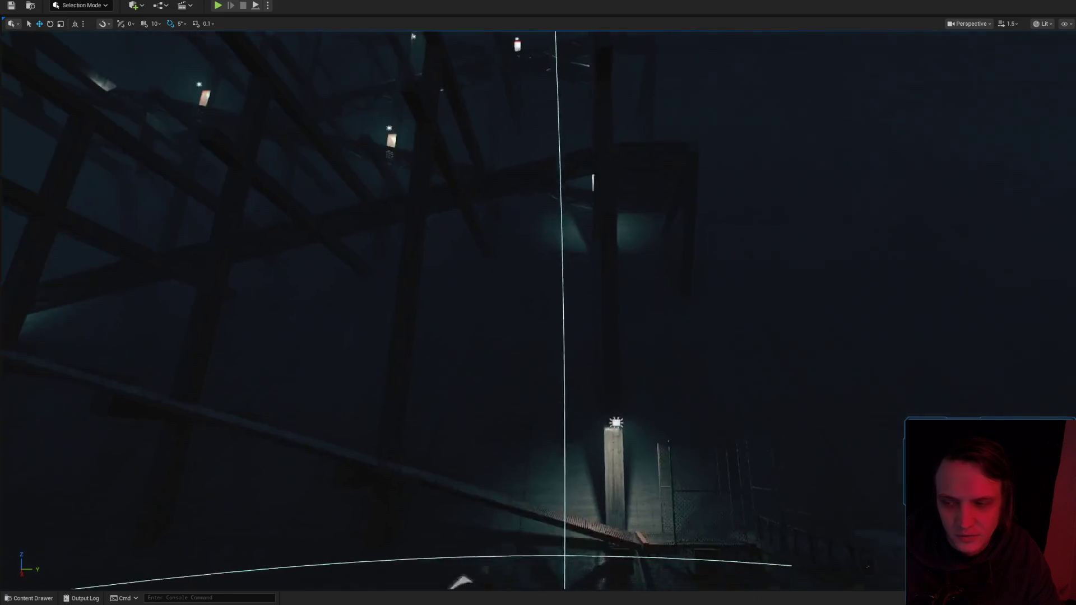
scroll(538, 303, "down", 3)
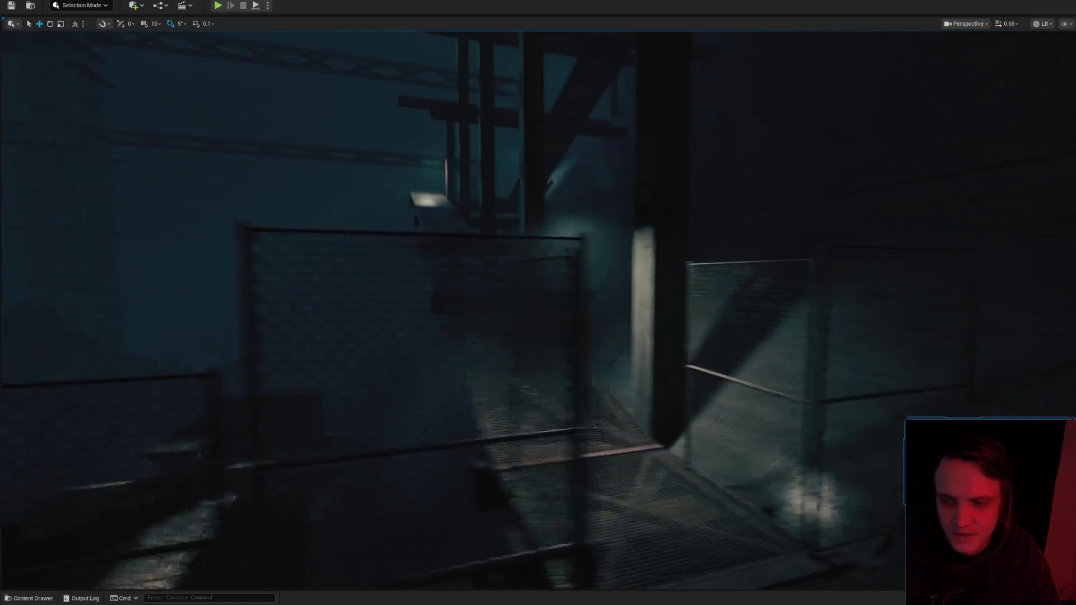
mouse_move(538, 302)
left_mouse_down()
mouse_move(538, 281)
mouse_move(505, 303)
mouse_move(672, 303)
left_mouse_up()
mouse_move(538, 303)
left_mouse_down()
mouse_move(627, 302)
mouse_move(482, 303)
mouse_move(606, 303)
mouse_move(561, 302)
mouse_move(583, 303)
mouse_move(538, 280)
mouse_move(538, 241)
mouse_move(538, 325)
mouse_move(505, 348)
left_mouse_up()
scroll(538, 302, "down", 2)
scroll(538, 302, "down", 3)
scroll(538, 303, "up", 2)
scroll(538, 303, "up", 1)
left_click_drag(538, 303, 583, 280)
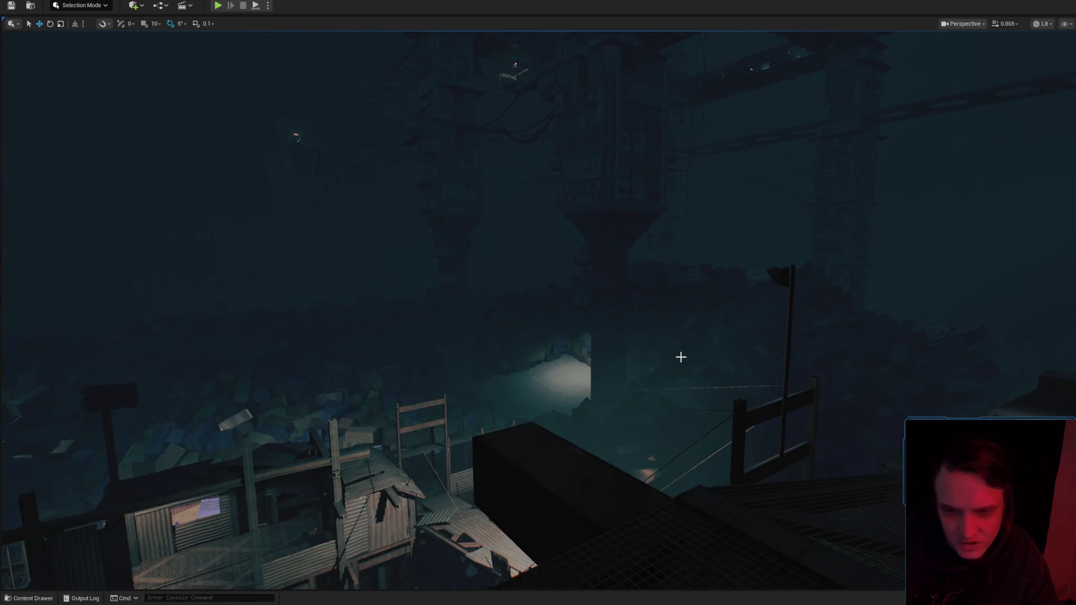
mouse_move(538, 303)
left_mouse_down()
mouse_move(538, 291)
mouse_move(504, 281)
mouse_move(566, 297)
mouse_move(555, 292)
mouse_move(572, 280)
mouse_move(549, 297)
mouse_move(583, 280)
mouse_move(549, 297)
mouse_move(583, 280)
mouse_move(550, 297)
mouse_move(583, 280)
mouse_move(549, 297)
mouse_move(569, 283)
left_mouse_up()
scroll(533, 289, "down", 3)
mouse_move(684, 341)
left_mouse_down()
mouse_move(696, 329)
mouse_move(705, 338)
left_mouse_up()
scroll(702, 336, "up", 3)
left_click_drag(726, 289, 729, 286)
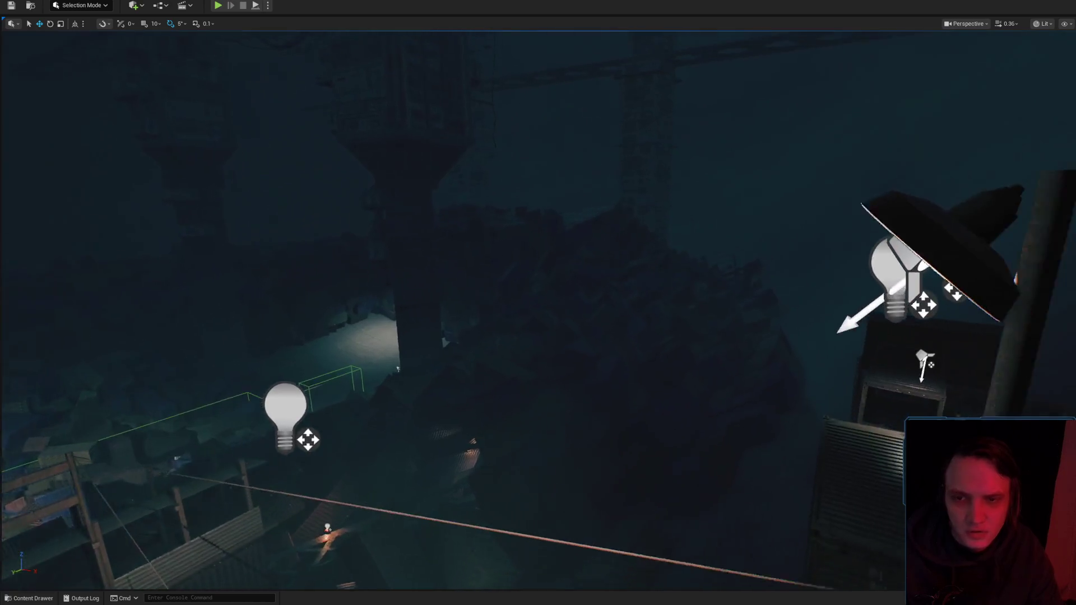
left_click(874, 286)
scroll(841, 280, "up", 2)
left_click_drag(873, 286, 825, 274)
scroll(880, 299, "up", 3)
left_click_drag(880, 299, 872, 298)
scroll(871, 299, "up", 1)
scroll(872, 298, "up", 1)
scroll(872, 299, "down", 2)
scroll(871, 299, "up", 1)
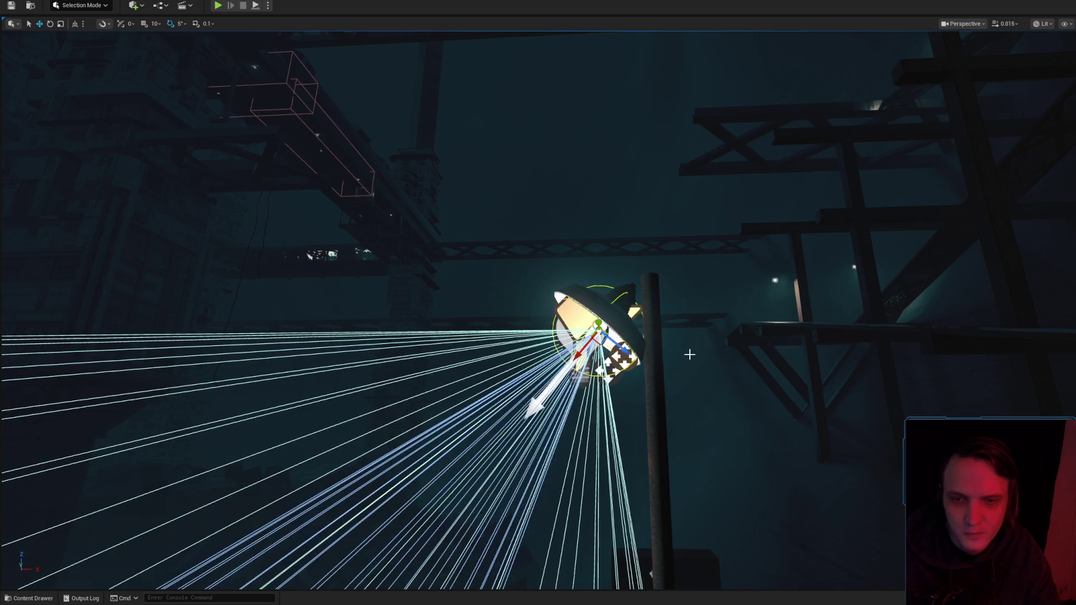
left_click_drag(638, 355, 638, 354)
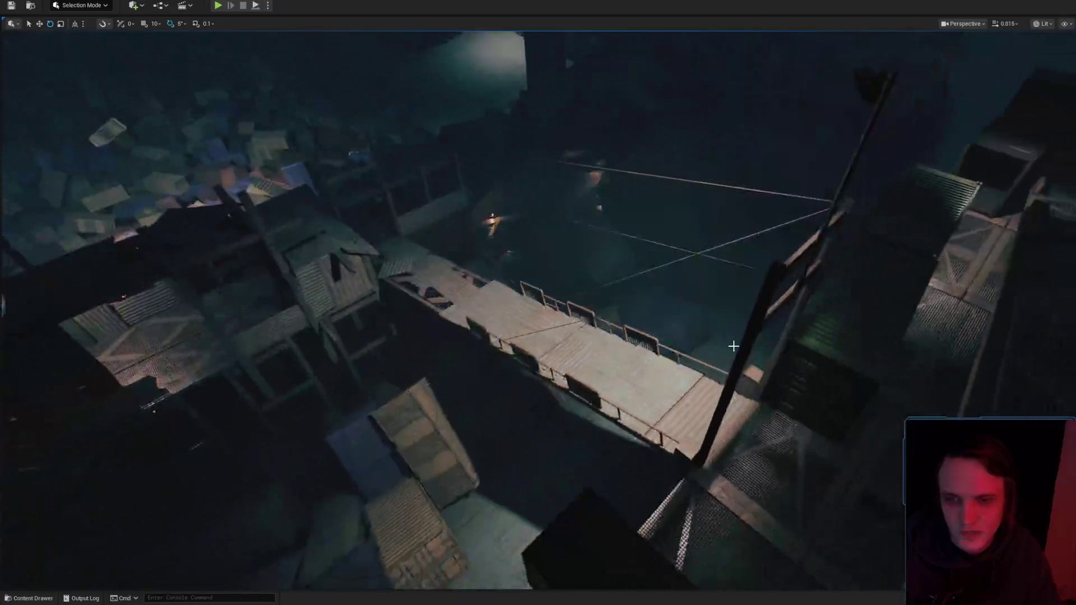
scroll(730, 341, "up", 1)
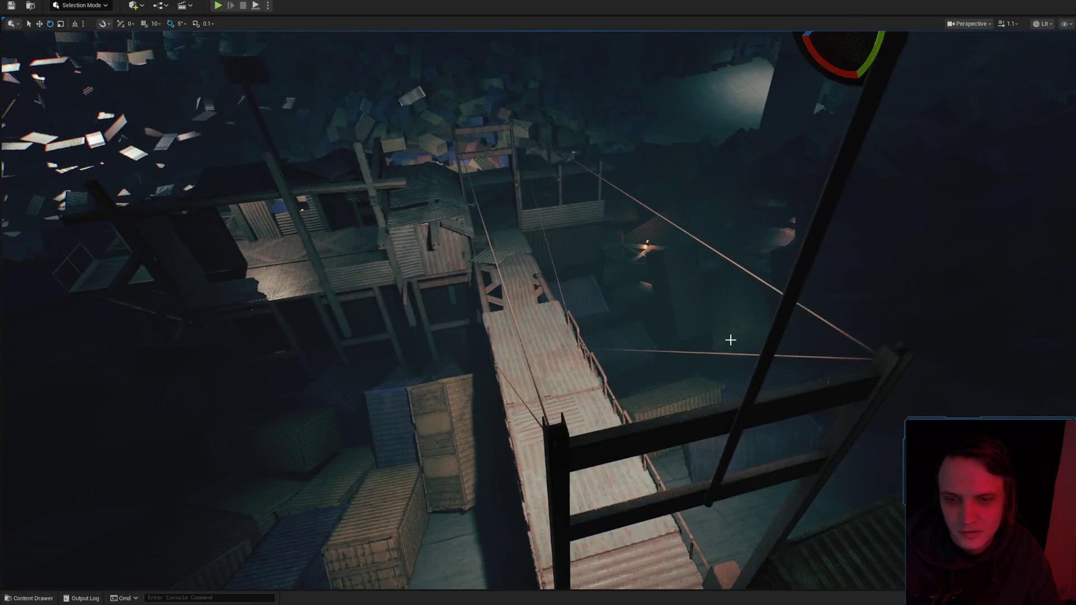
left_click_drag(719, 337, 719, 292)
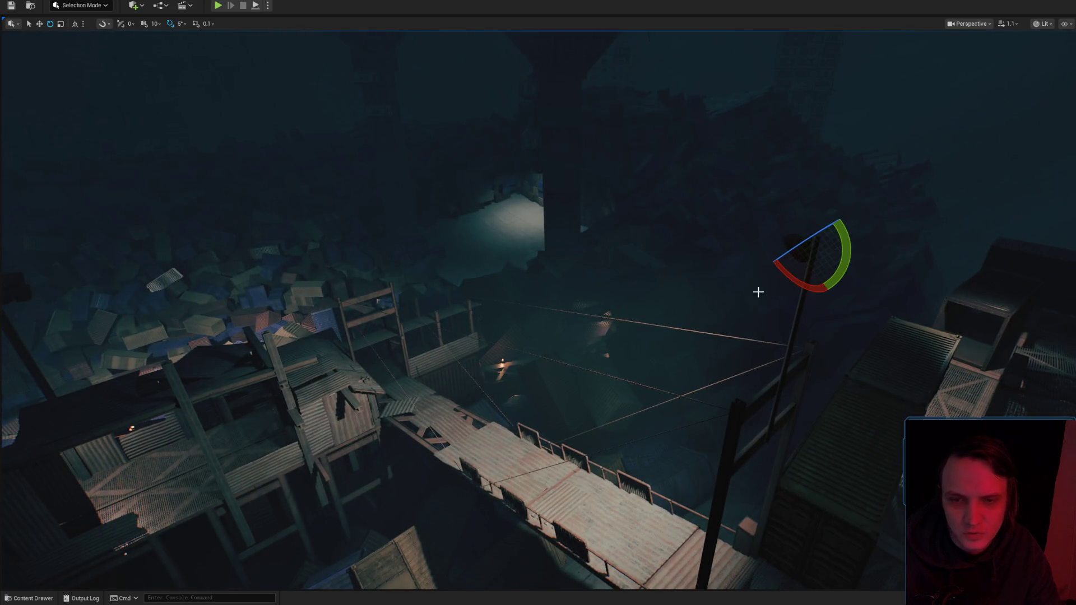
left_click_drag(643, 317, 643, 316)
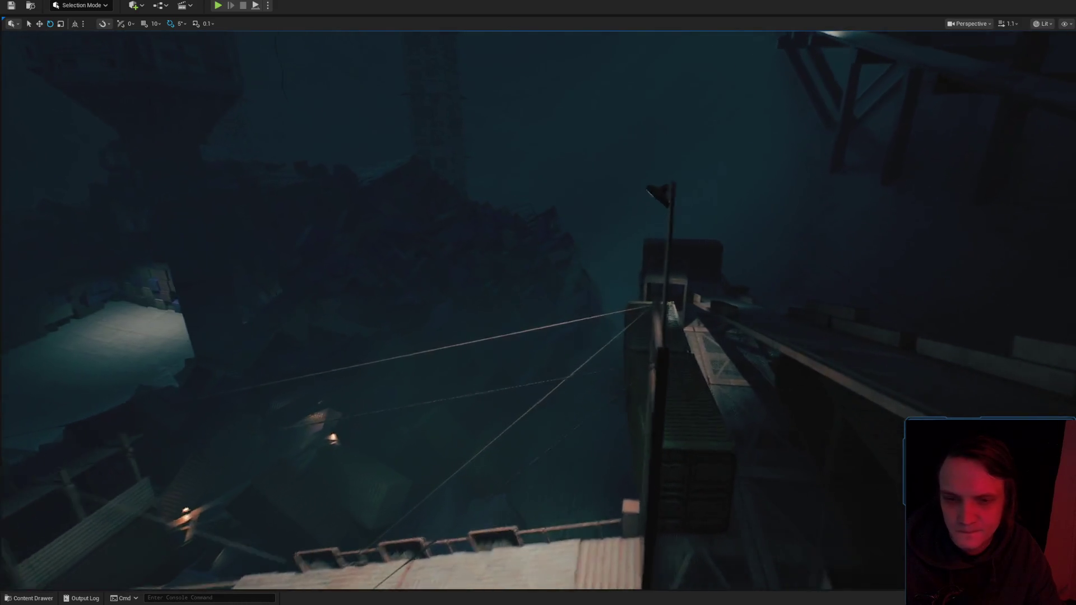
left_click_drag(670, 315, 656, 329)
scroll(656, 329, "down", 2)
scroll(656, 329, "up", 1)
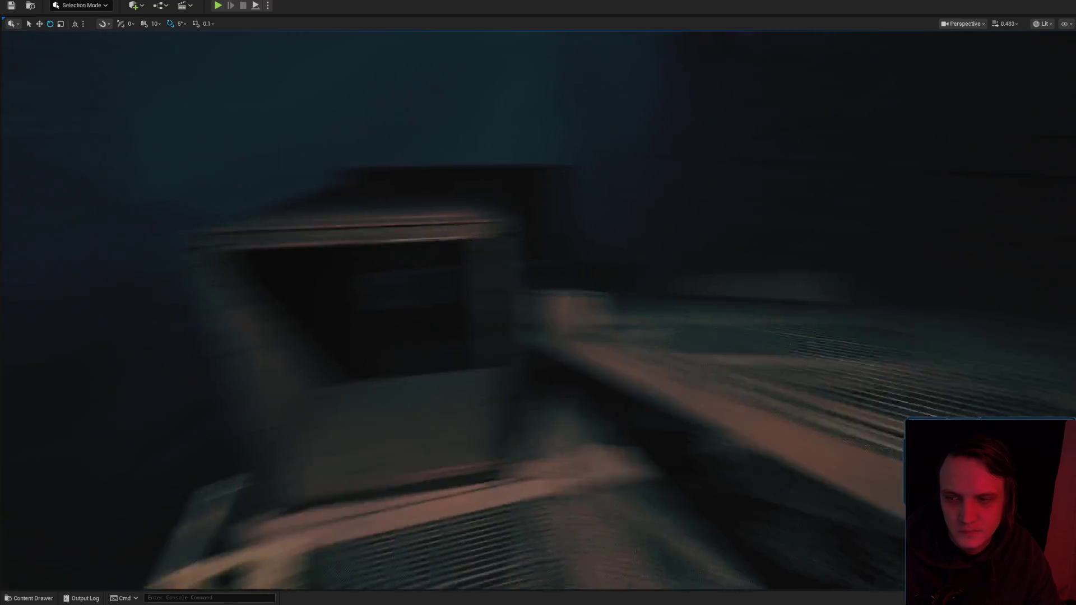
scroll(656, 329, "up", 1)
left_click_drag(656, 329, 656, 329)
left_click_drag(655, 281, 655, 281)
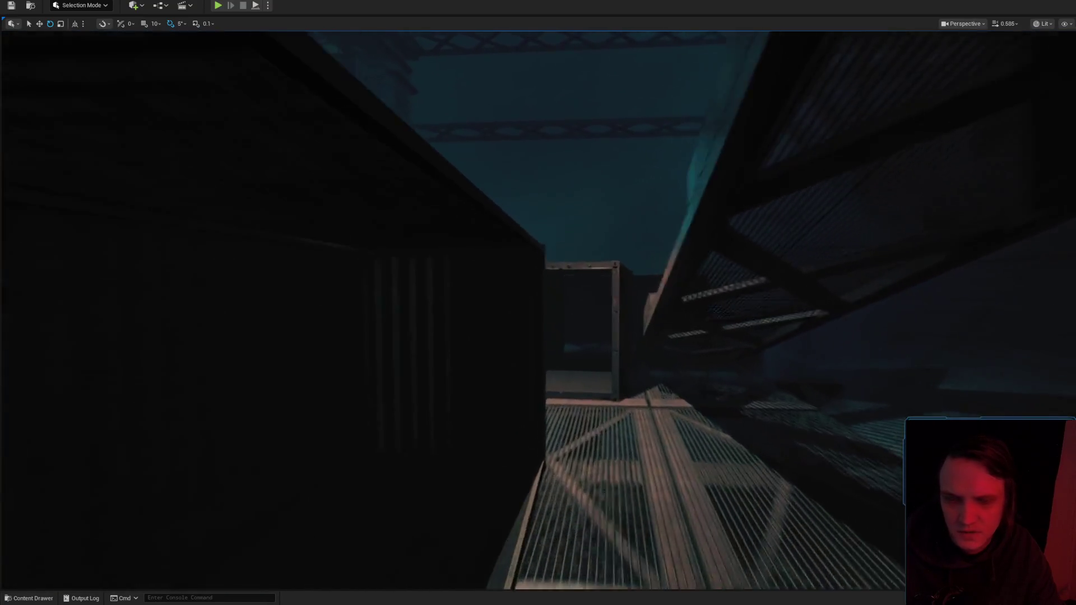
scroll(653, 279, "up", 2)
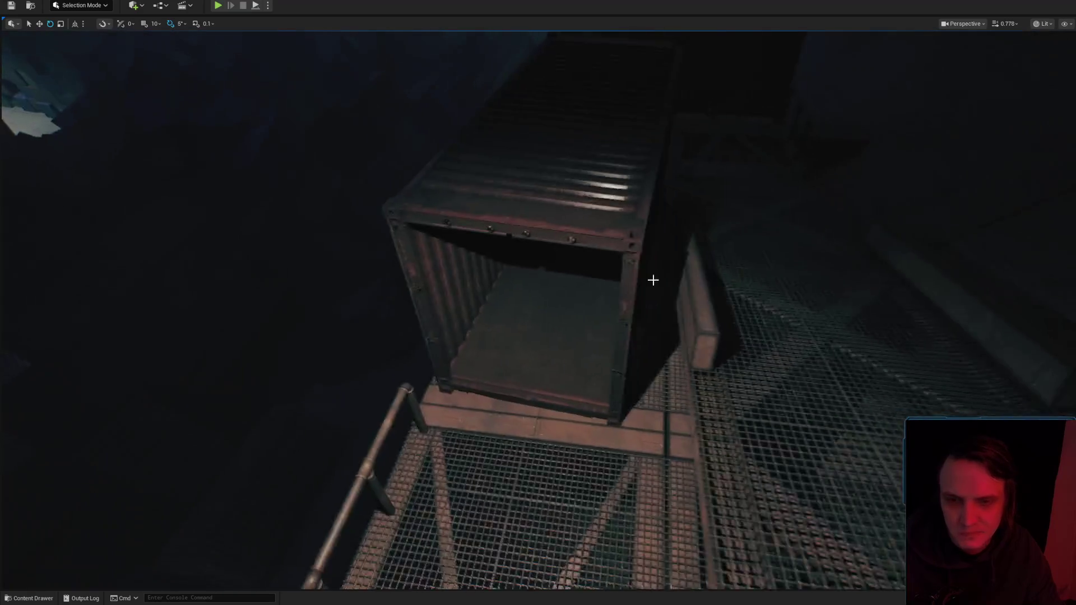
left_click(560, 250)
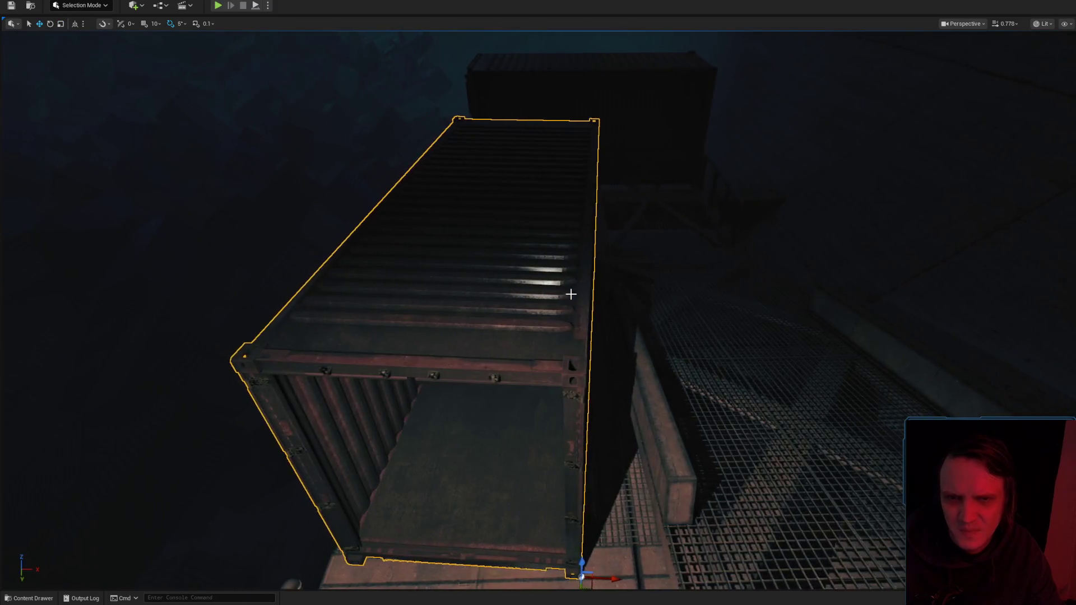
key("w")
key("Escape")
scroll(453, 310, "down", 1)
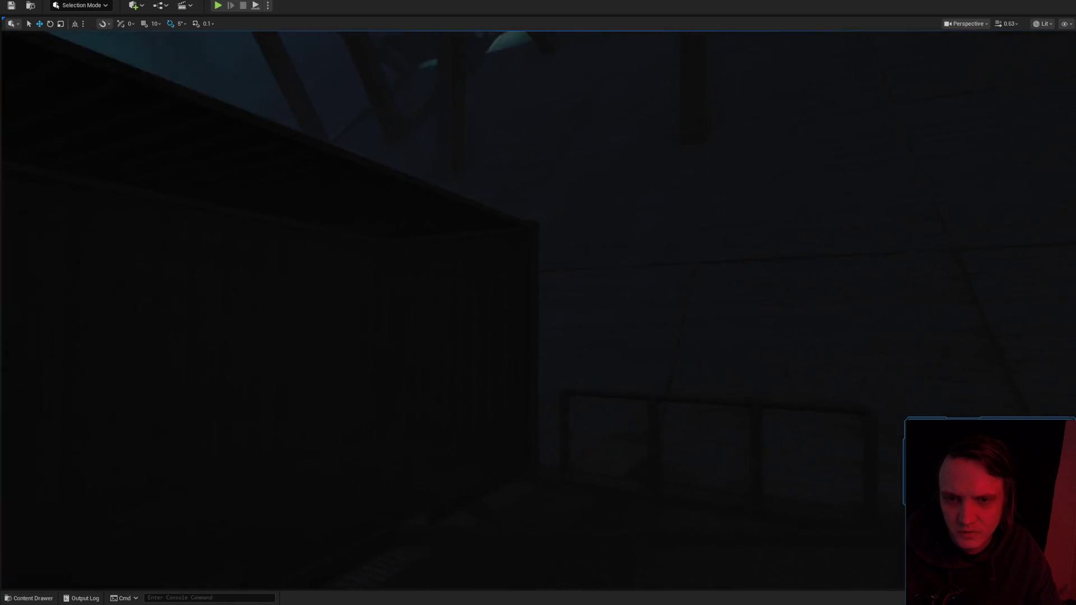
key("a")
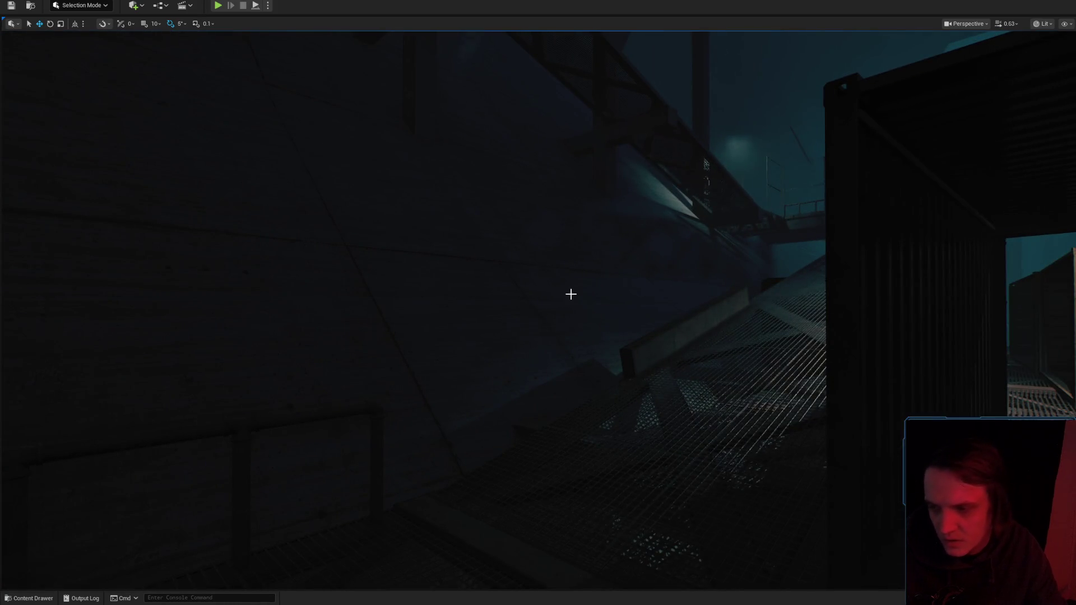
left_click_drag(571, 294, 589, 322)
Save the Level_3_Game map and select the ceiling light over the walkway.
key("ctrl+s")
left_click(831, 393)
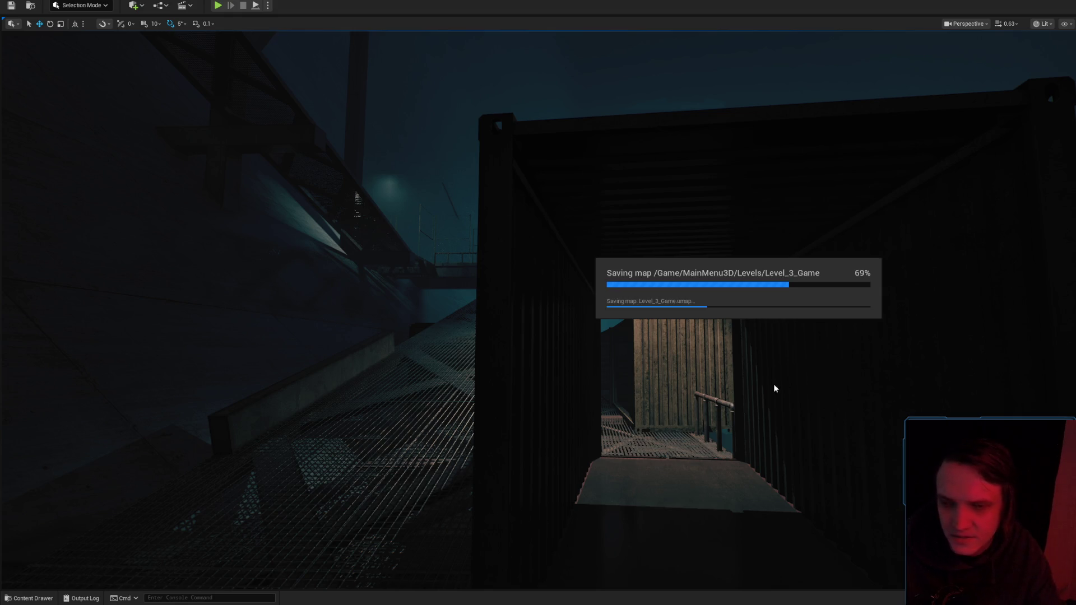
left_click_drag(798, 379, 797, 380)
left_click(609, 238)
Fly over the rooftops past the chain-link fence to bring the catwalk light into view.
left_click_drag(680, 257, 680, 258)
scroll(680, 257, "down", 2)
scroll(680, 258, "down", 1)
scroll(681, 258, "up", 3)
scroll(681, 258, "up", 1)
scroll(681, 257, "up", 1)
scroll(680, 257, "up", 1)
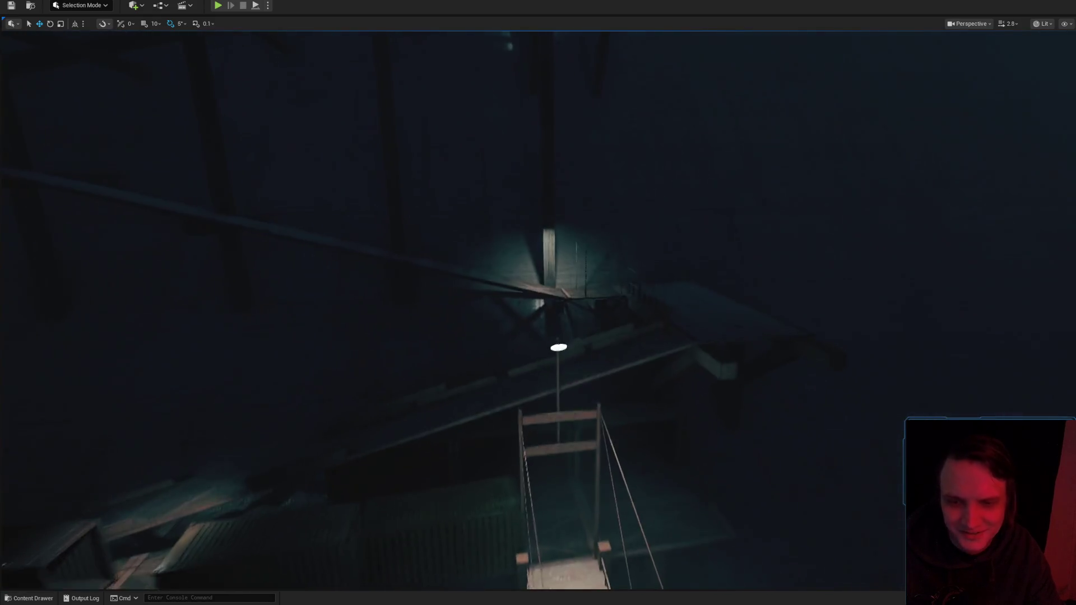
left_click_drag(703, 269, 703, 269)
scroll(703, 269, "down", 3)
left_click_drag(323, 334, 324, 335)
left_click_drag(145, 542, 145, 541)
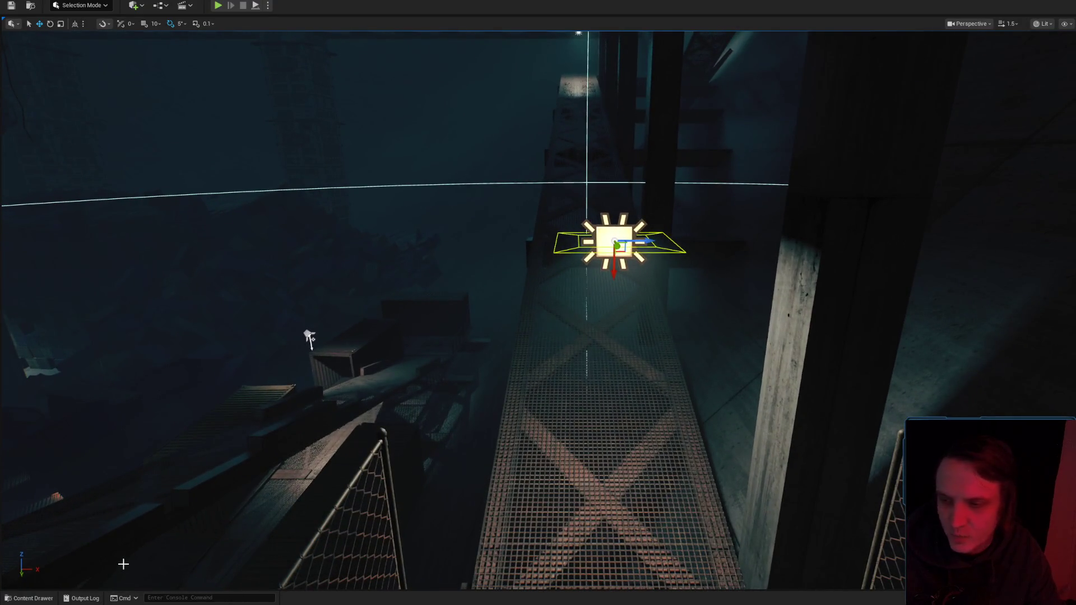
left_click(30, 599)
In 1Level_Data, filter to static meshes, search 'light', and drag Mesh_light01 under the catwalk light.
double_click(63, 485)
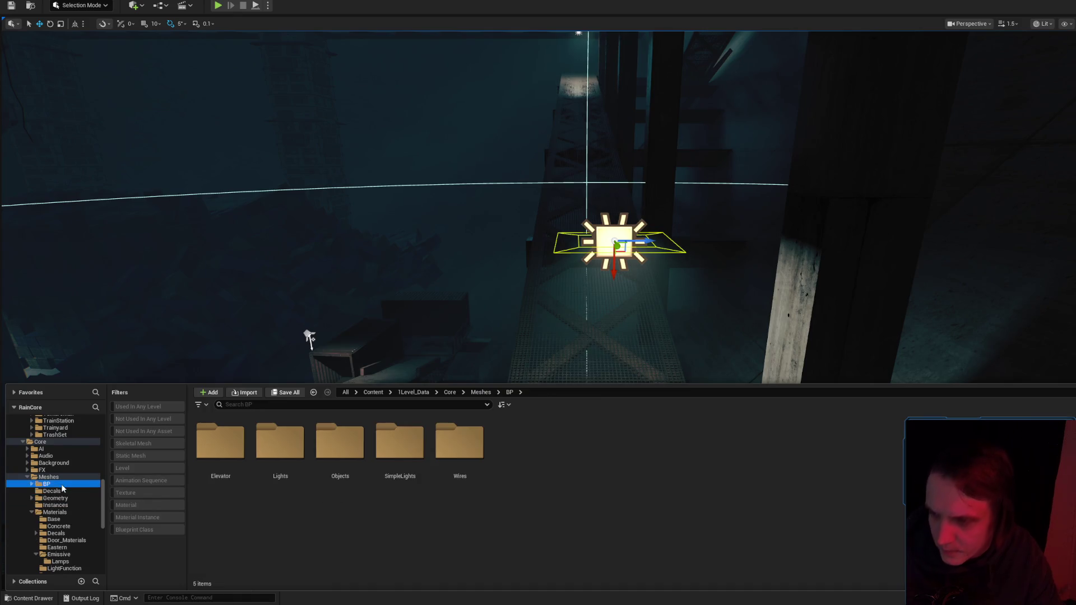
double_click(65, 443)
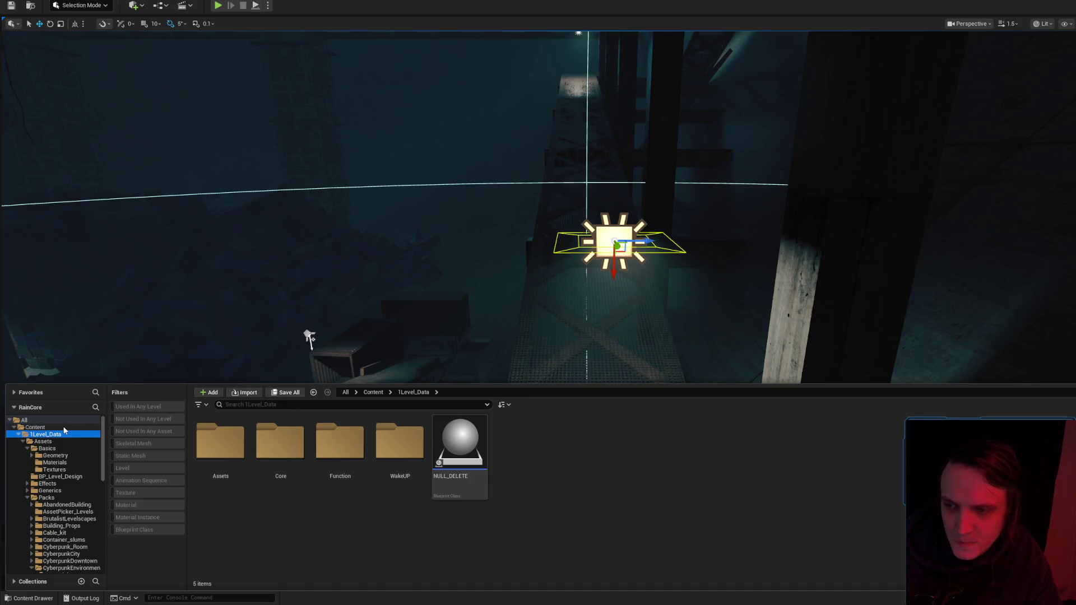
left_click(125, 455)
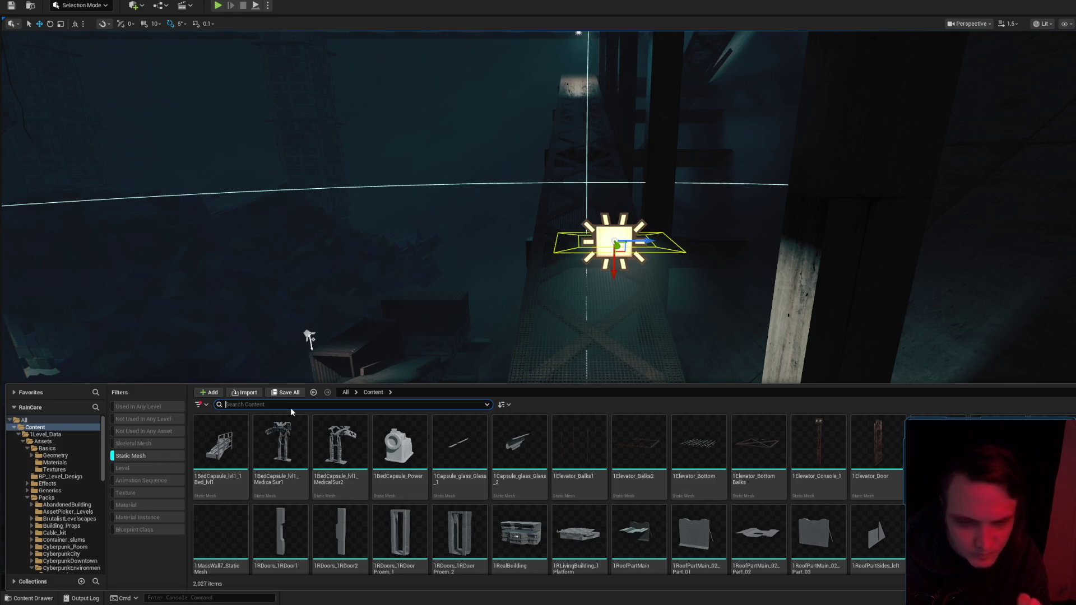
type("lamp")
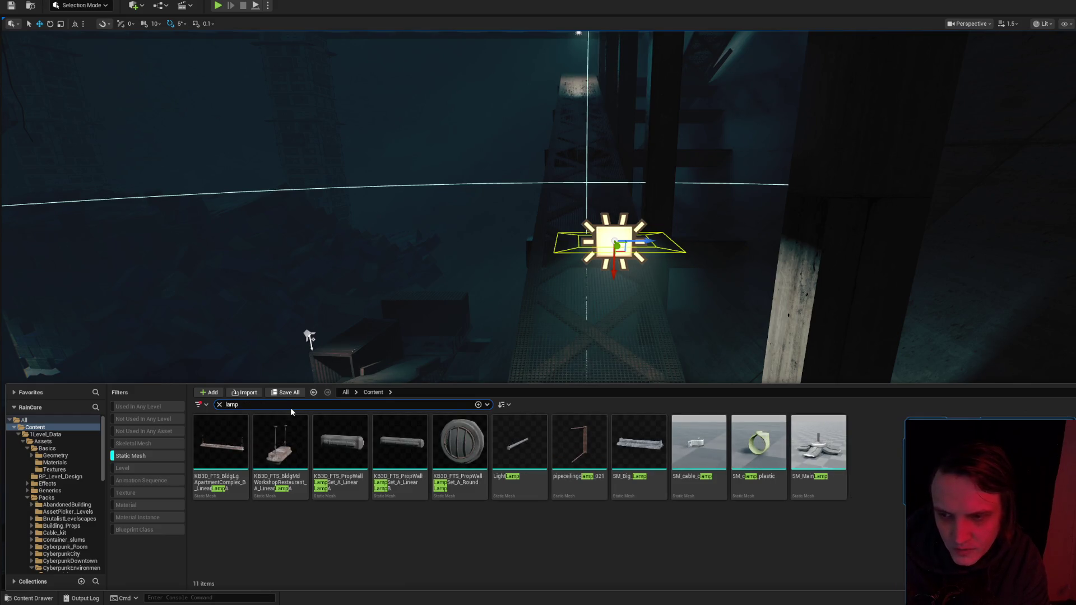
key("BackSpace")
key("BackSpace")
key("BackSpace")
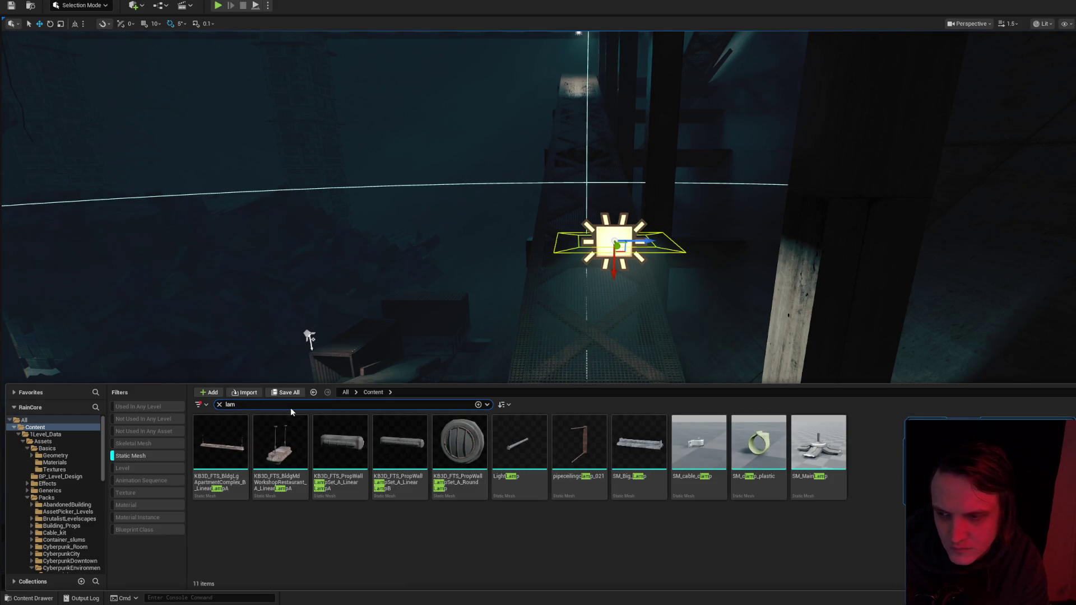
type("light")
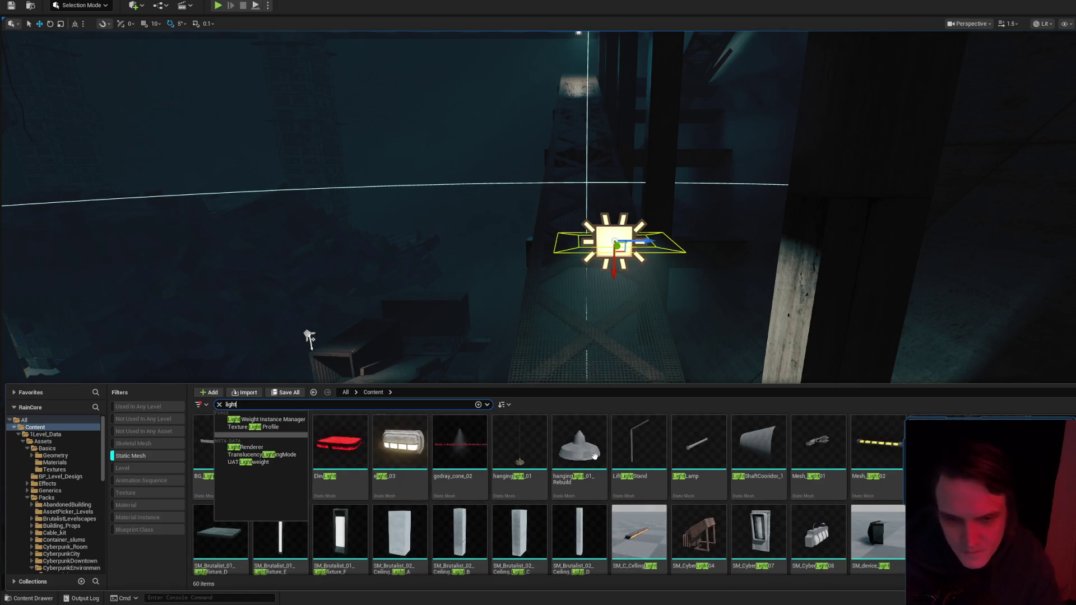
mouse_move(797, 447)
left_mouse_down()
mouse_move(783, 307)
mouse_move(844, 331)
left_mouse_up()
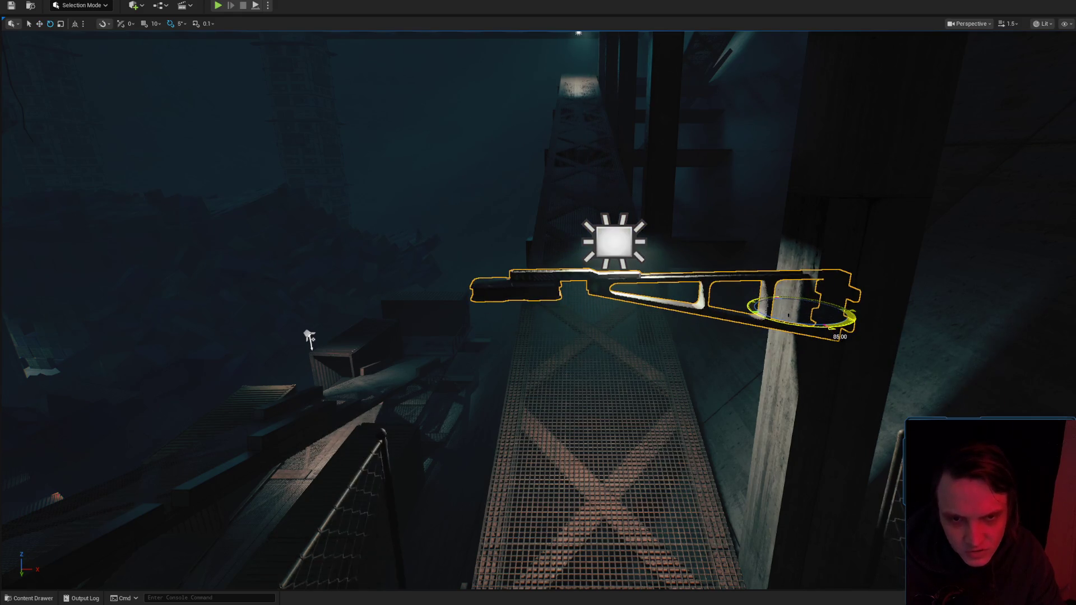
mouse_move(310, 339)
left_mouse_down()
mouse_move(320, 361)
mouse_move(711, 351)
mouse_move(694, 346)
left_mouse_up()
key("w")
left_click_drag(673, 301, 144, 421)
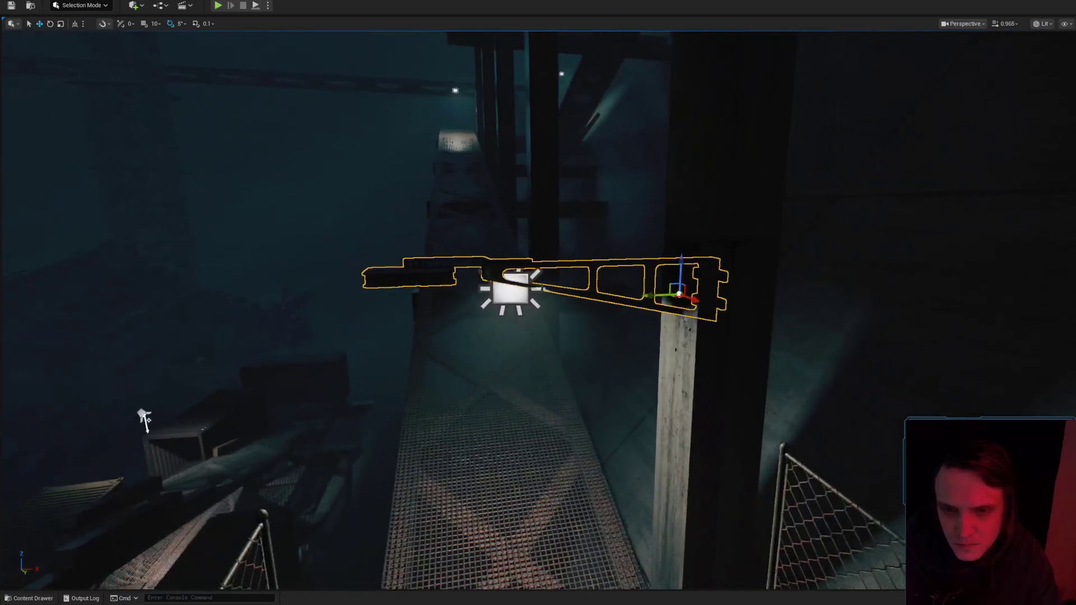
key("g")
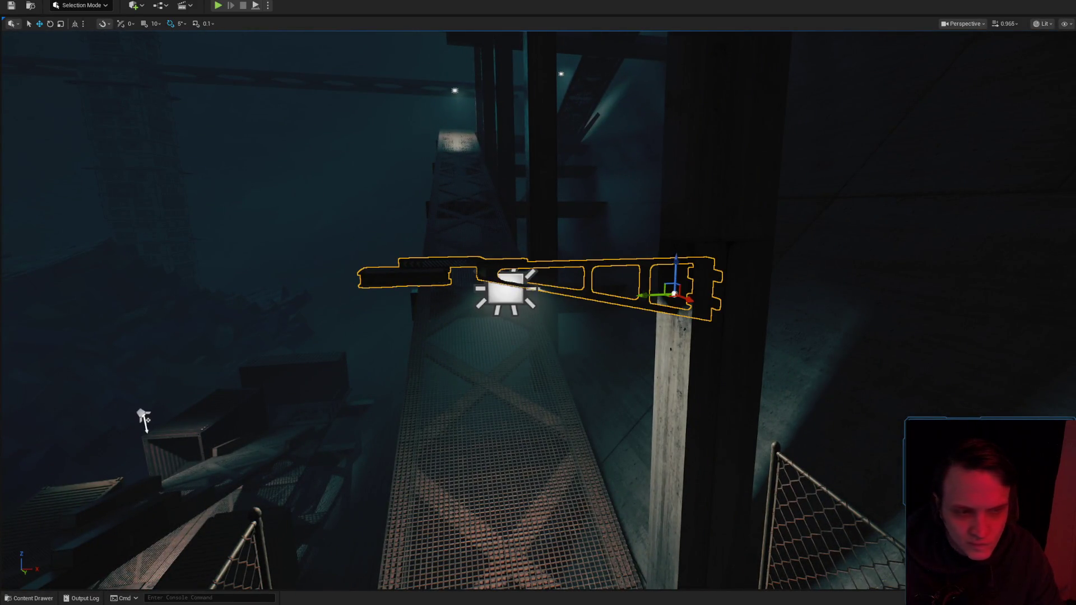
mouse_move(144, 420)
left_mouse_down()
mouse_move(221, 211)
mouse_move(953, 356)
left_mouse_up()
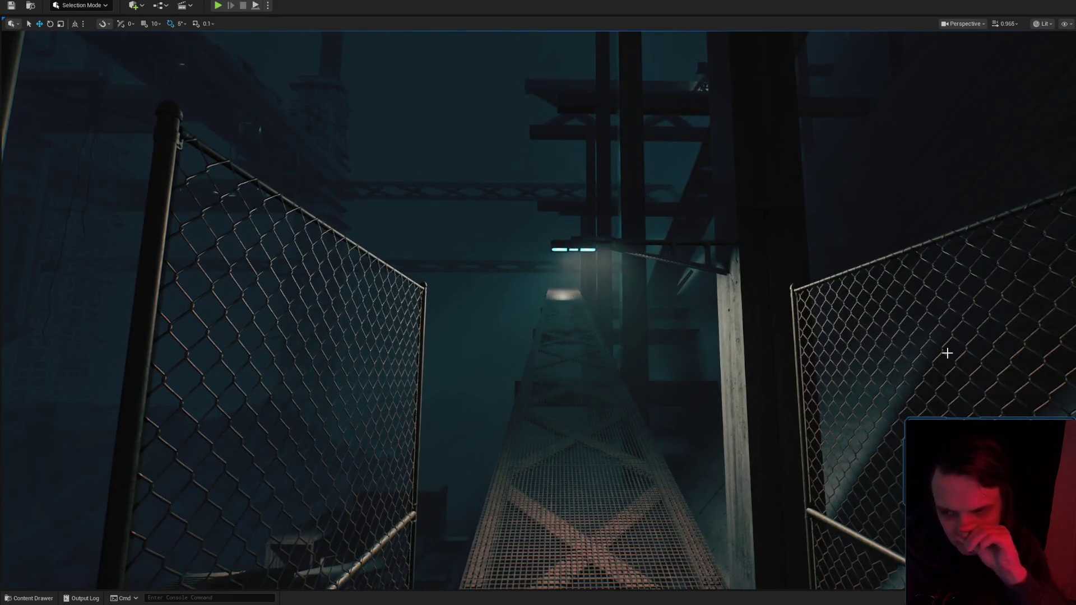
left_click_drag(801, 283, 785, 213)
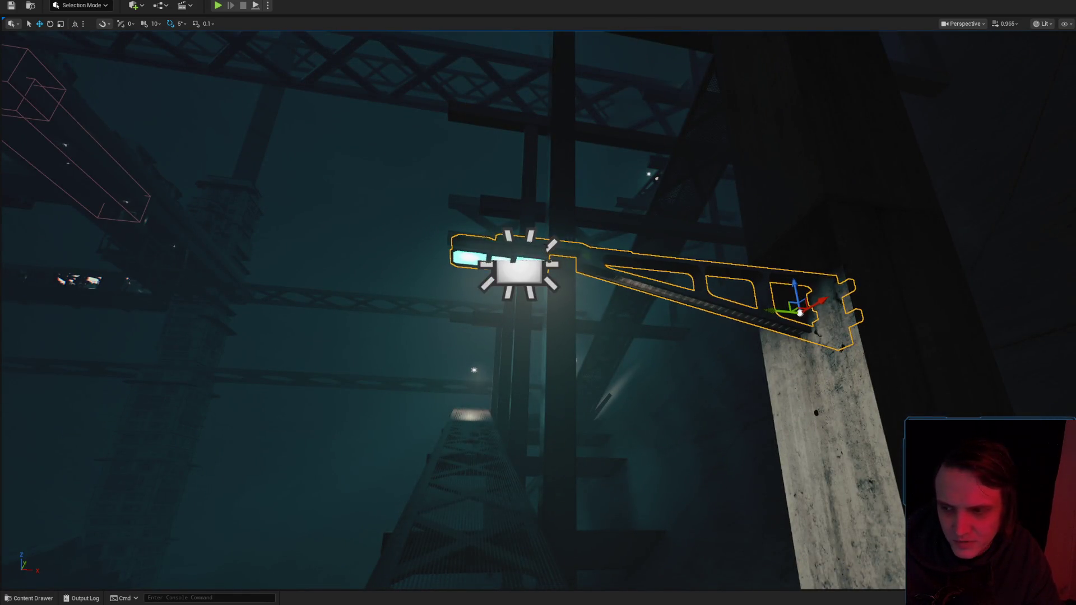
mouse_move(866, 357)
left_mouse_down()
mouse_move(861, 451)
mouse_move(861, 336)
mouse_move(854, 355)
left_mouse_up()
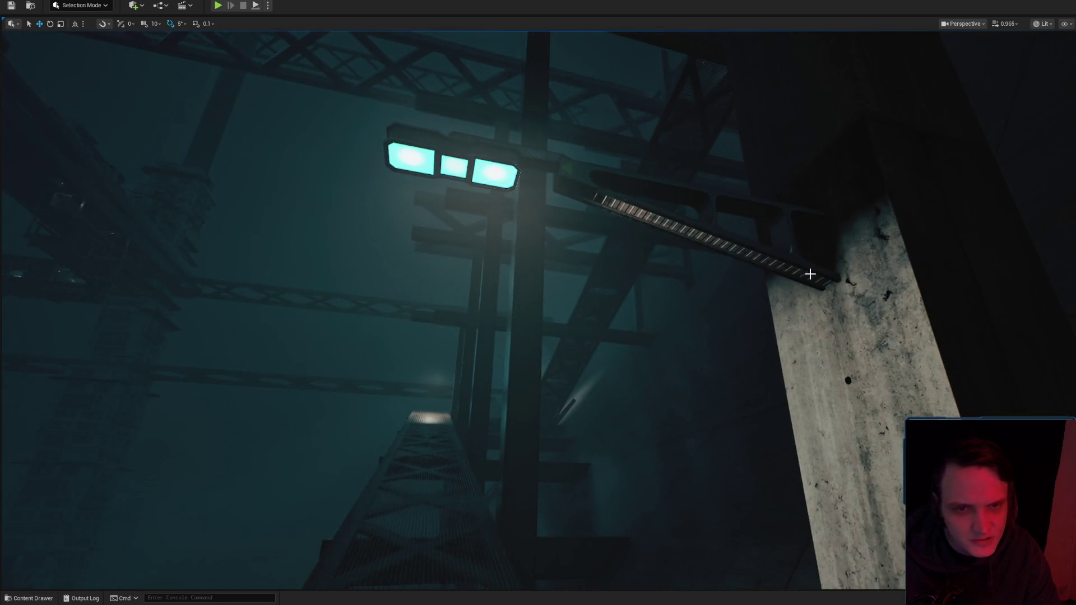
scroll(841, 393, "up", 3)
mouse_move(844, 402)
left_mouse_down()
mouse_move(836, 387)
mouse_move(763, 465)
left_mouse_up()
scroll(791, 432, "down", 2)
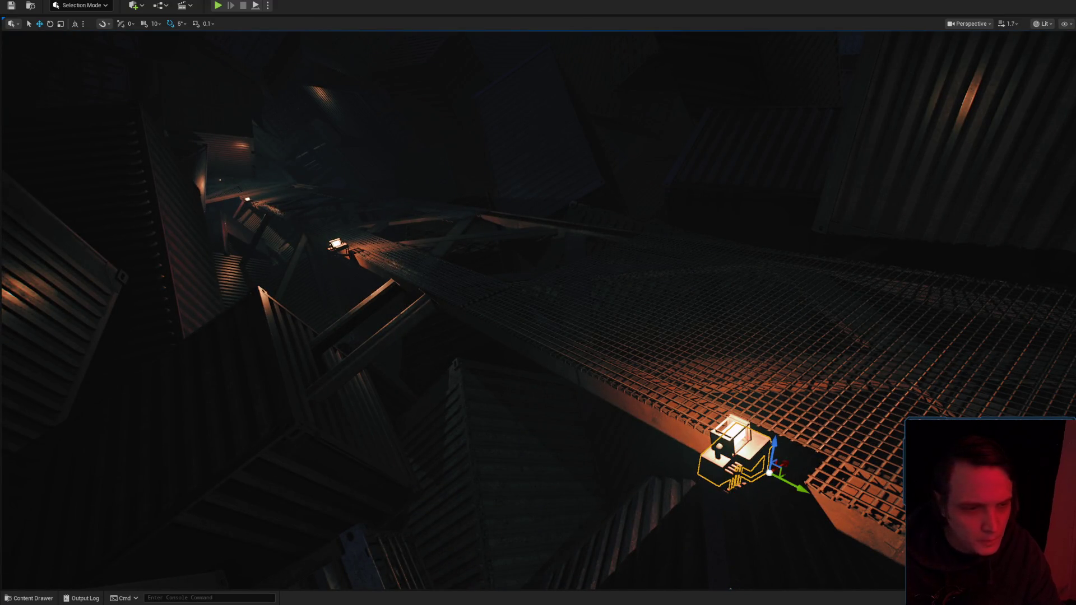
key("ctrl+space")
Fly from the orange catwalk to the teal walkway and select the lamp arm.
left_click_drag(845, 336, 807, 308)
scroll(818, 319, "down", 2)
left_click_drag(569, 284, 569, 284)
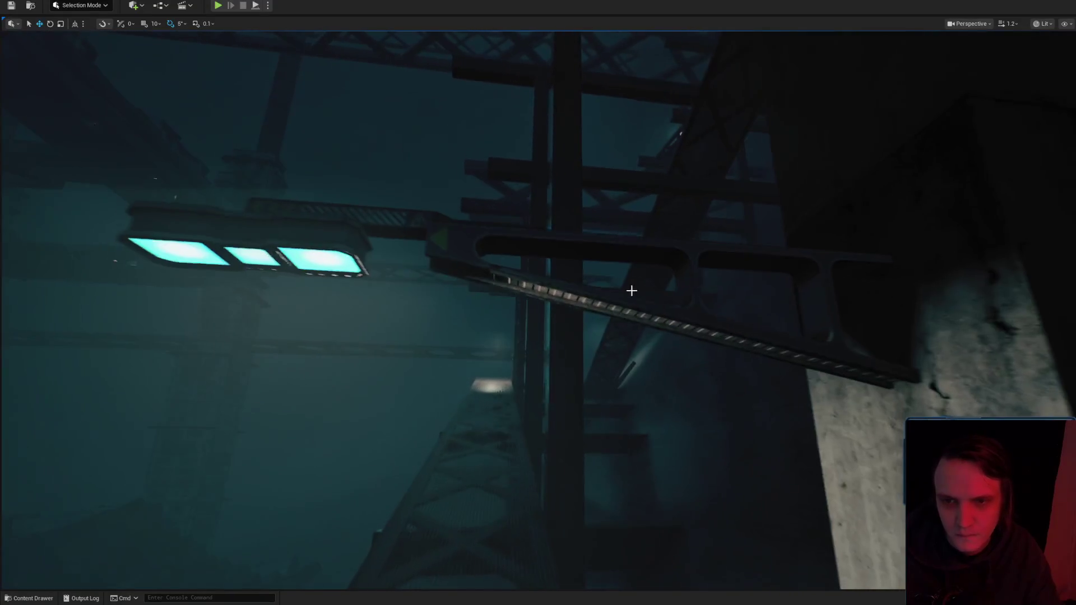
left_click(570, 284)
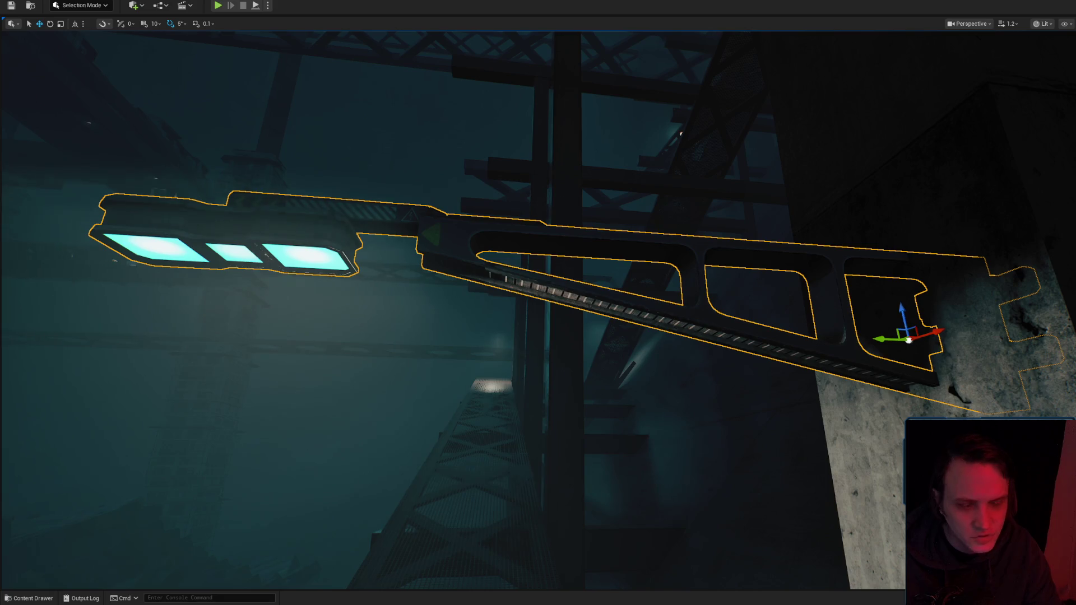
scroll(621, 342, "down", 5)
mouse_move(665, 357)
left_mouse_down()
mouse_move(681, 349)
mouse_move(672, 324)
left_mouse_up()
Nudge the lamp arm slightly left, then bring up the Materials folder in the content drawer.
scroll(665, 357, "down", 1)
scroll(665, 357, "down", 1)
left_click_drag(797, 264, 788, 264)
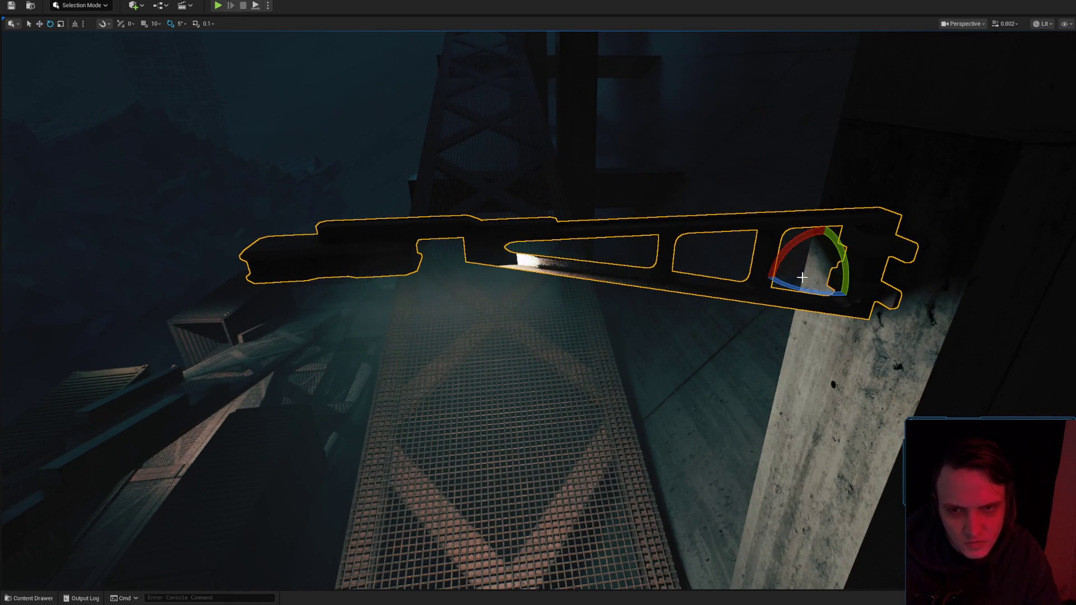
key("w")
left_click_drag(688, 287, 688, 287)
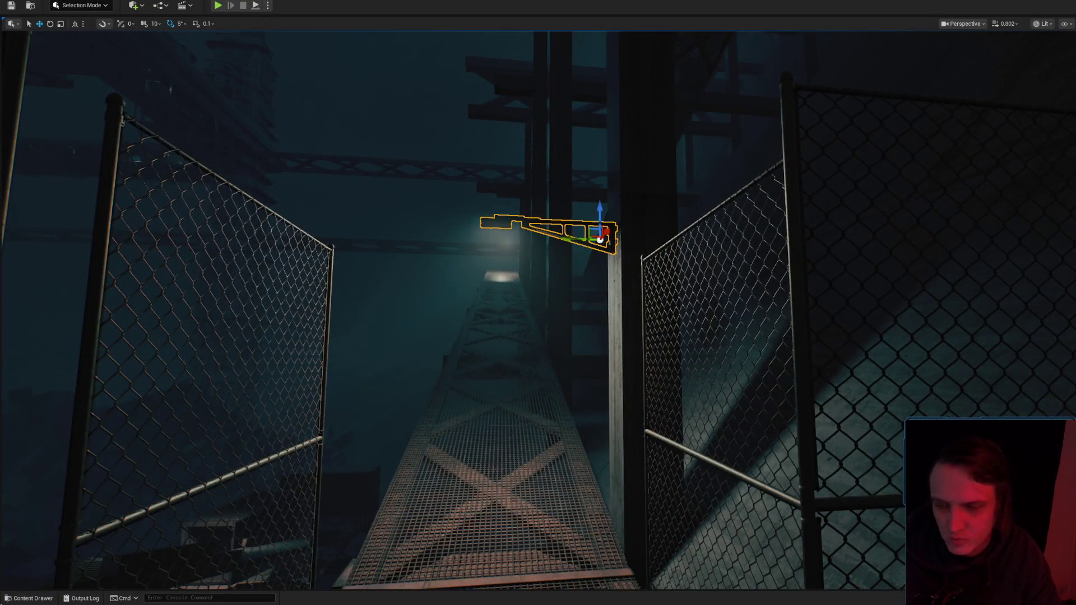
left_click(29, 598)
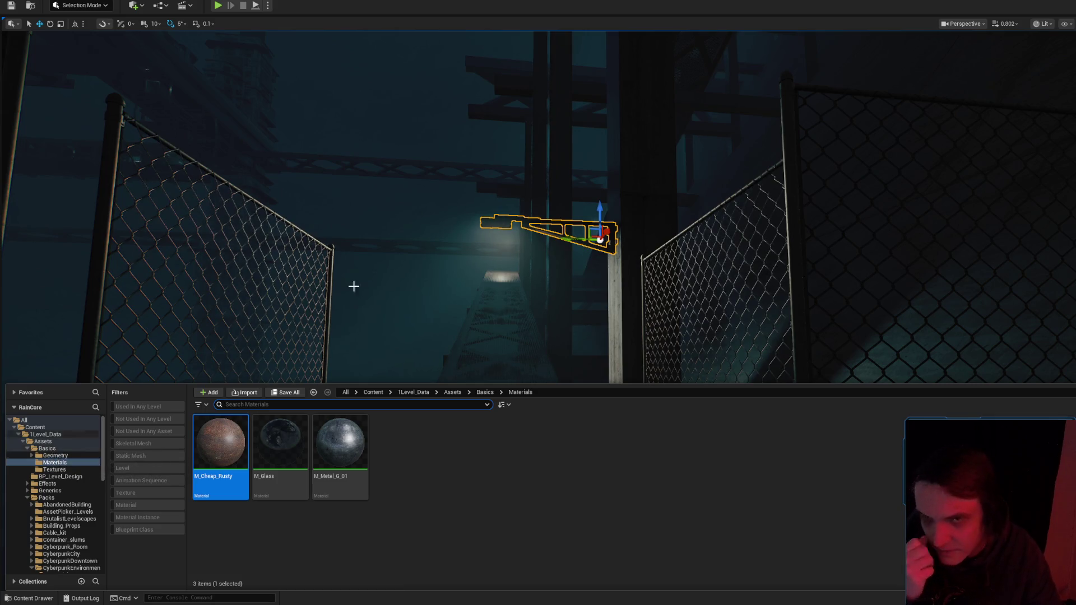
Browse 1Level_Data's Function, Assets and BP_Level_Design folders and select BP_Light_02.
left_click_drag(353, 286, 353, 247)
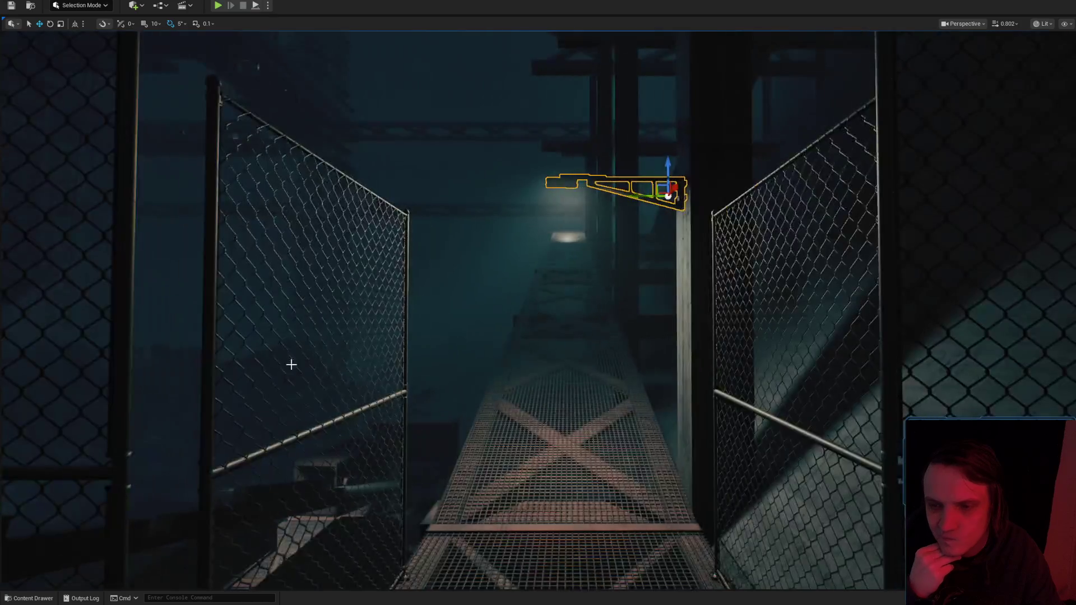
left_click(29, 598)
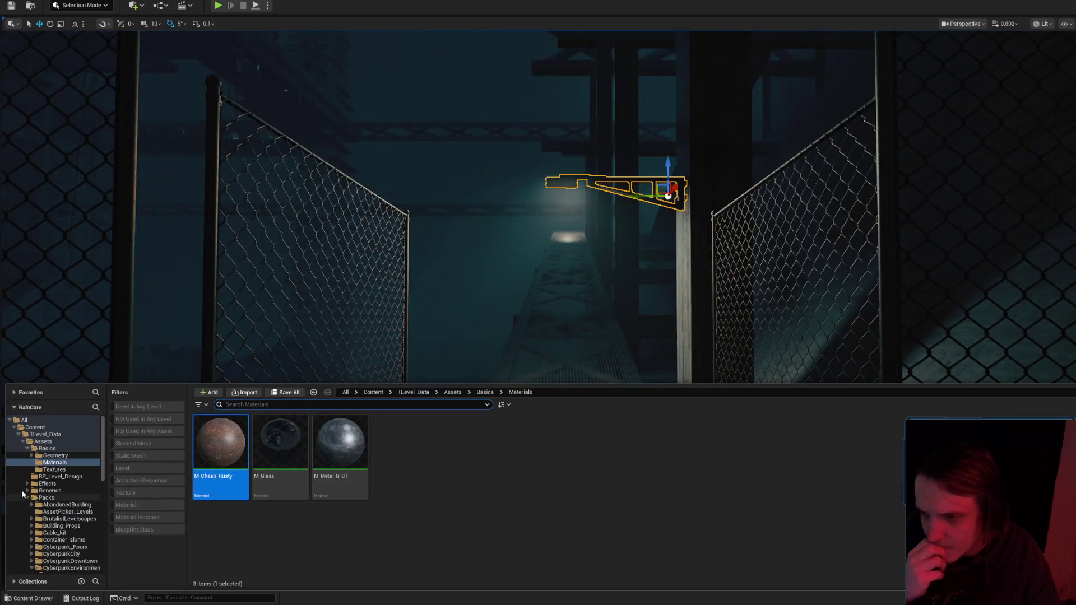
left_click(60, 442)
left_click(59, 428)
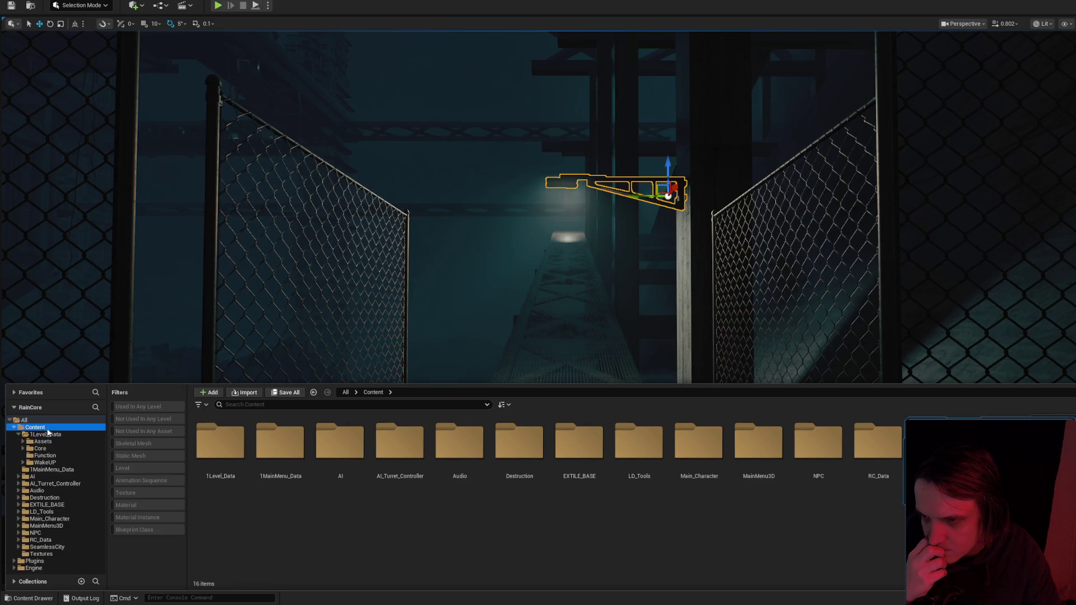
left_click(59, 456)
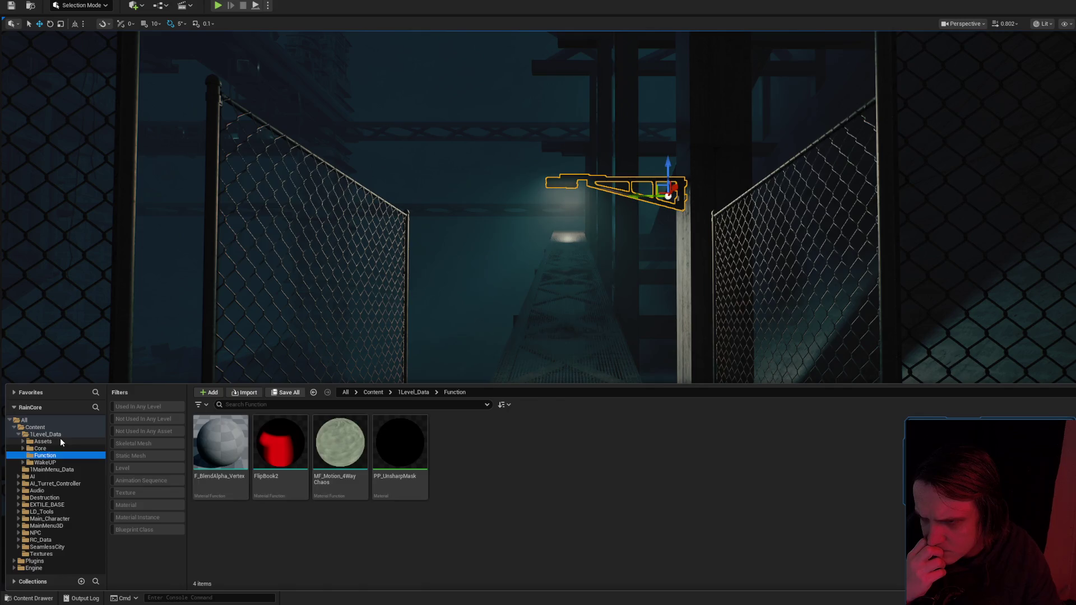
left_click(61, 441)
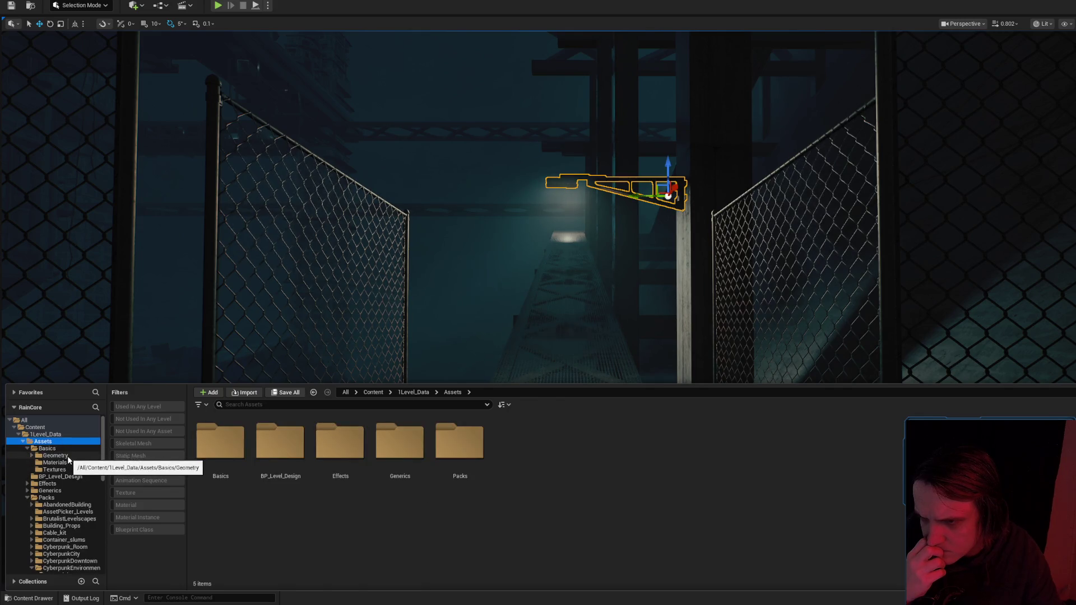
left_click(66, 474)
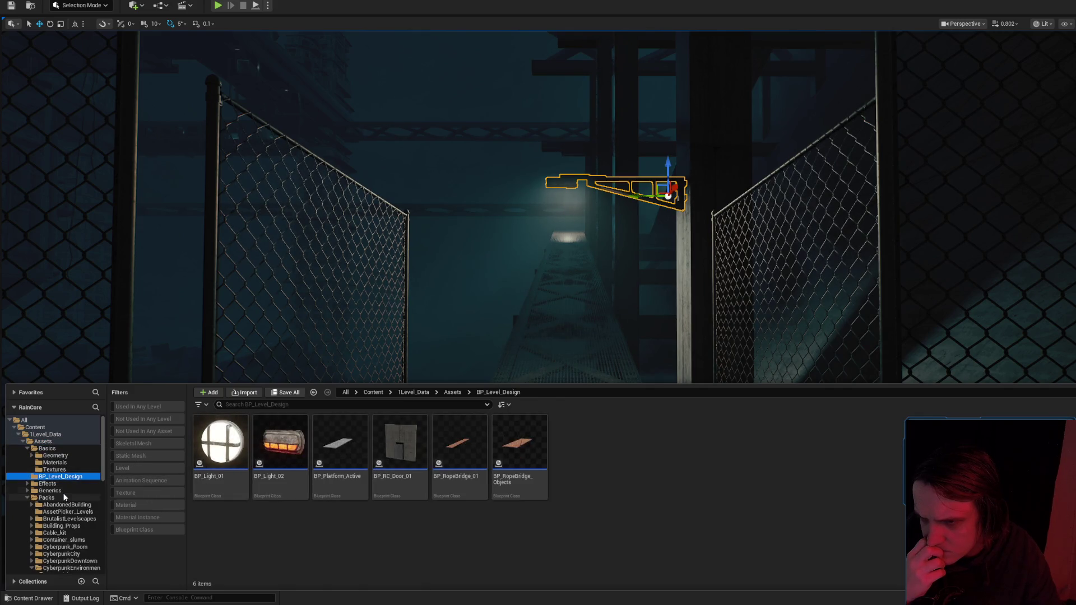
left_click(281, 442)
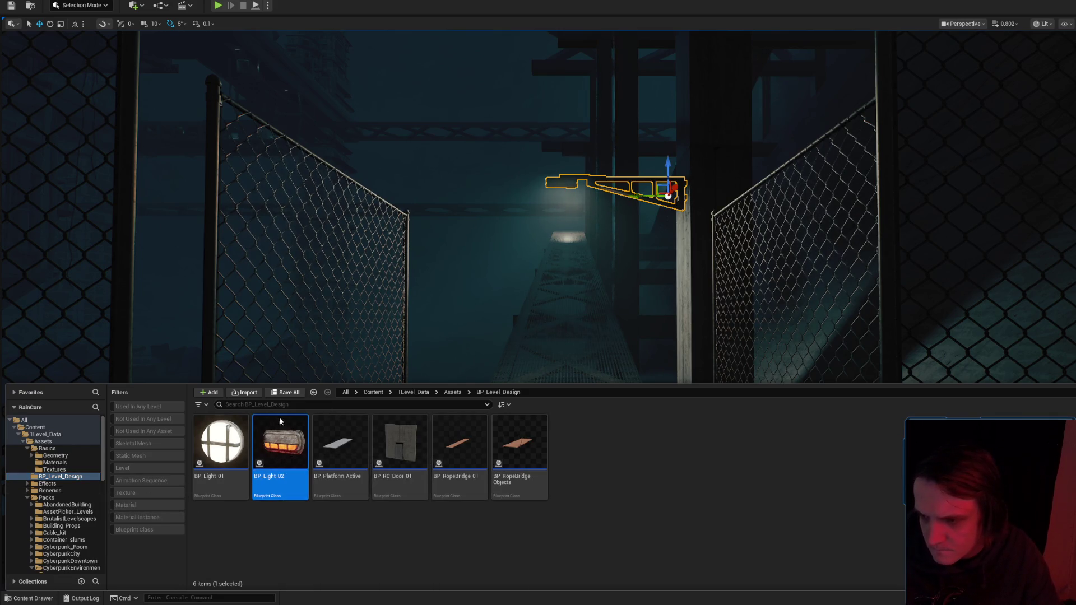
Return the content drawer to the top-level Content folder and focus its search box.
left_click_drag(418, 325, 348, 291)
left_click(30, 598)
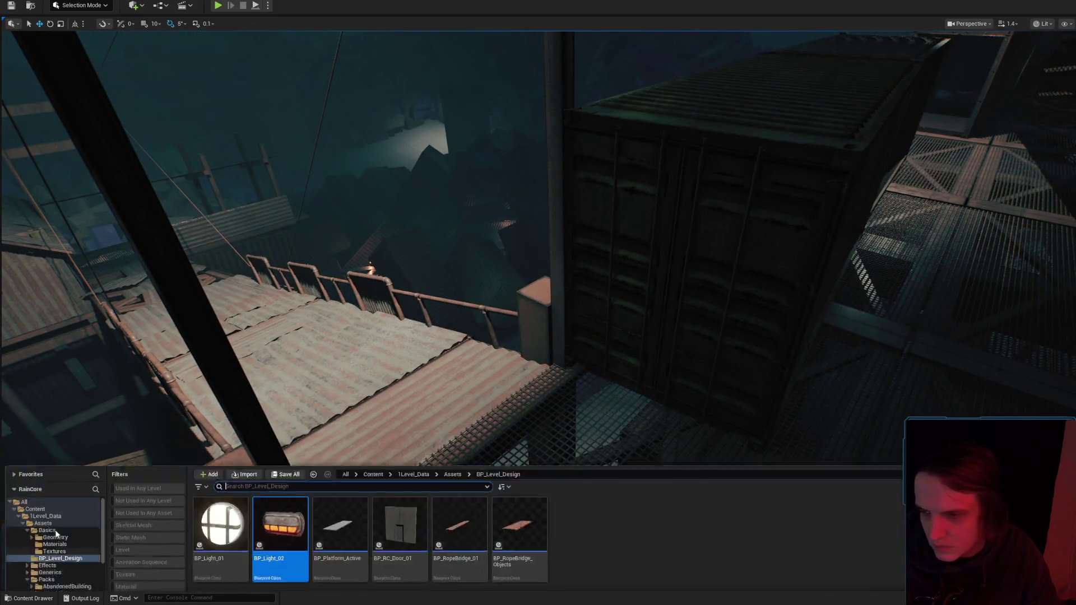
left_click(73, 427)
left_click(240, 405)
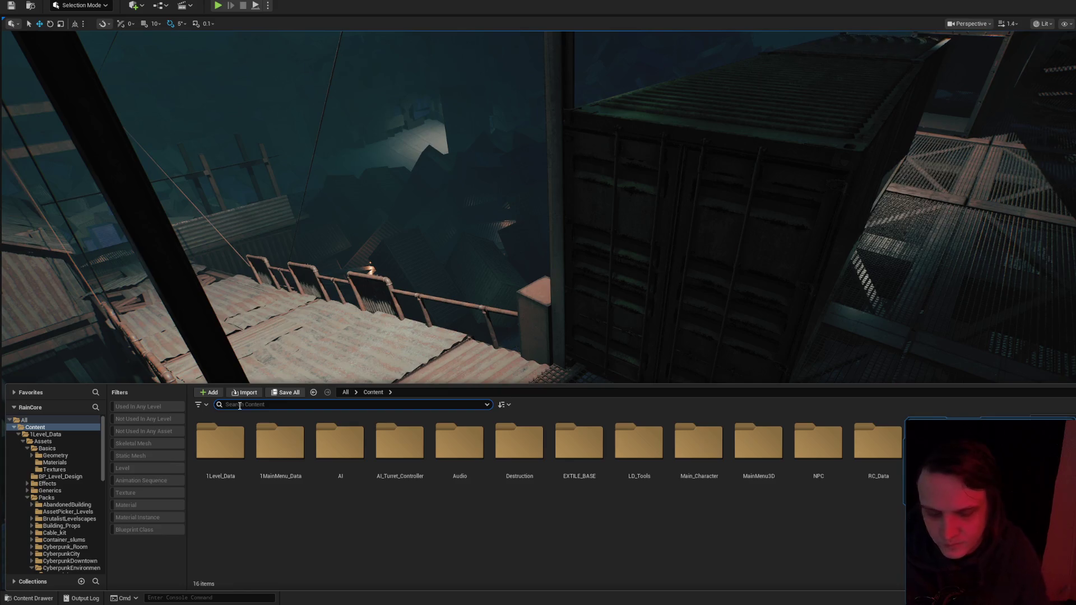
Search 'light', reveal BP_Wall_Light_A1 in its Lights folder, and frame it in the viewport.
type("light")
left_click(752, 530)
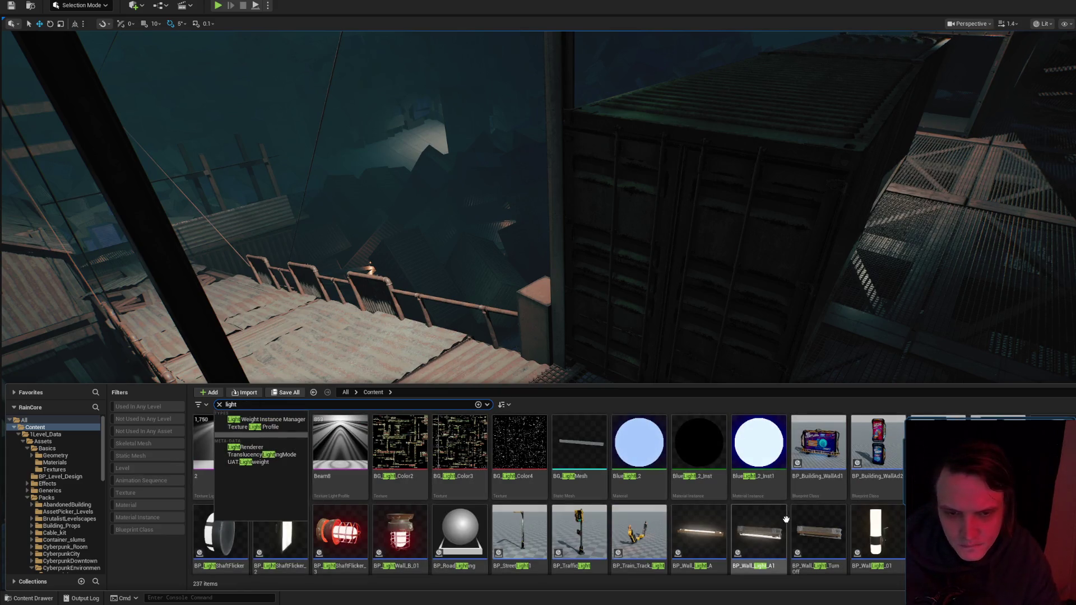
key("ctrl+b")
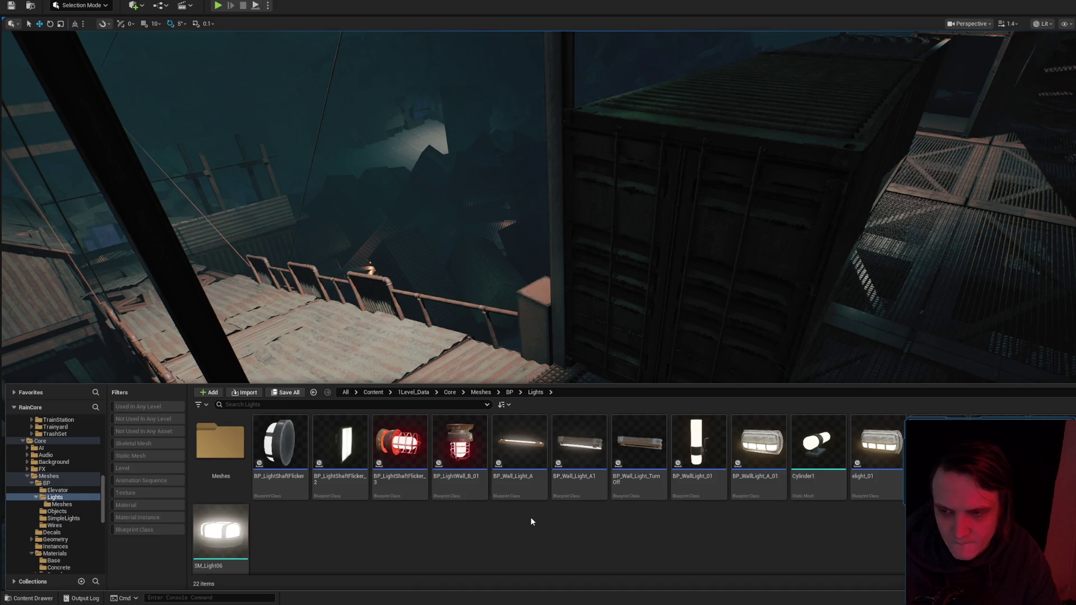
left_click_drag(531, 359, 530, 336)
key("f")
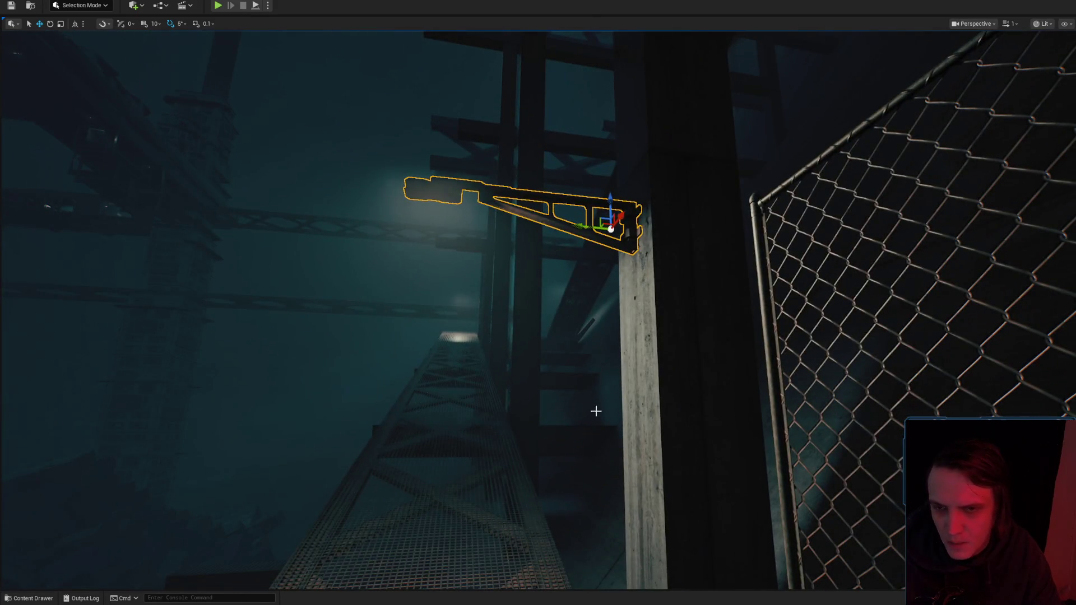
mouse_move(596, 411)
left_mouse_down()
mouse_move(561, 426)
mouse_move(492, 485)
left_mouse_up()
Reopen the content drawer and jump back to the Lights folder via BP_Wall_Light_A1.
key("ctrl+space")
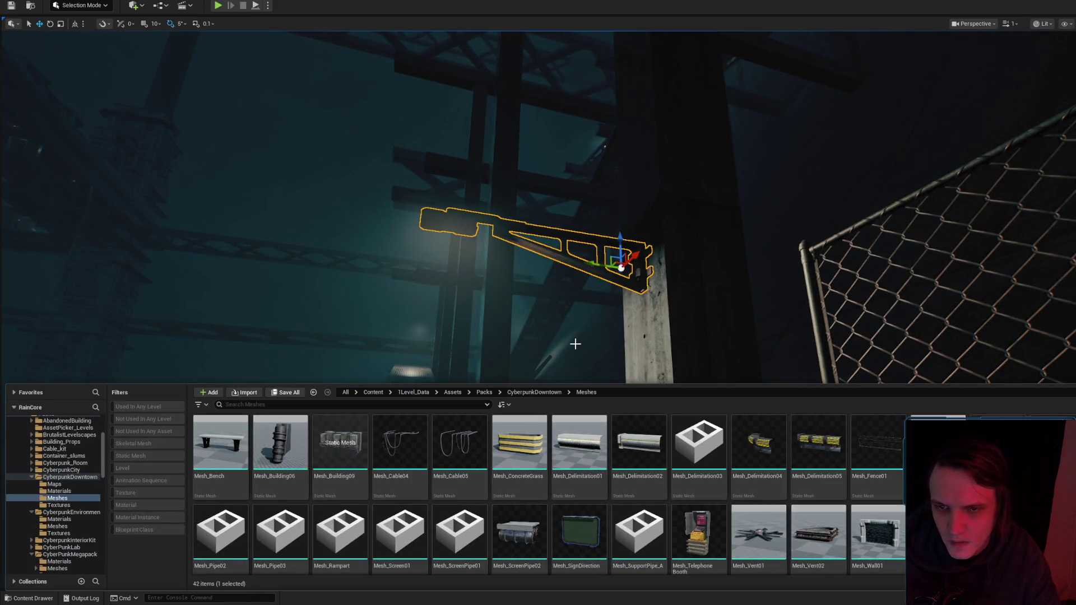
scroll(74, 504, "up", 4)
left_click(35, 427)
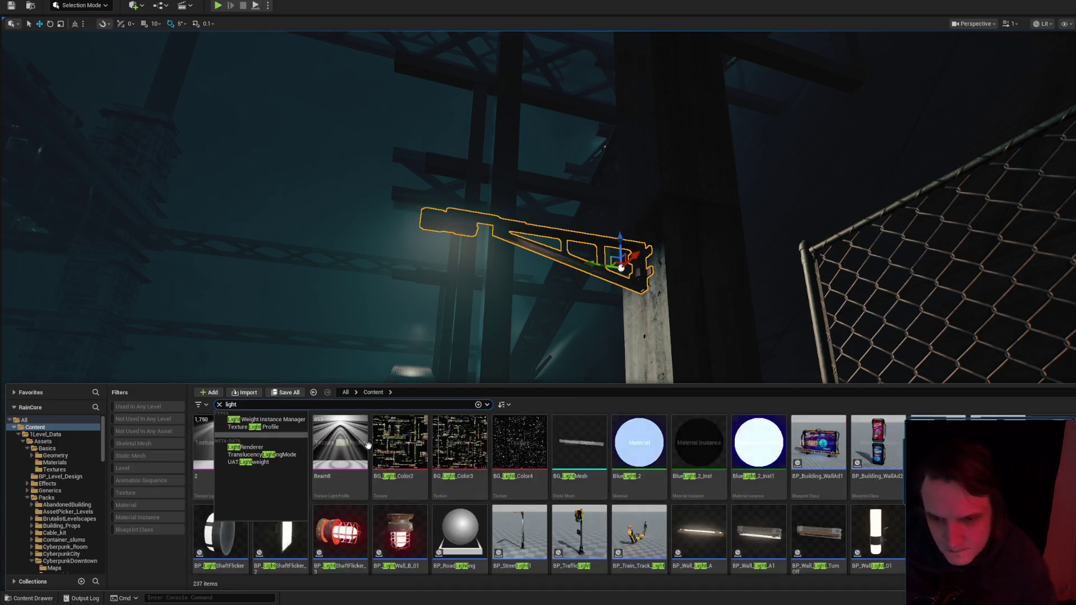
left_click(767, 534)
key("ctrl+b")
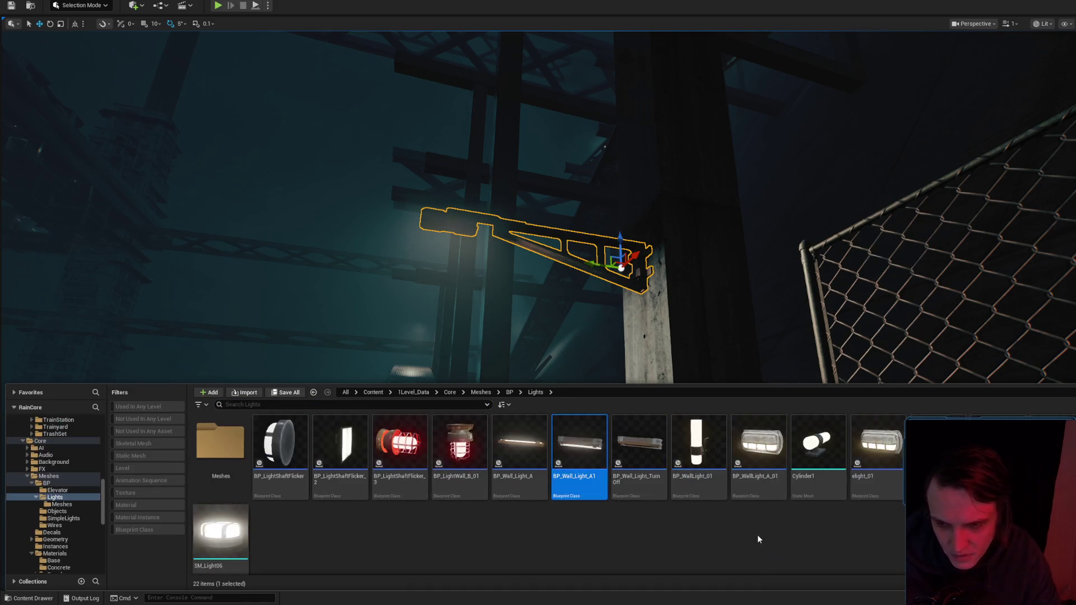
Duplicate BP_LightWall_B_01 as BP_LightWall_C_01 and open it in the Blueprint viewport.
left_click(453, 455)
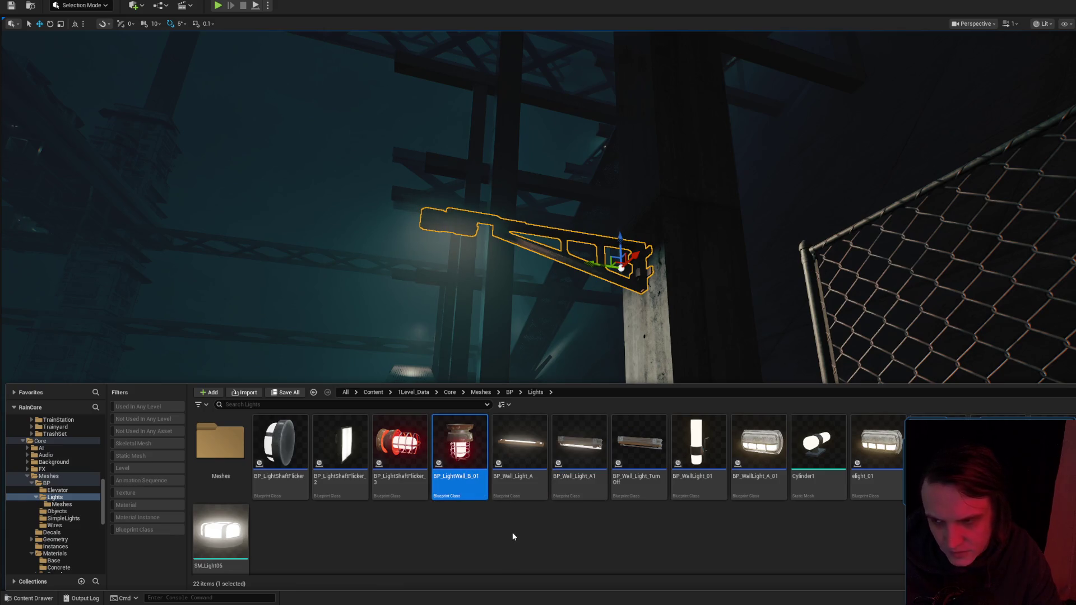
key("ctrl+d")
key("End")
key("BackSpace")
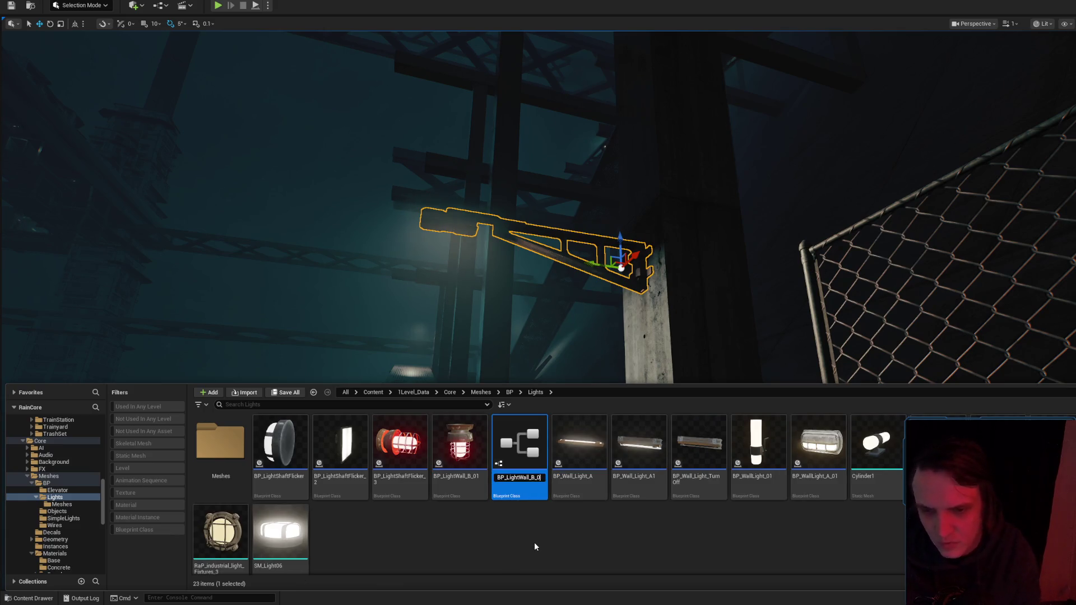
key("BackSpace")
key("BackSpace")
key("BackSpace")
type("C")
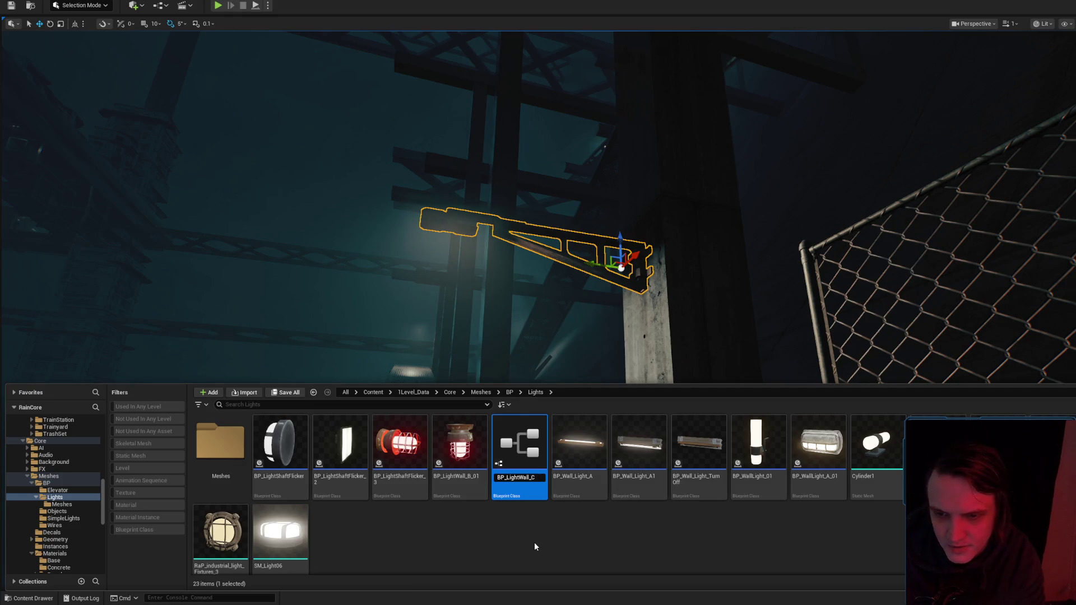
type("_01")
key("Return")
key("Return")
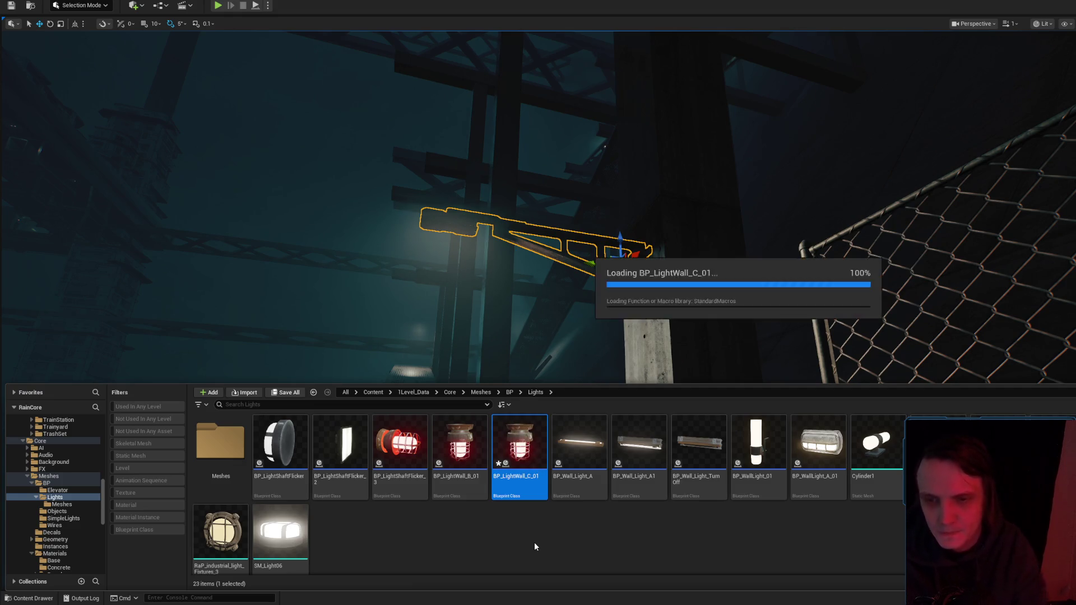
left_click(864, 103)
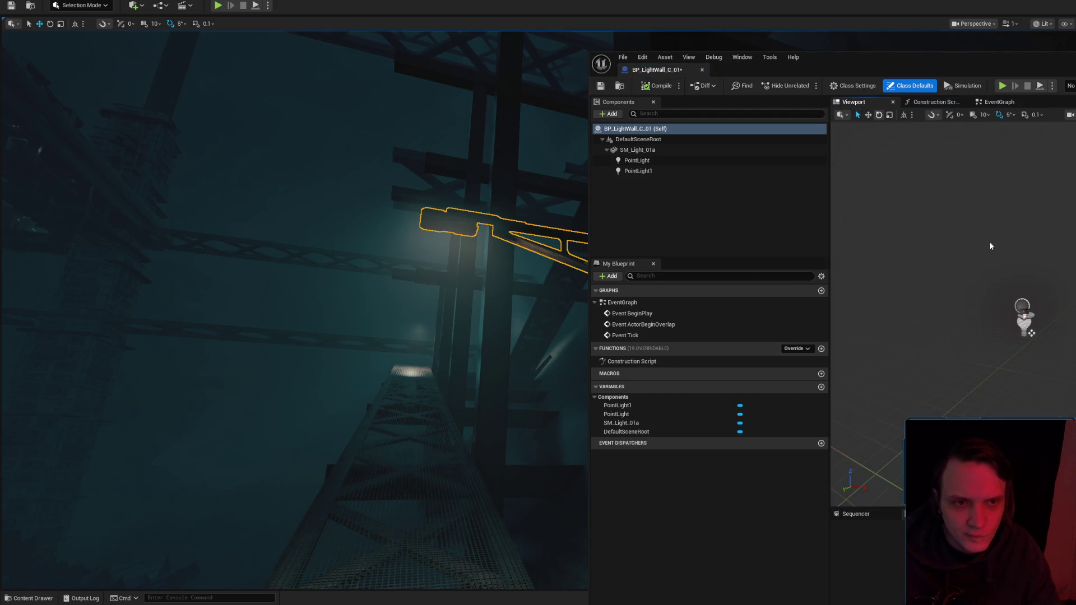
Move the Blueprint editor window aside and open Mesh_Light01 in the Static Mesh editor with Ctrl+E.
mouse_move(1056, 105)
left_mouse_down()
mouse_move(852, 192)
mouse_move(759, 324)
left_mouse_up()
key("ctrl+space")
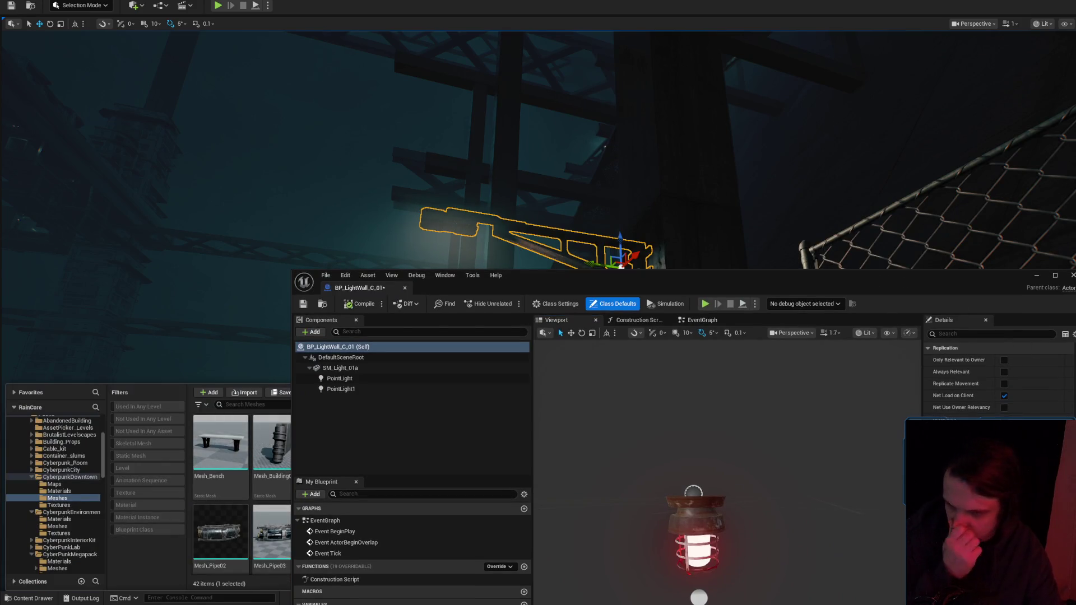
key("ctrl+e")
mouse_move(532, 465)
left_mouse_down()
mouse_move(504, 460)
mouse_move(533, 443)
mouse_move(538, 457)
mouse_move(566, 421)
mouse_move(555, 414)
mouse_move(518, 460)
left_mouse_up()
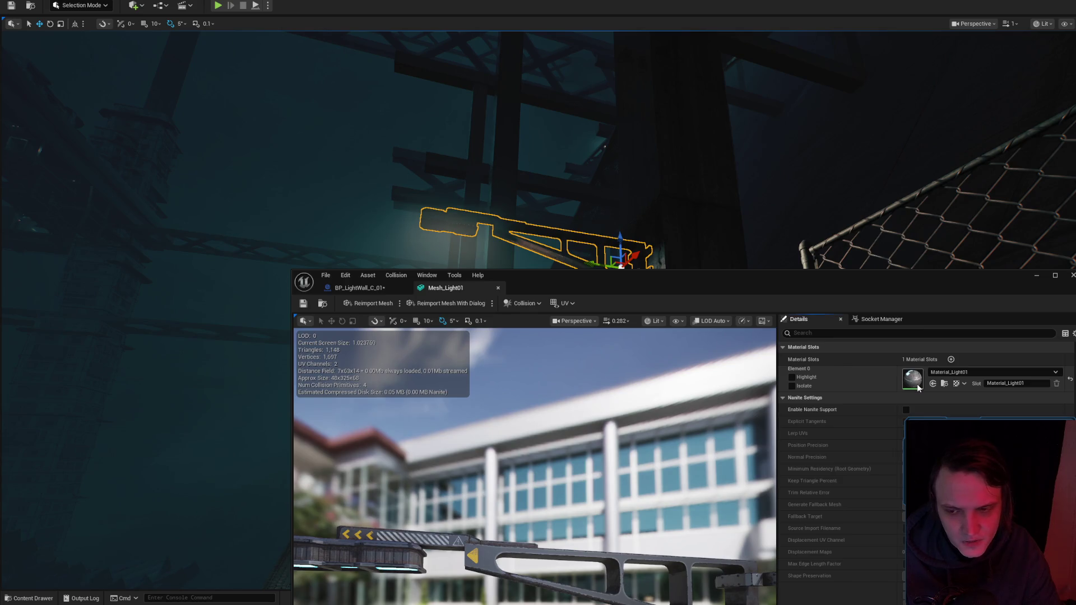
Preview the Material_Light01 material on a flat plane, then close it.
double_click(914, 380)
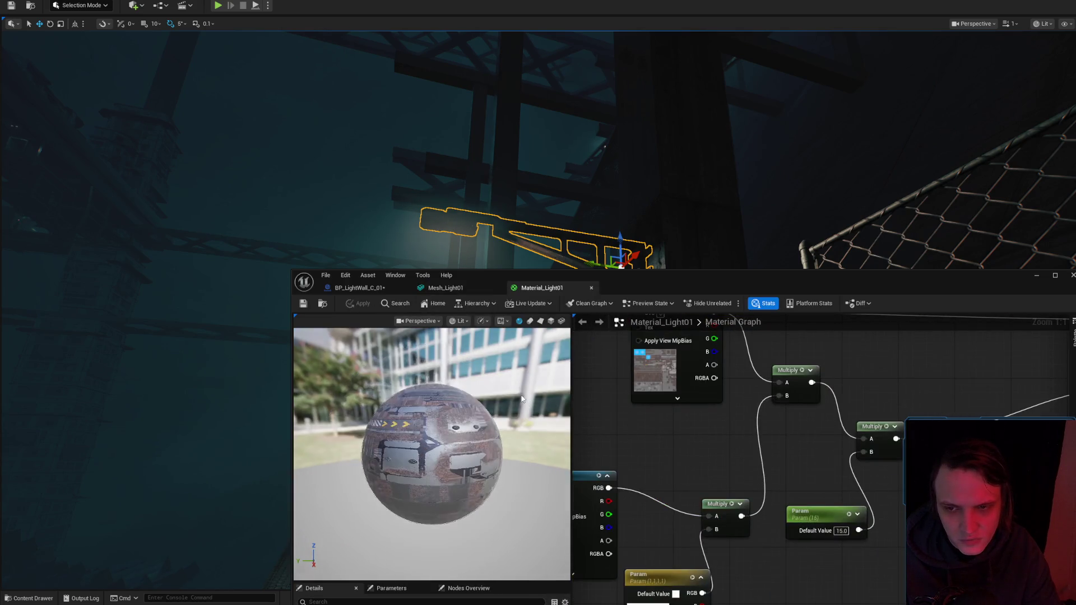
left_click(551, 322)
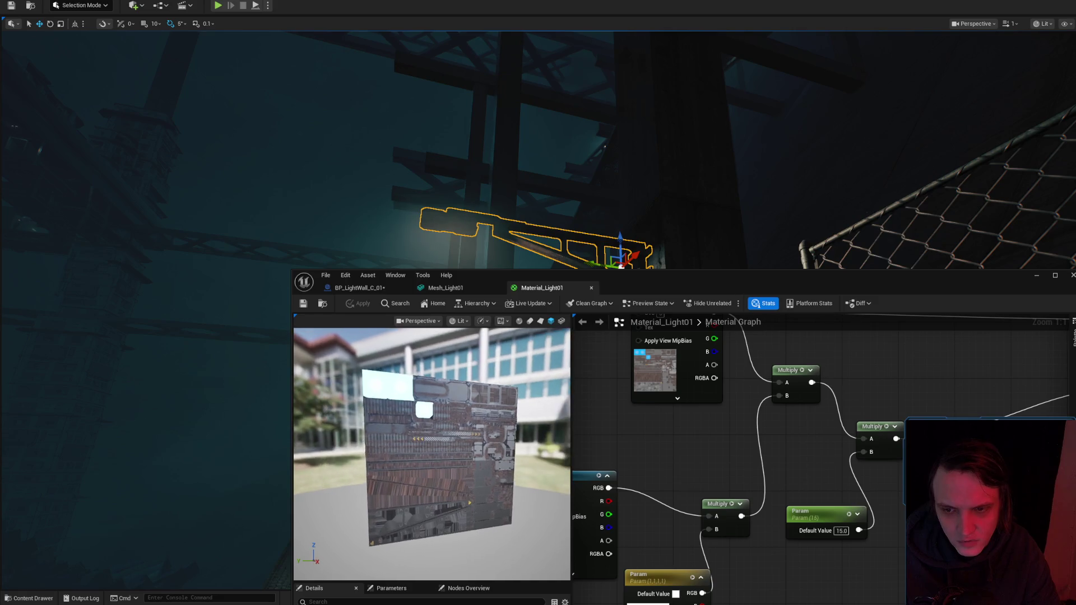
left_click_drag(431, 448, 424, 441)
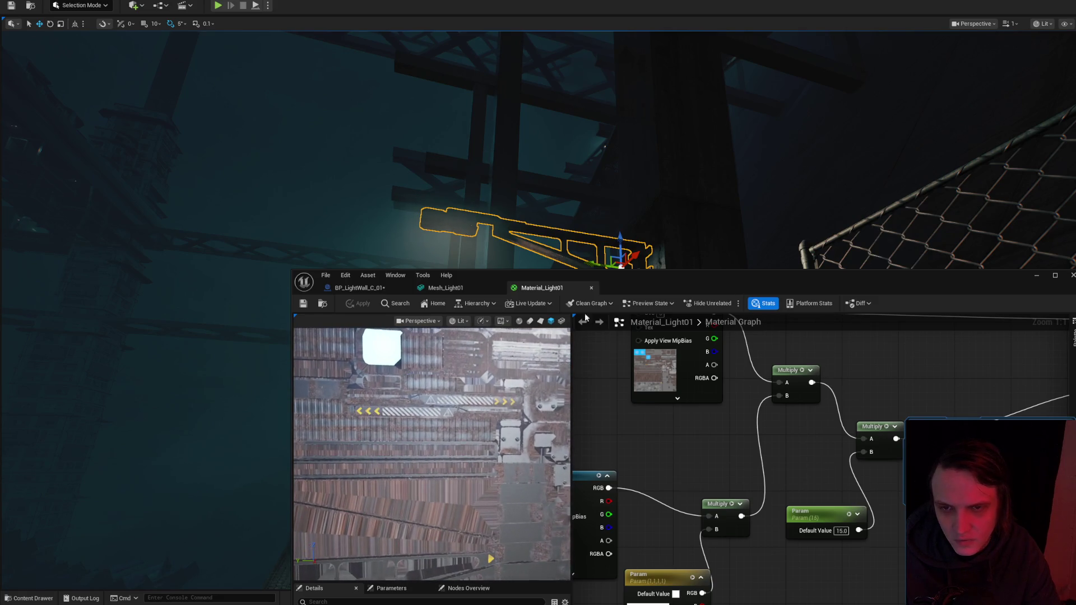
left_click(592, 288)
mouse_move(702, 287)
left_mouse_down()
mouse_move(716, 232)
mouse_move(856, 136)
left_mouse_up()
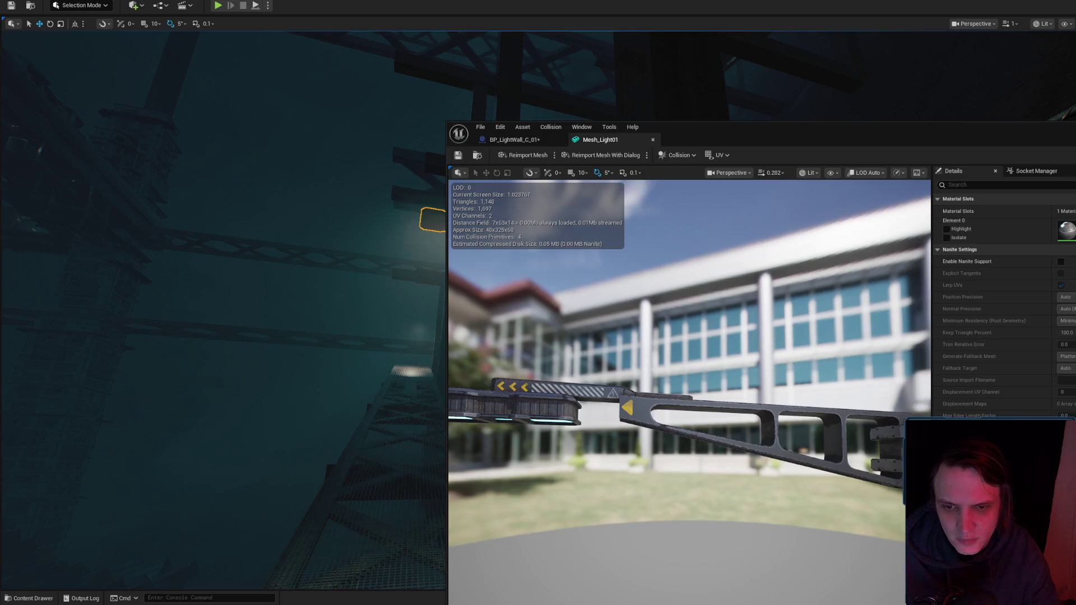
mouse_move(690, 392)
left_mouse_down()
mouse_move(605, 449)
mouse_move(583, 392)
mouse_move(617, 376)
mouse_move(590, 435)
mouse_move(434, 199)
left_mouse_up()
Return to BP_LightWall_C_01 after locating its blueprint and arm mesh assets in the content browser.
left_click(512, 138)
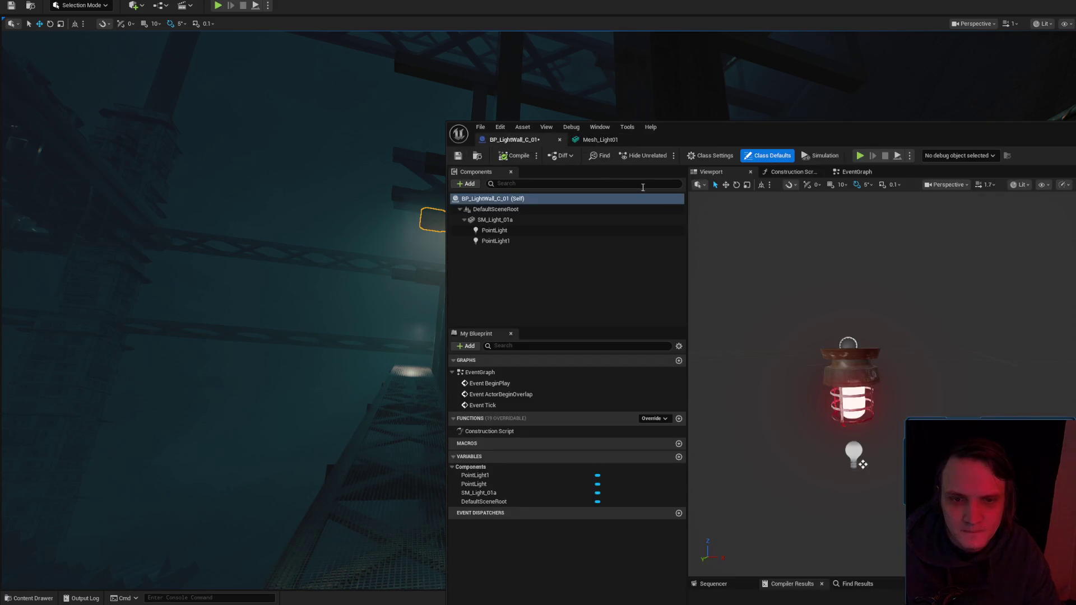
left_click(480, 158)
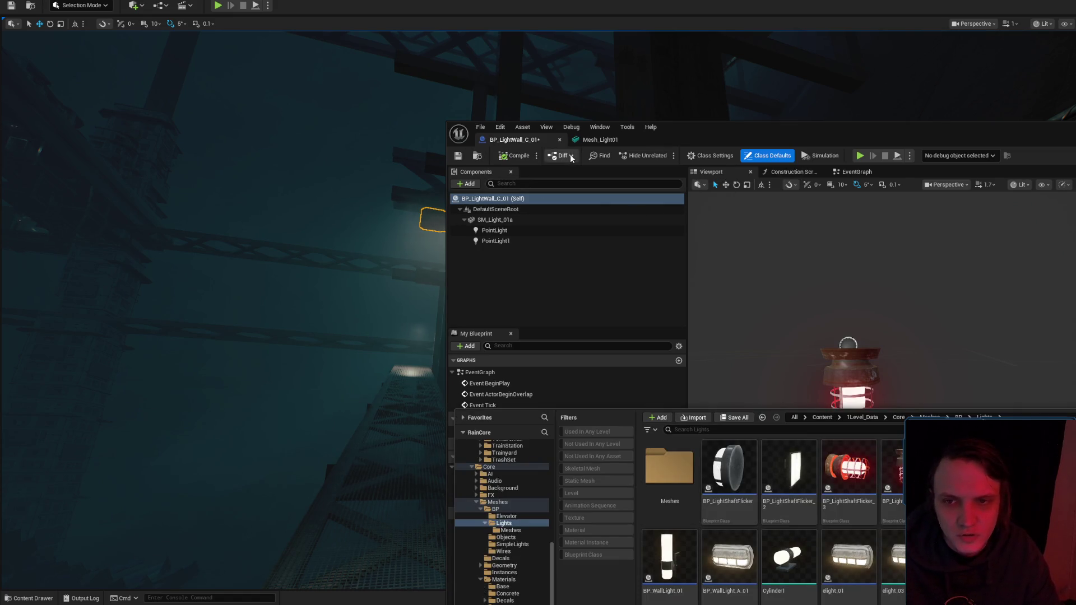
left_click(598, 143)
left_click(477, 158)
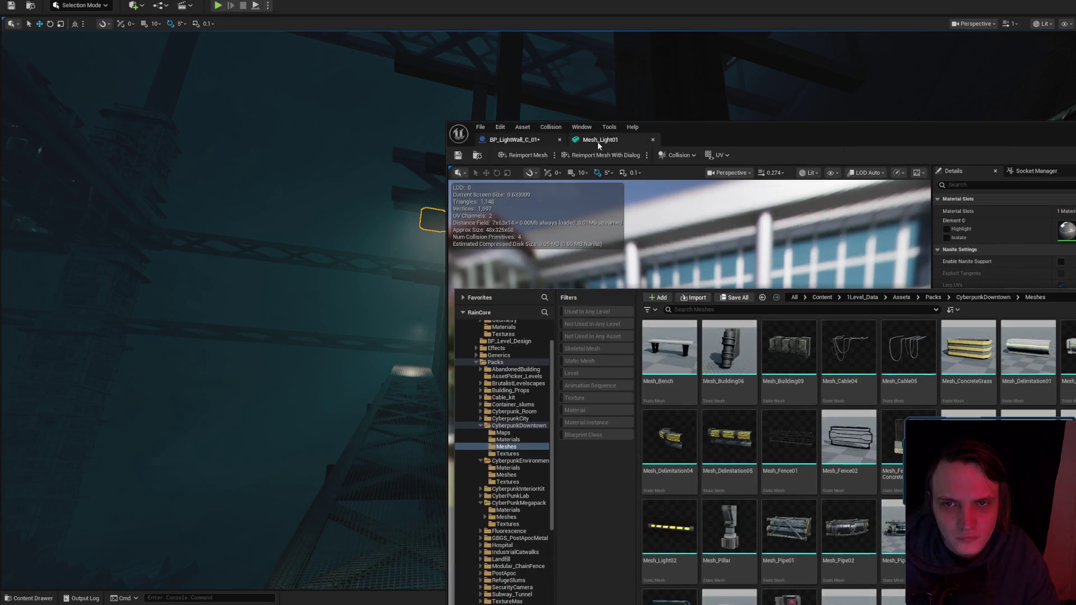
left_click(1046, 244)
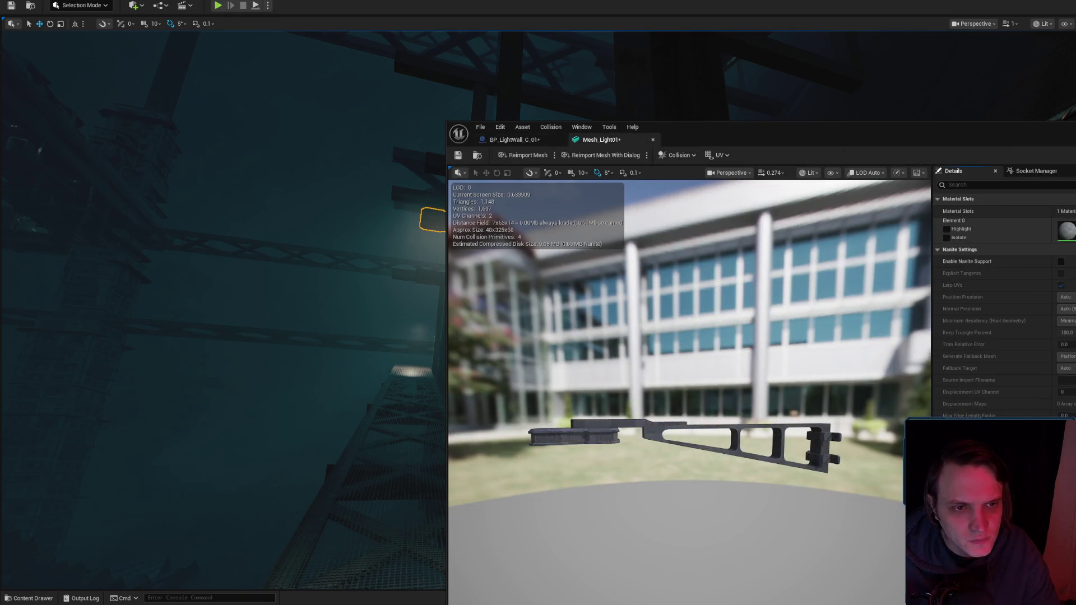
left_click(508, 140)
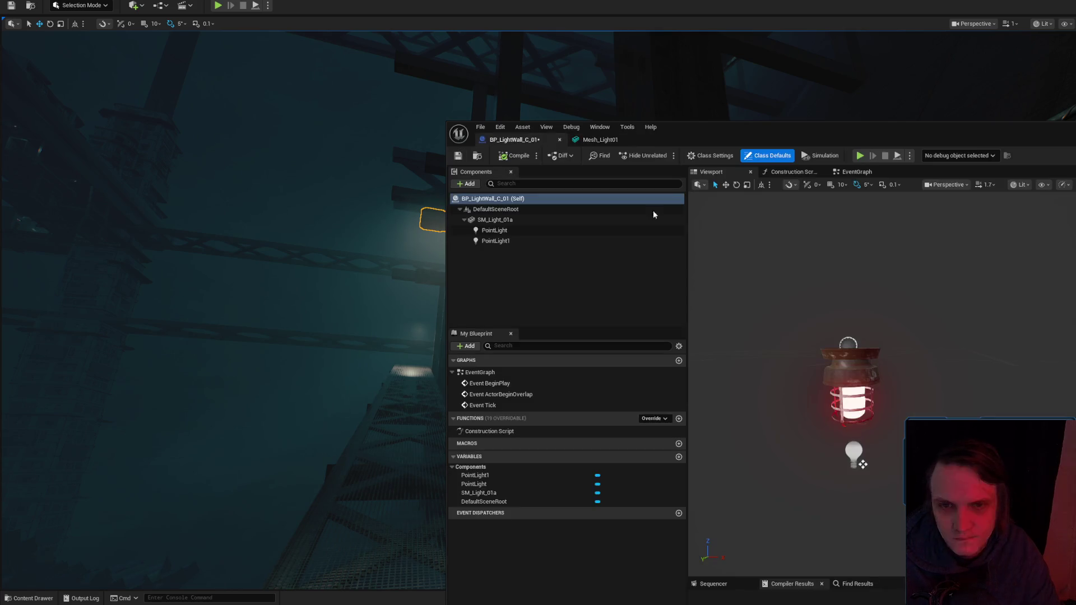
Select the SM_Light_01a component and orbit the BP_LightWall_C_01 viewport around the bracket.
left_click(514, 221)
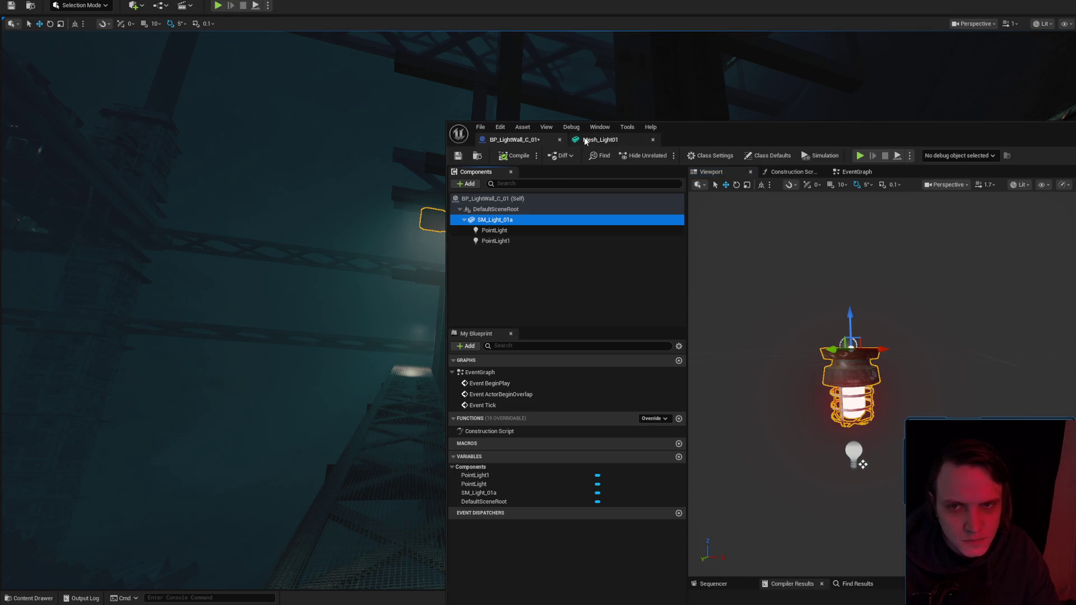
left_click(586, 140)
left_click(475, 157)
left_click(514, 140)
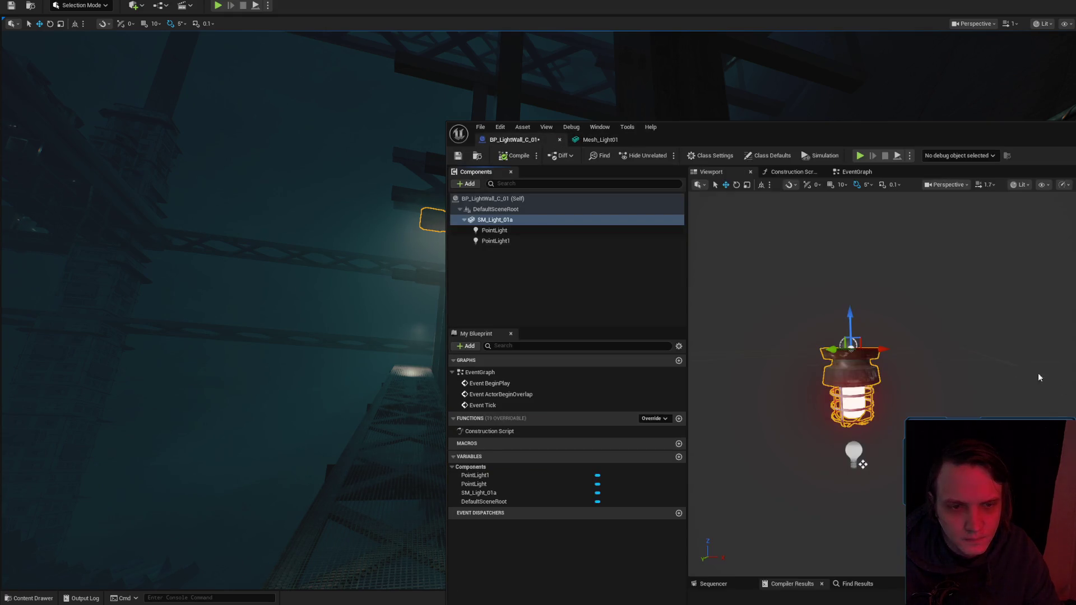
left_click_drag(894, 349, 796, 375)
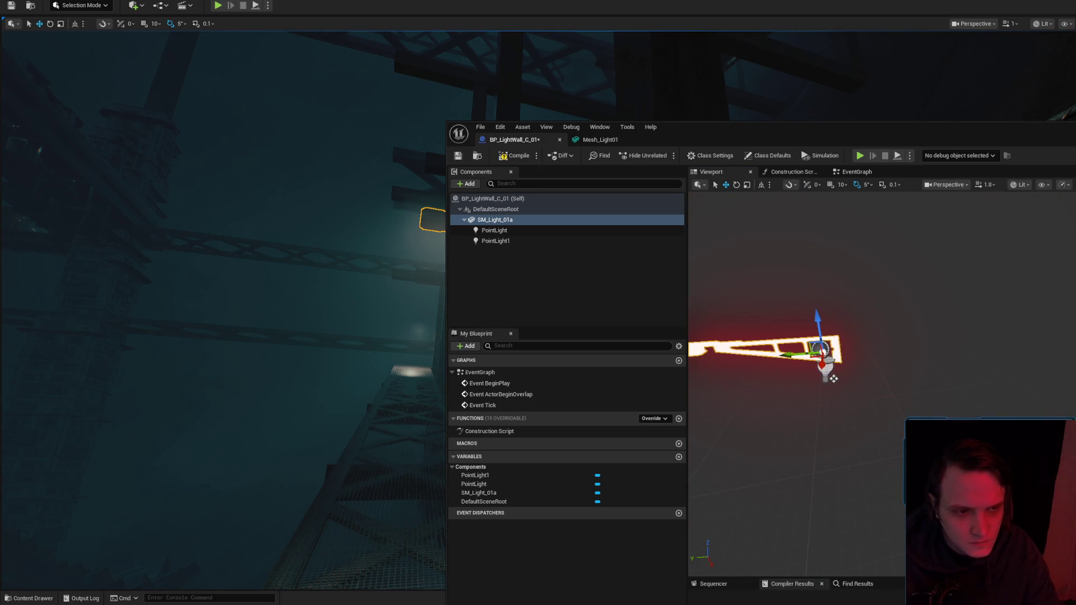
scroll(879, 342, "up", 5)
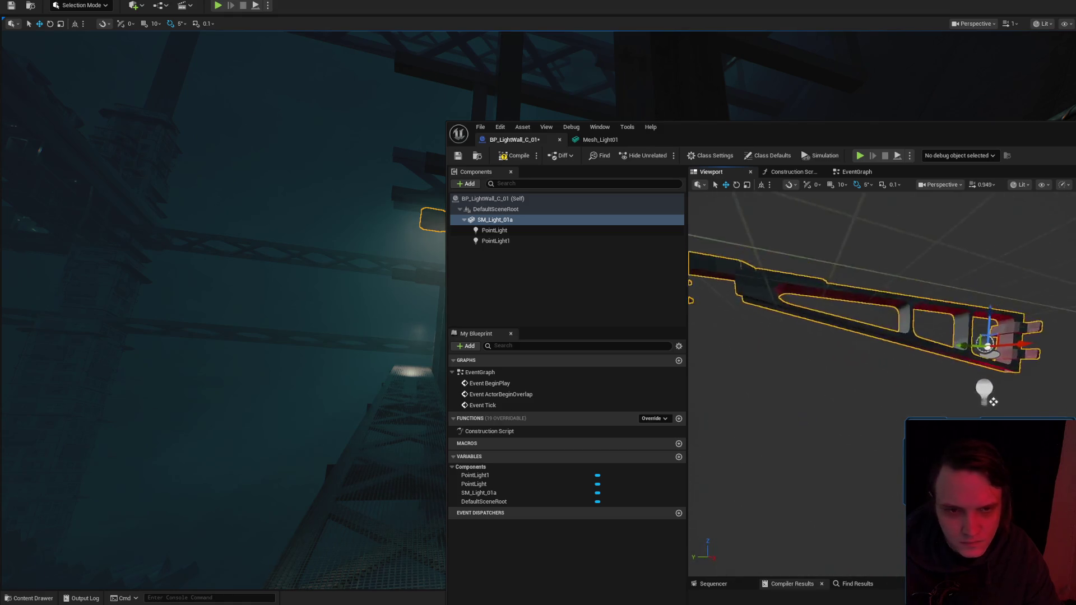
scroll(881, 337, "down", 4)
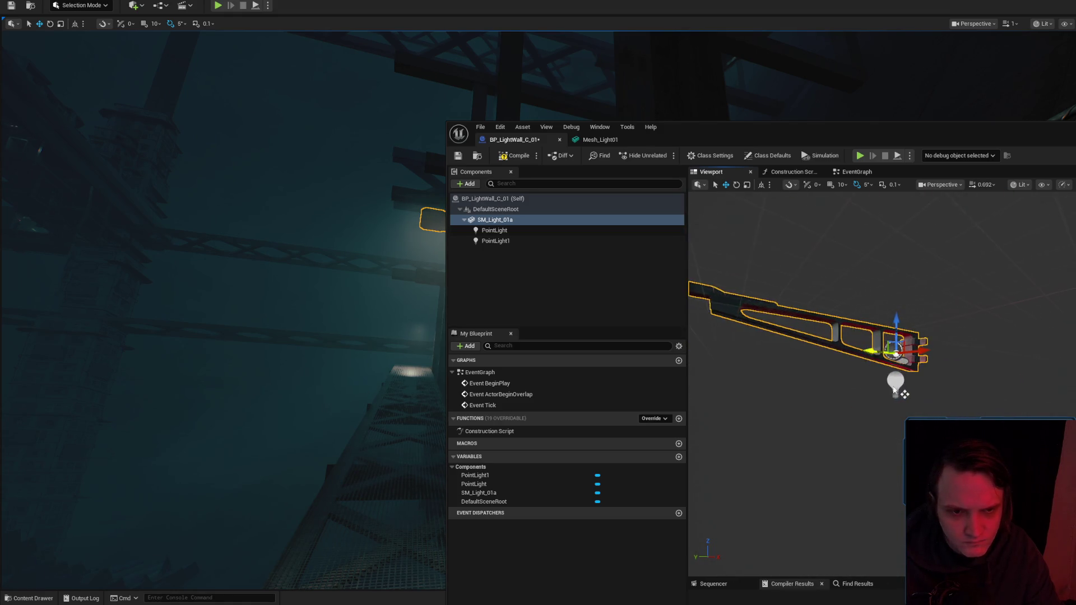
Delete the PointLight1 and PointLight components, then select the bracket mesh.
left_click(901, 391)
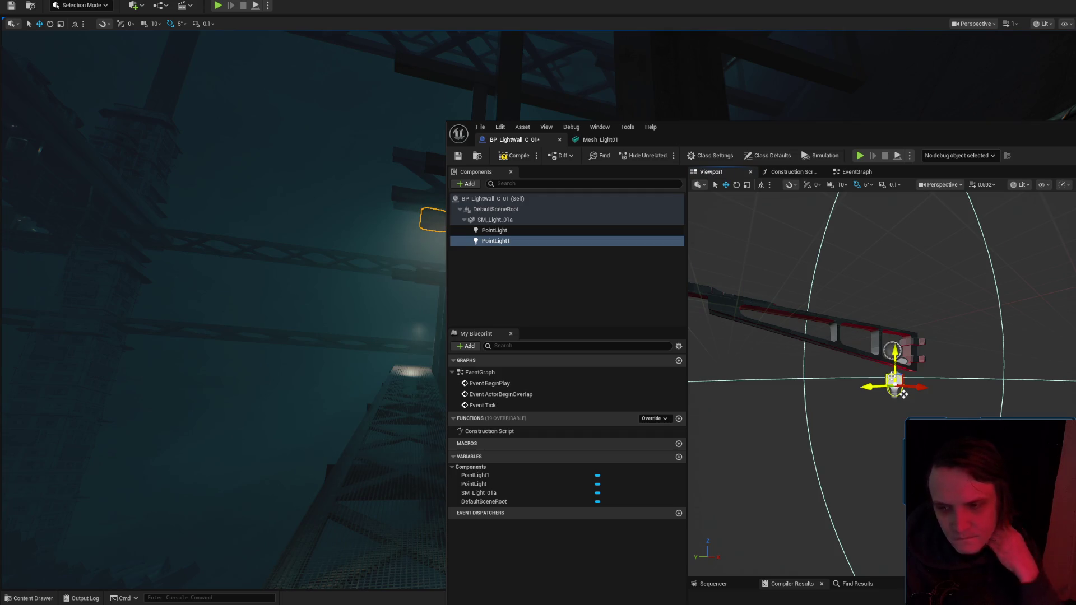
key("Delete")
left_click(892, 377)
key("Delete")
left_click_drag(875, 365, 897, 381)
left_click(920, 363)
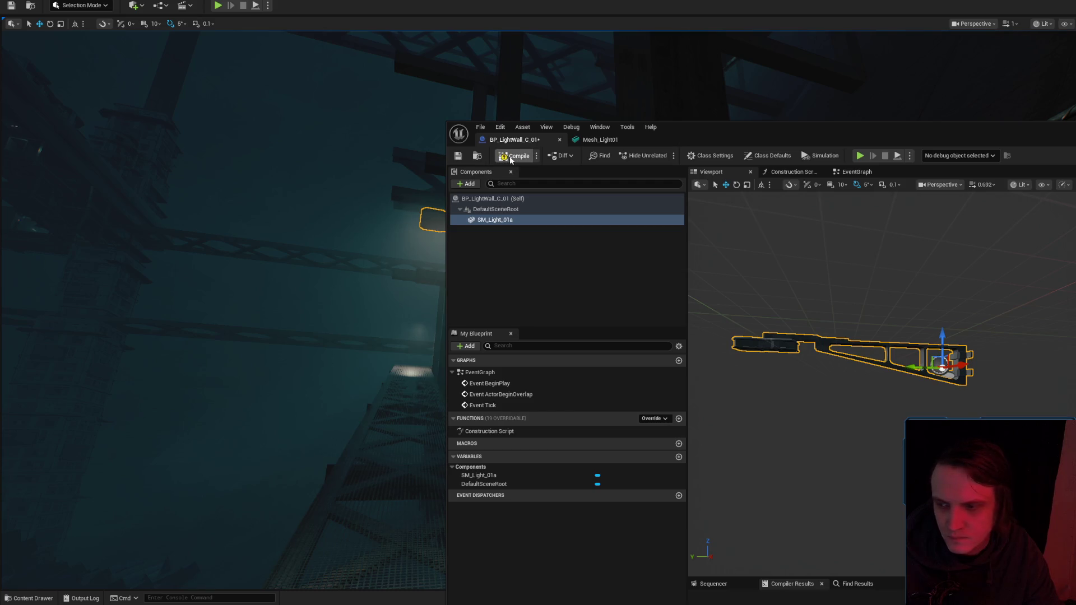
left_click(577, 141)
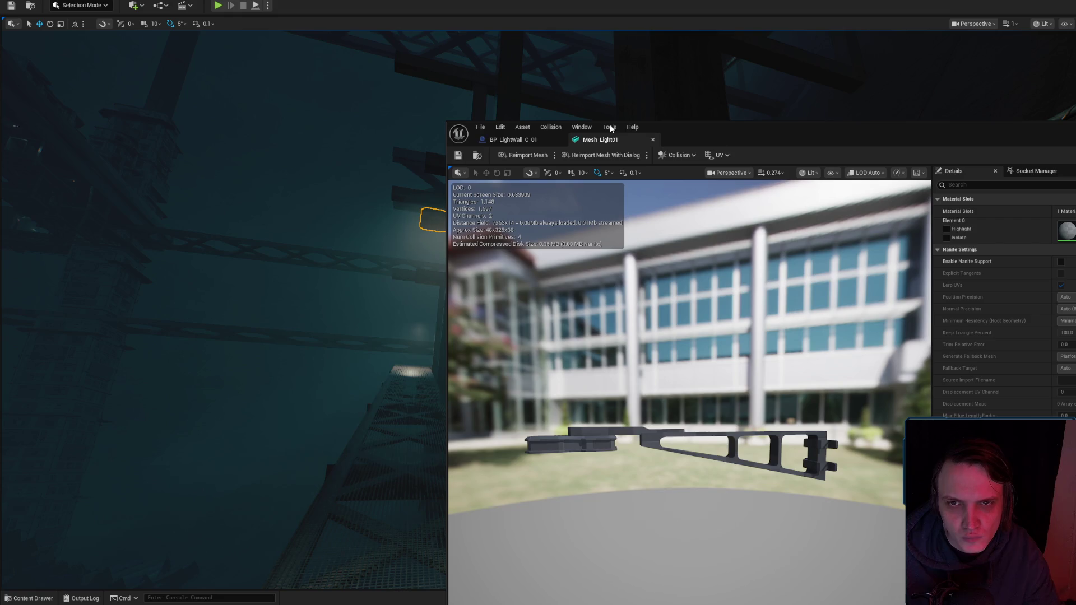
Turn on Simple Collision display for Mesh_Light01, save the mesh, and go back to BP_LightWall_C_01.
left_click(832, 173)
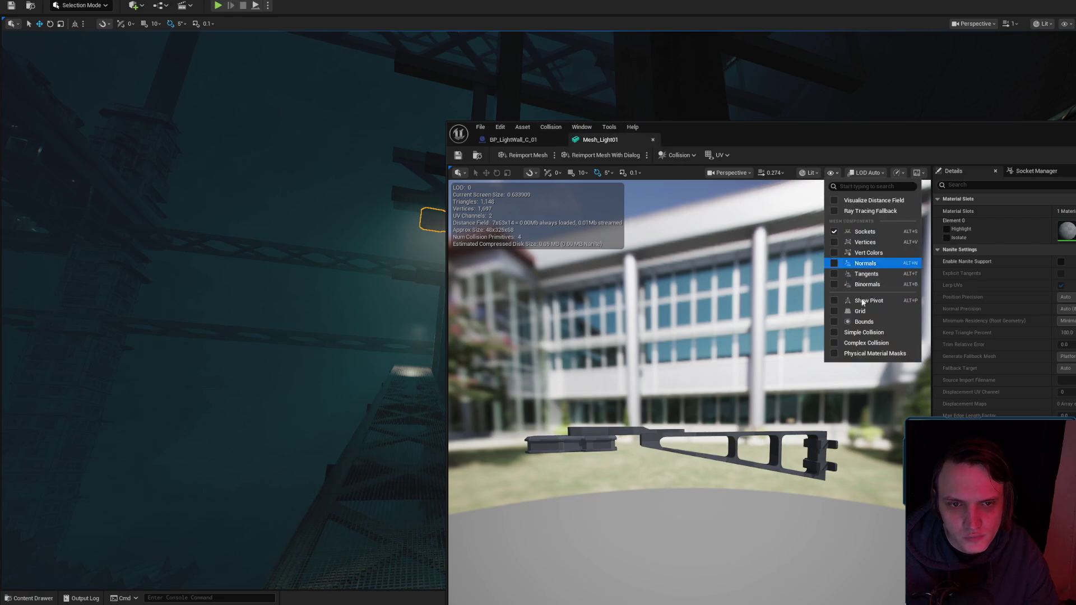
left_click(865, 333)
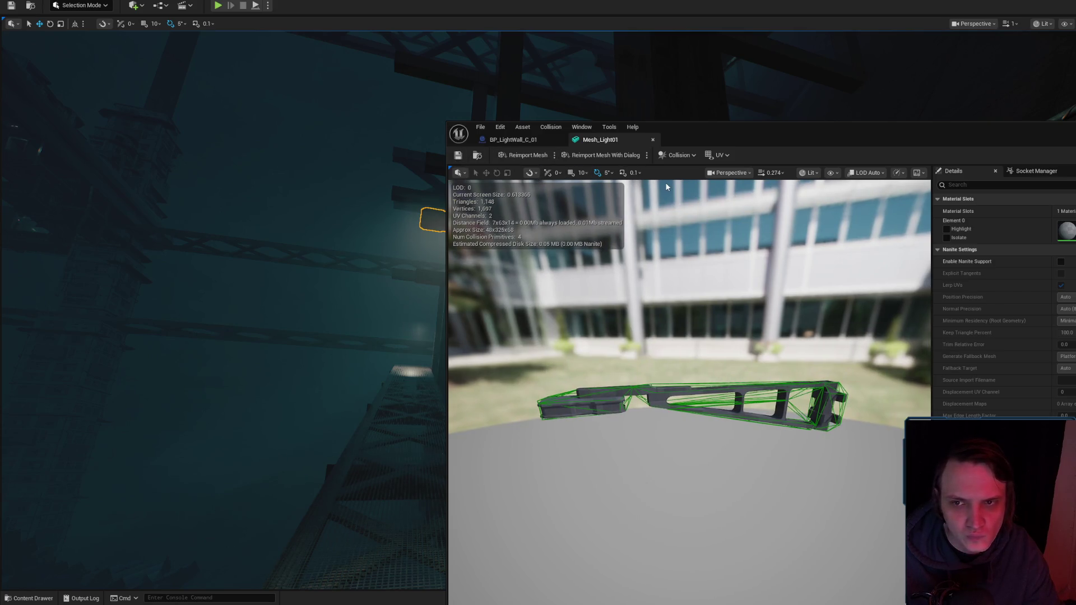
scroll(1038, 377, "down", 5)
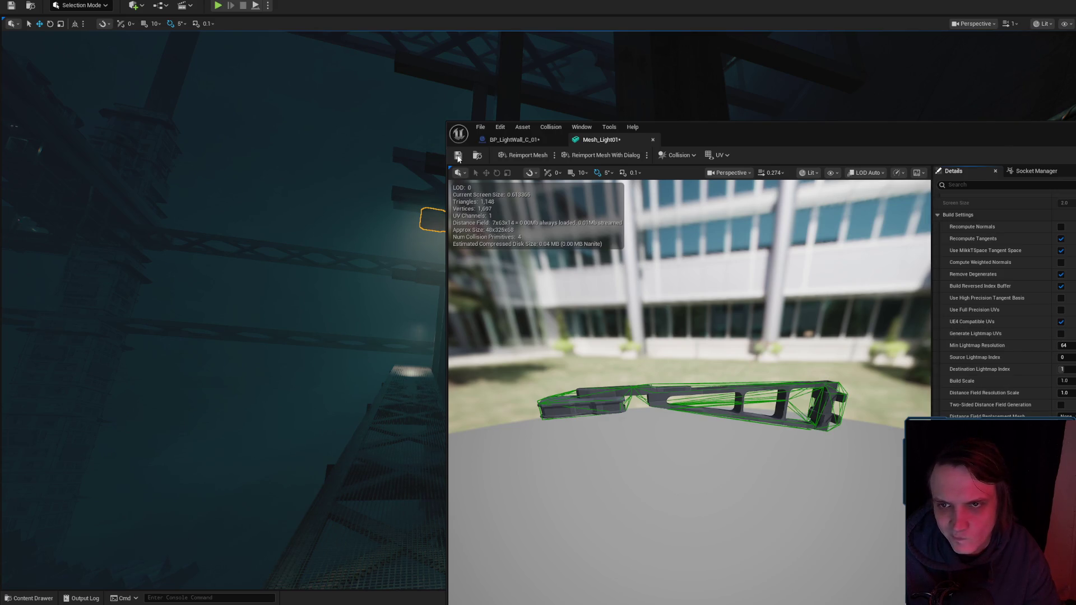
left_click(519, 152)
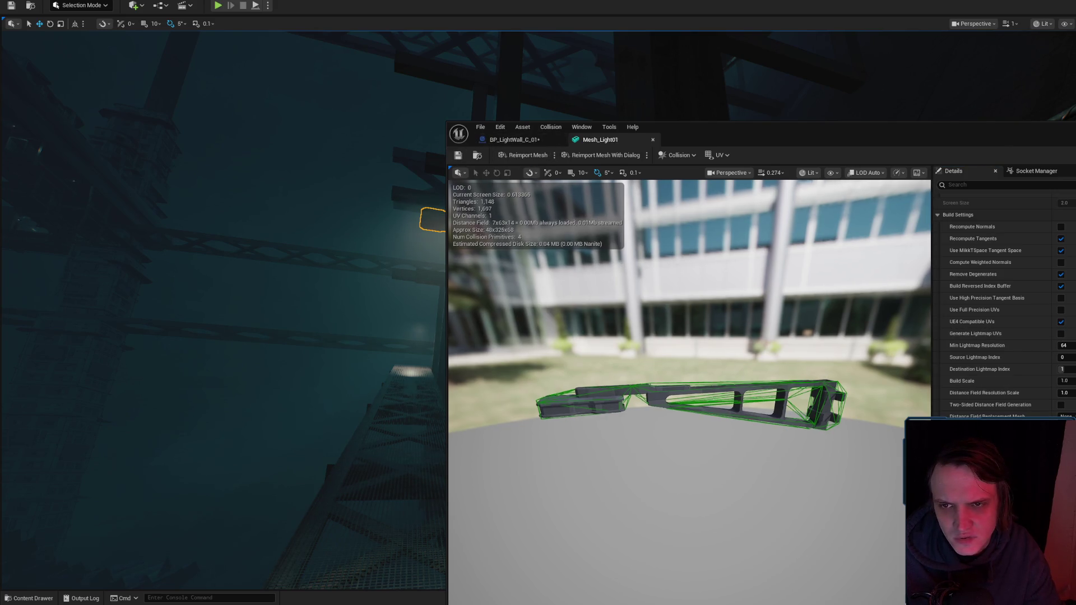
mouse_move(689, 392)
left_mouse_down()
mouse_move(690, 426)
mouse_move(661, 443)
left_mouse_up()
left_click_drag(658, 272, 655, 230)
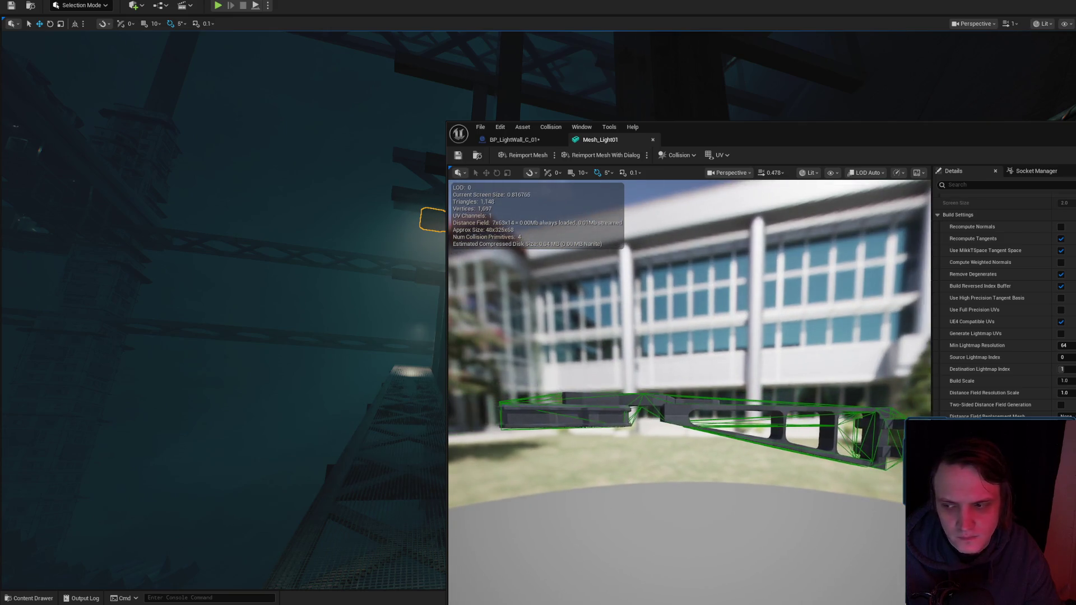
left_click(506, 140)
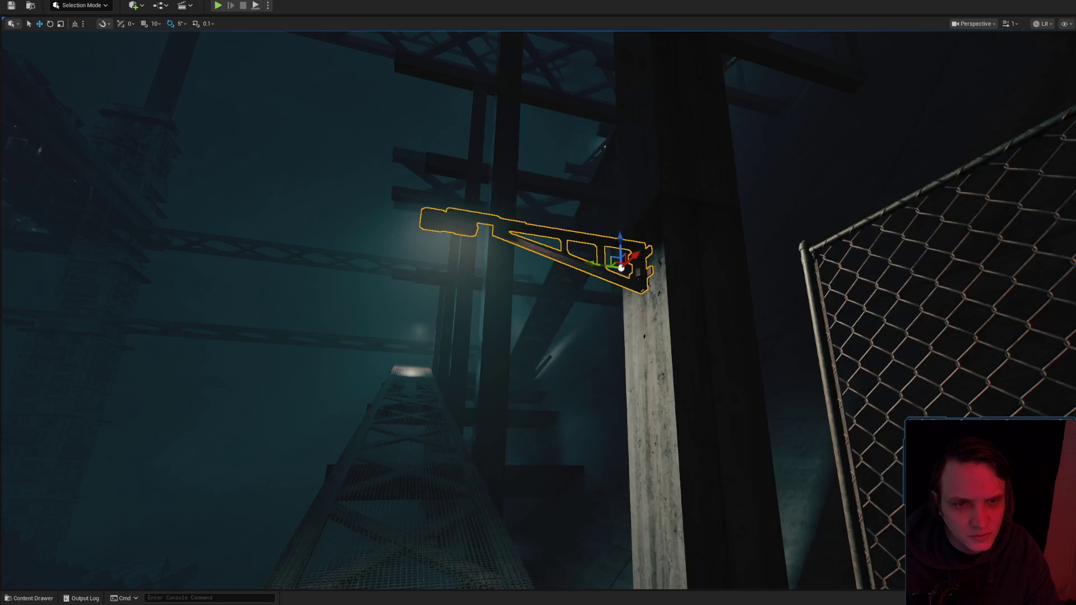
Drop M_Cheap_Rusty onto Mesh_Light01's Element 0 material slot and save the mesh.
scroll(539, 303, "up", 5)
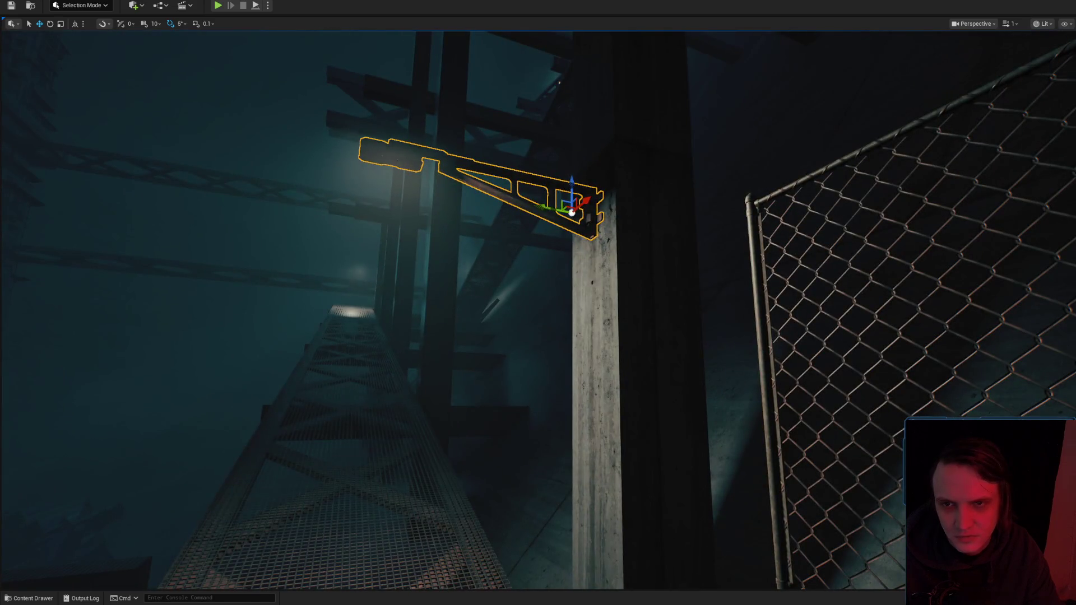
key("ctrl+e")
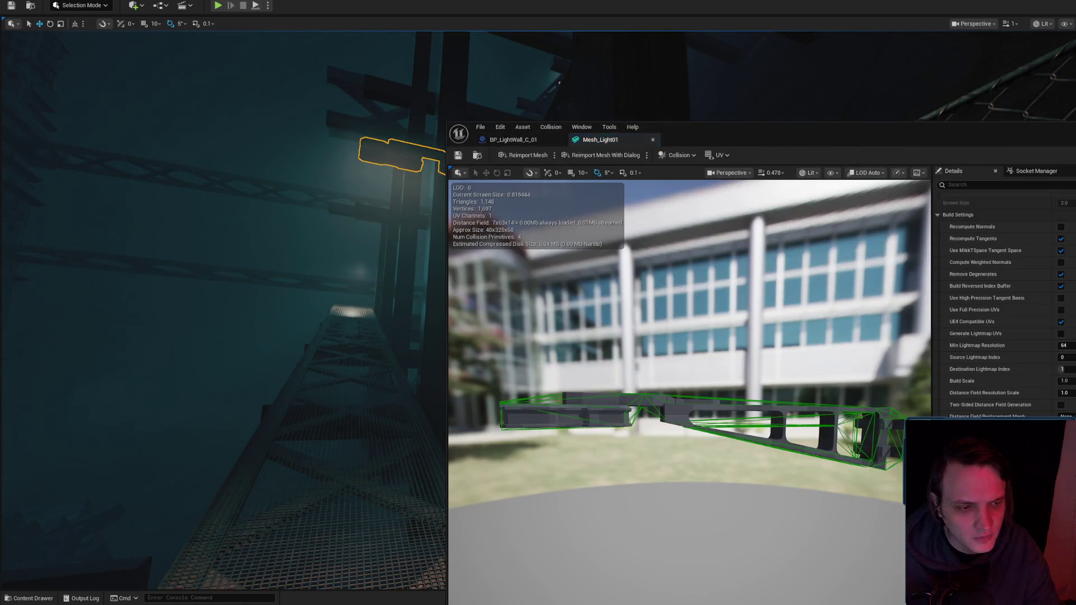
key("ctrl+space")
scroll(1003, 281, "up", 5)
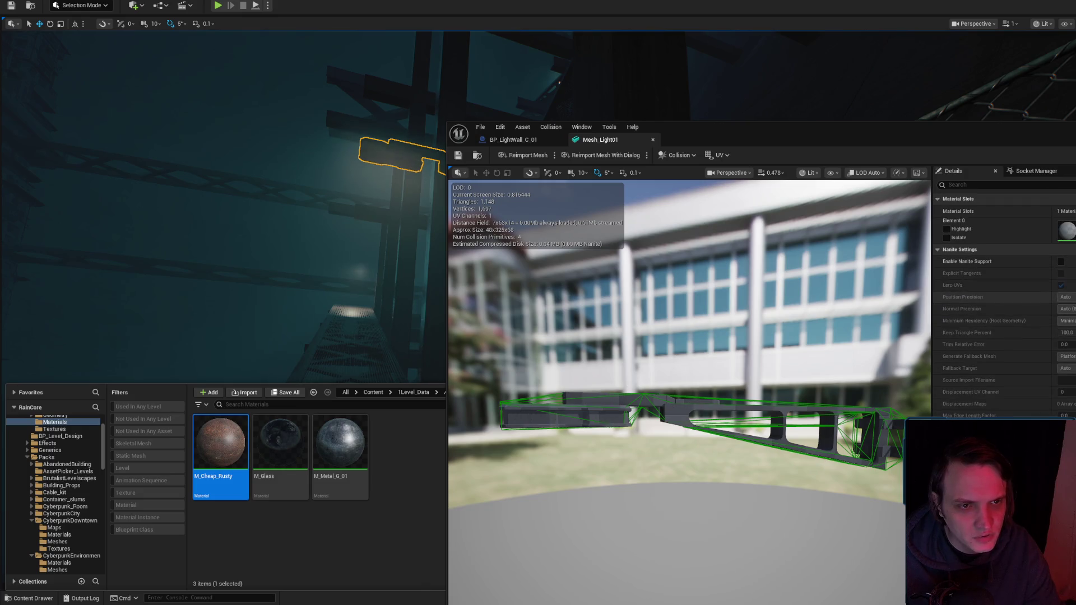
mouse_move(220, 448)
left_mouse_down()
mouse_move(784, 348)
mouse_move(729, 415)
mouse_move(616, 370)
mouse_move(611, 398)
left_mouse_up()
left_click(457, 156)
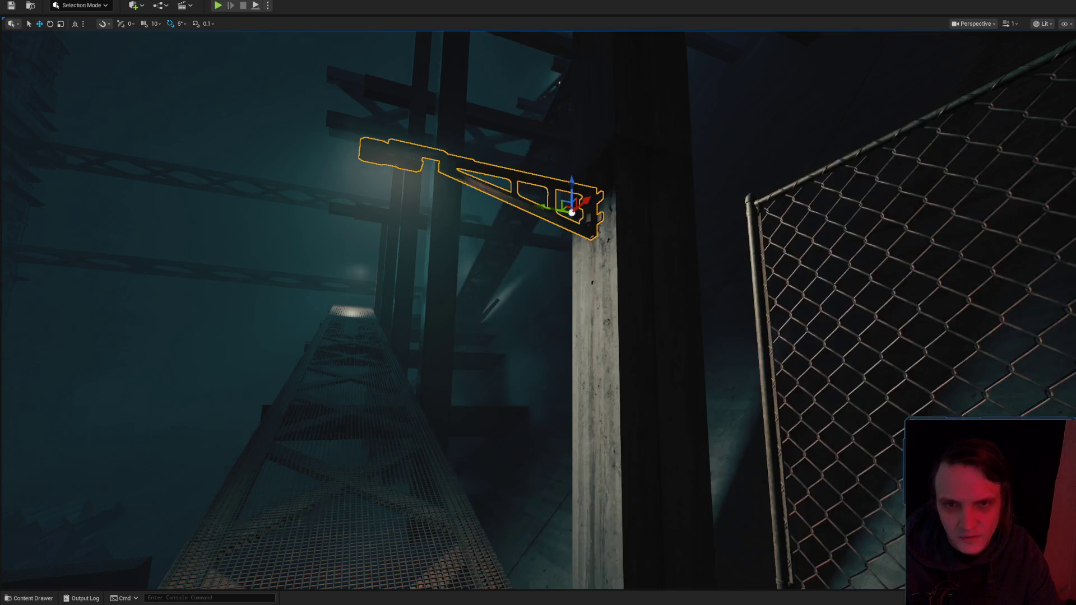
Fly the level viewport to frame the pillar-mounted wall-light bracket among the girders.
scroll(538, 303, "up", 5)
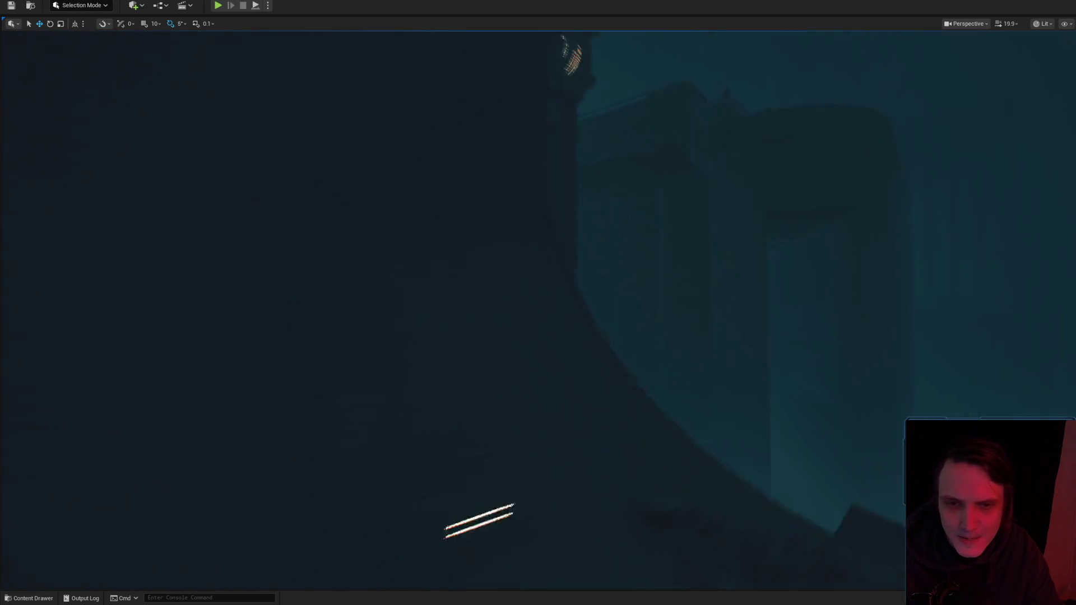
scroll(538, 303, "down", 5)
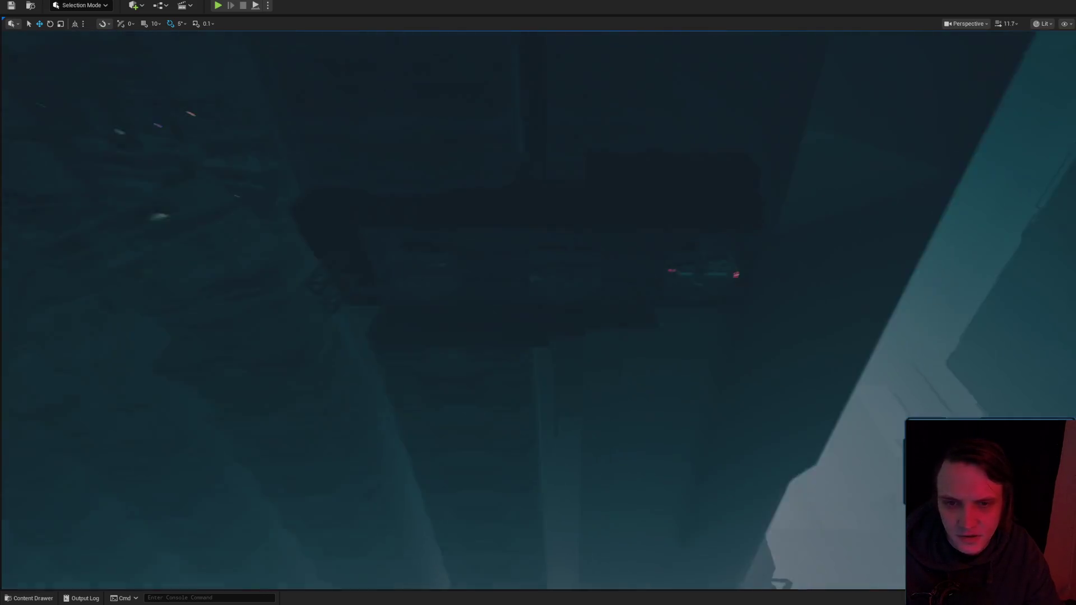
scroll(538, 302, "down", 2)
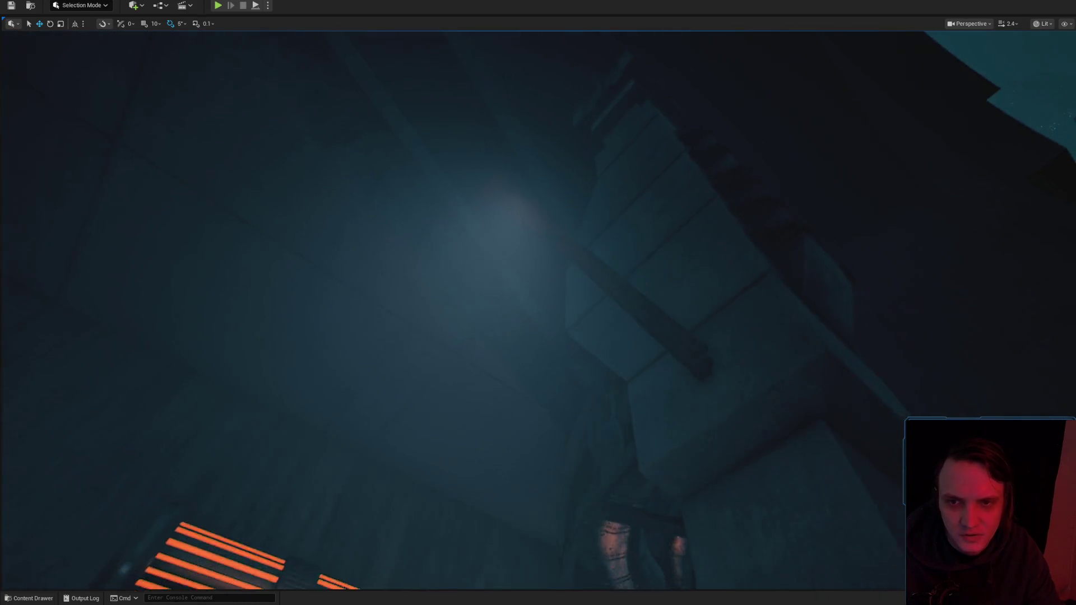
mouse_move(526, 185)
left_mouse_down()
mouse_move(526, 241)
mouse_move(526, 185)
left_mouse_up()
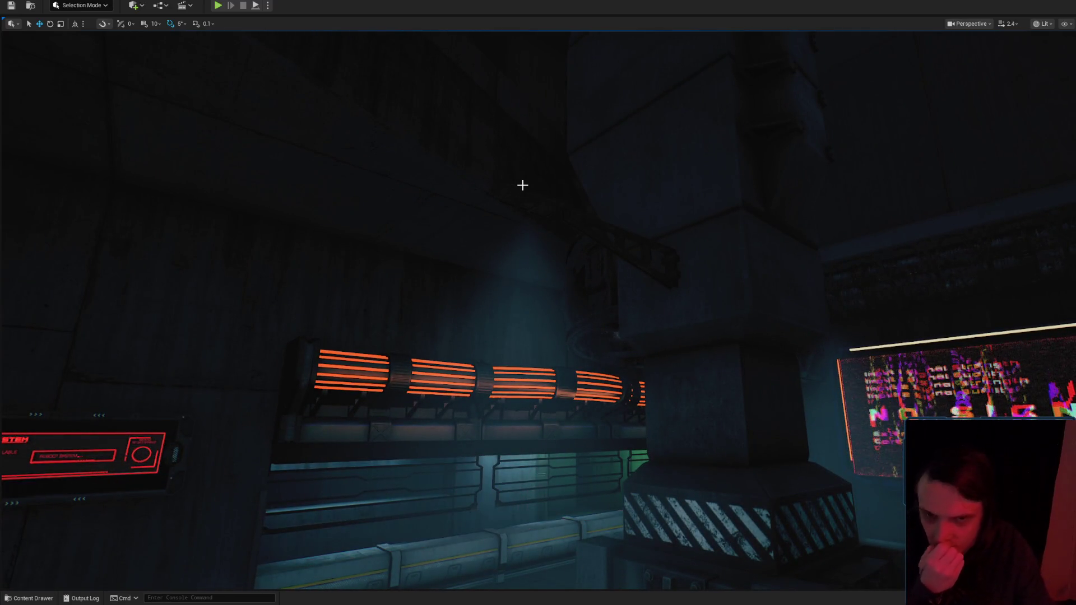
scroll(557, 207, "down", 1)
mouse_move(557, 207)
left_mouse_down()
mouse_move(557, 160)
mouse_move(561, 208)
mouse_move(522, 208)
mouse_move(611, 224)
mouse_move(785, 213)
mouse_move(785, 168)
mouse_move(774, 201)
mouse_move(701, 235)
mouse_move(740, 224)
left_mouse_up()
scroll(785, 213, "up", 3)
scroll(700, 235, "down", 5)
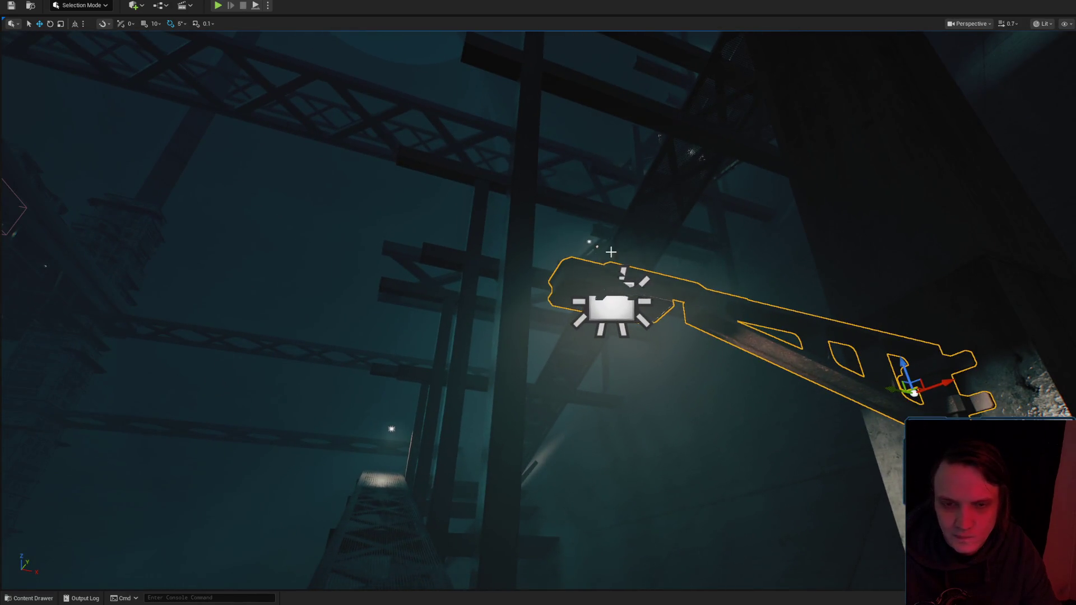
Browse the Assets folder tree through Basics, Textures, Effects, Generics and Packs.
left_click_drag(724, 300, 695, 325)
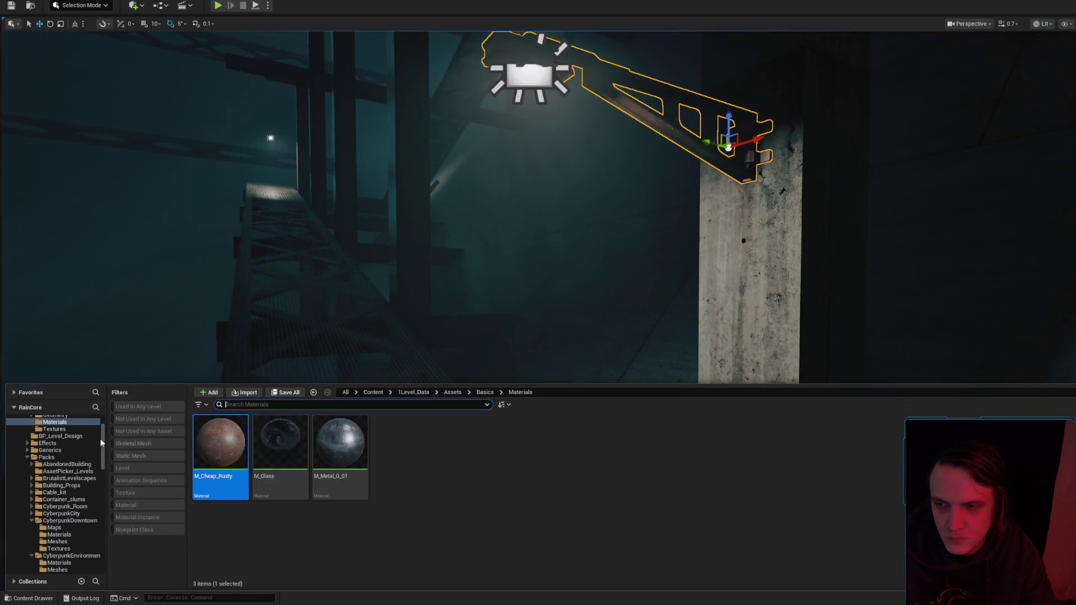
scroll(96, 466, "up", 3)
left_click(45, 442)
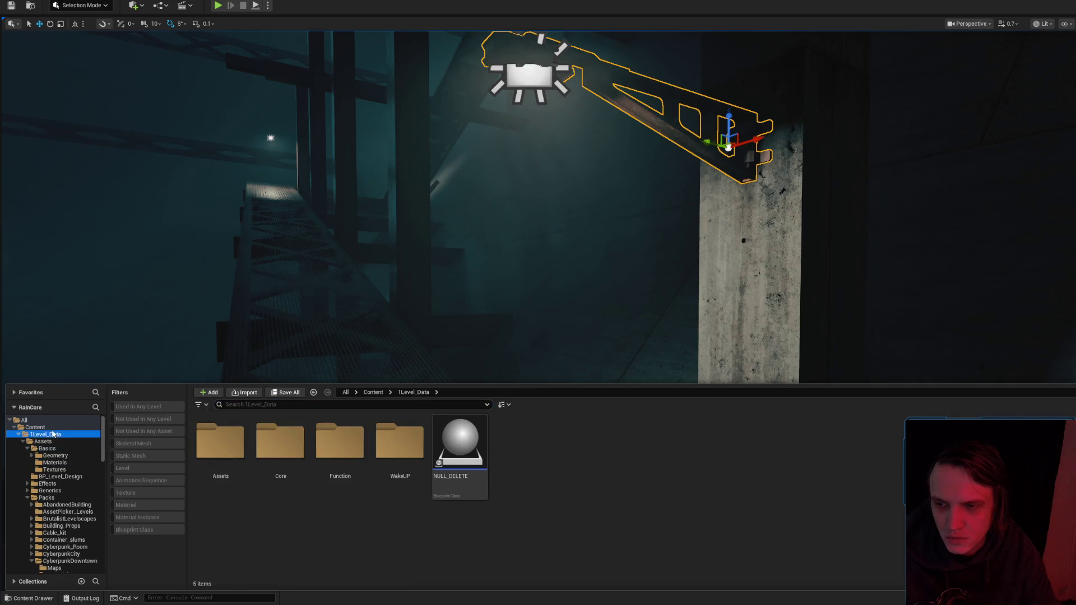
left_click(39, 428)
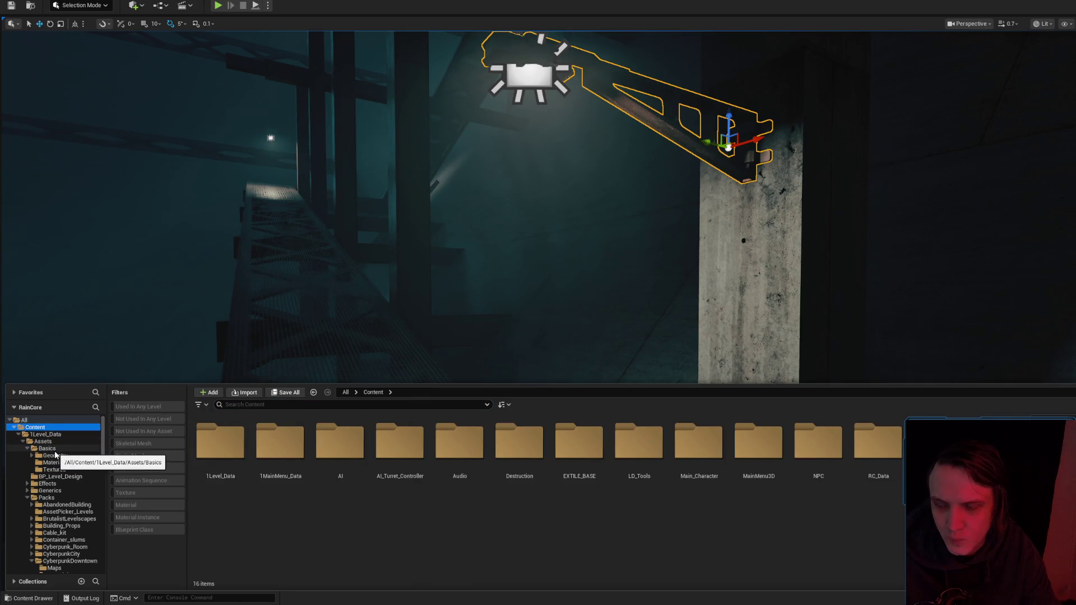
left_click(53, 442)
left_click(56, 449)
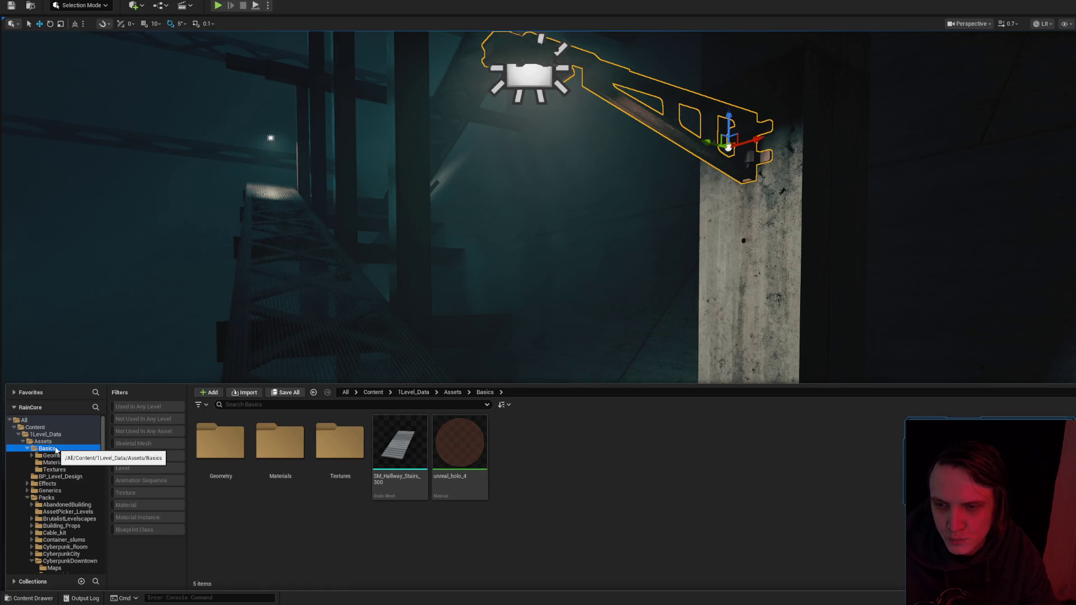
left_click(56, 463)
left_click(55, 470)
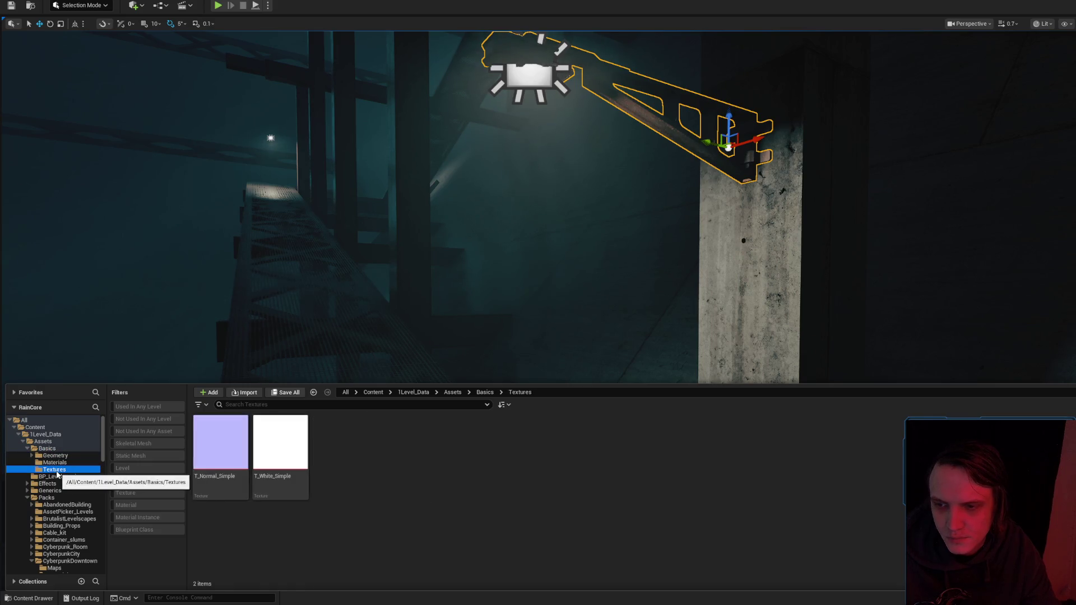
left_click(56, 484)
left_click(56, 491)
left_click(47, 498)
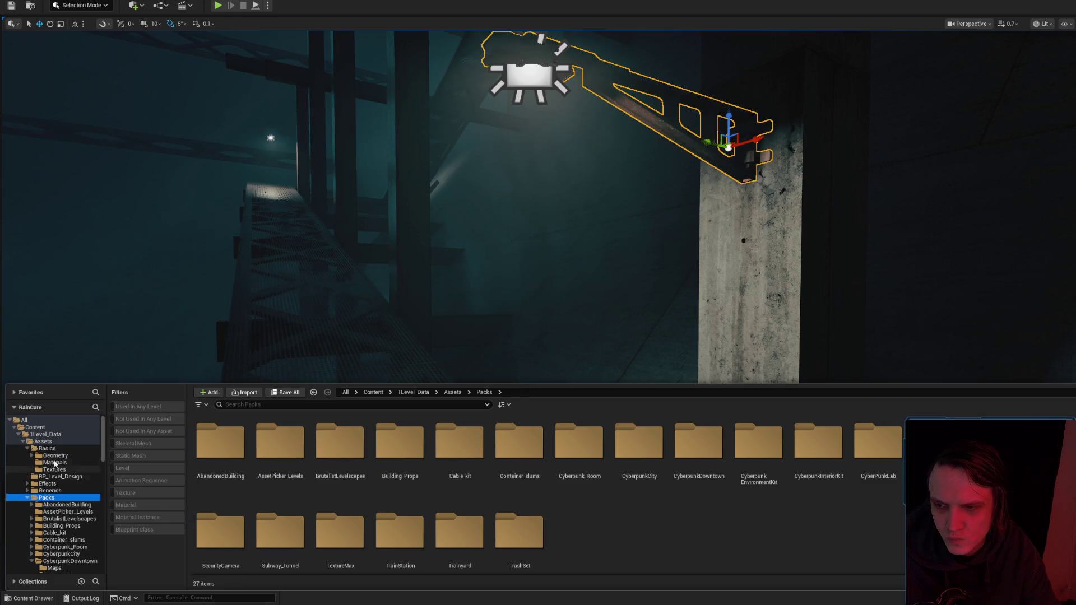
left_click(34, 427)
Search 'ligh', jump to the wall light in Core/Meshes/BP/Lights, and open BP_LightWall_C_01.
left_click(271, 404)
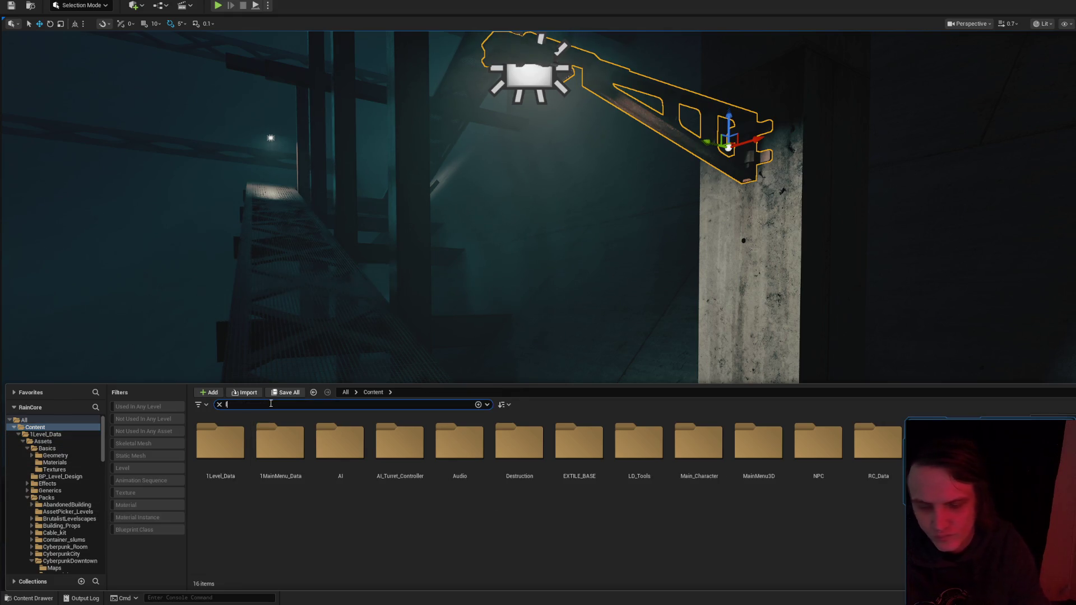
type("ligh")
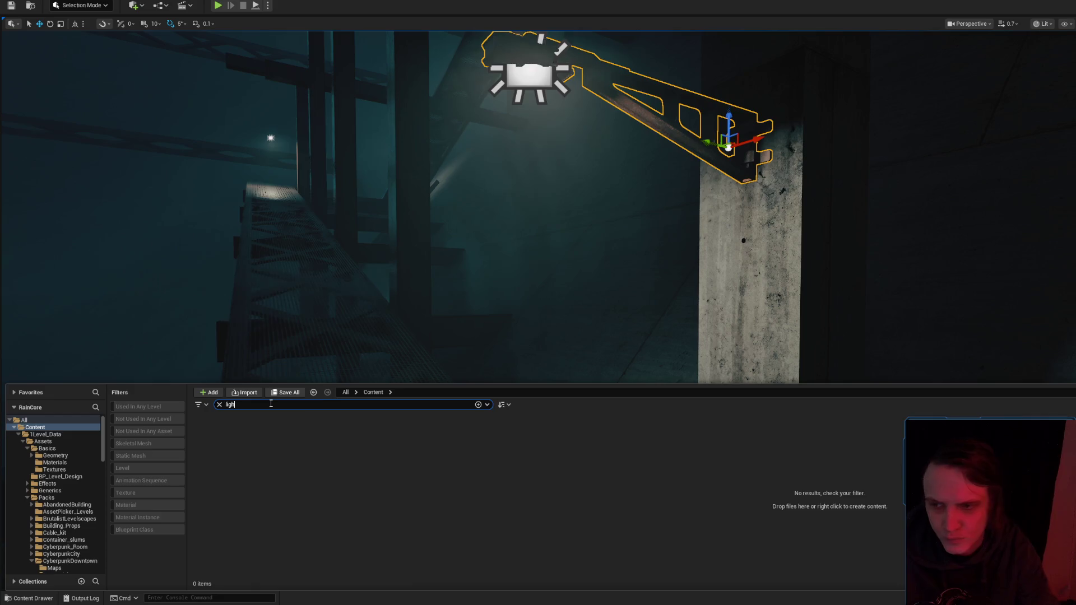
key("ctrl+b")
left_click(582, 537)
double_click(519, 442)
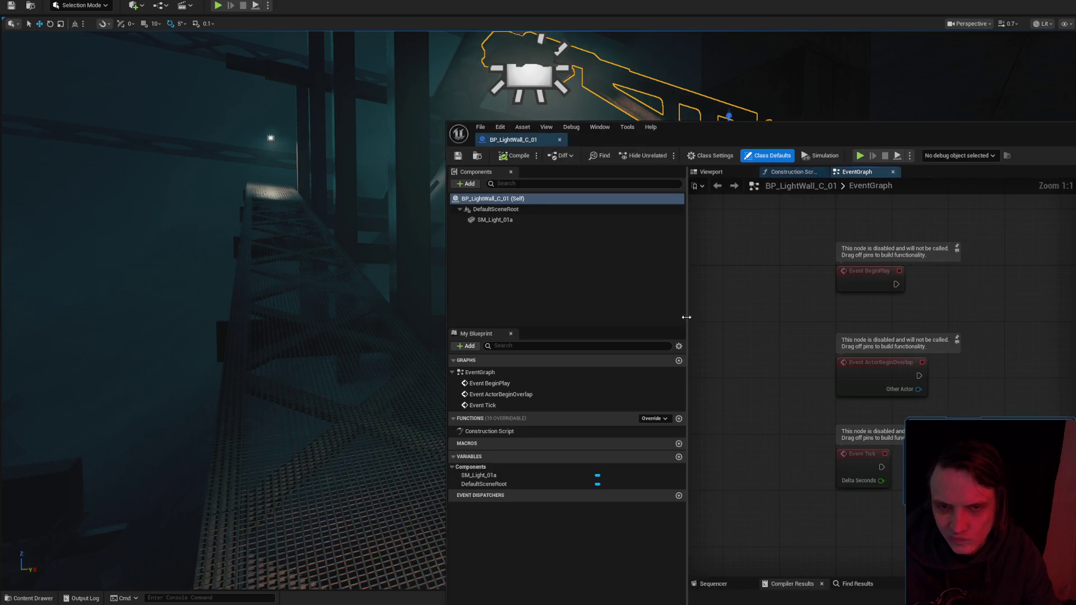
Select the SM_Light_01a arm in the blueprint preview and open its Mesh_Light01 static mesh.
left_click(711, 173)
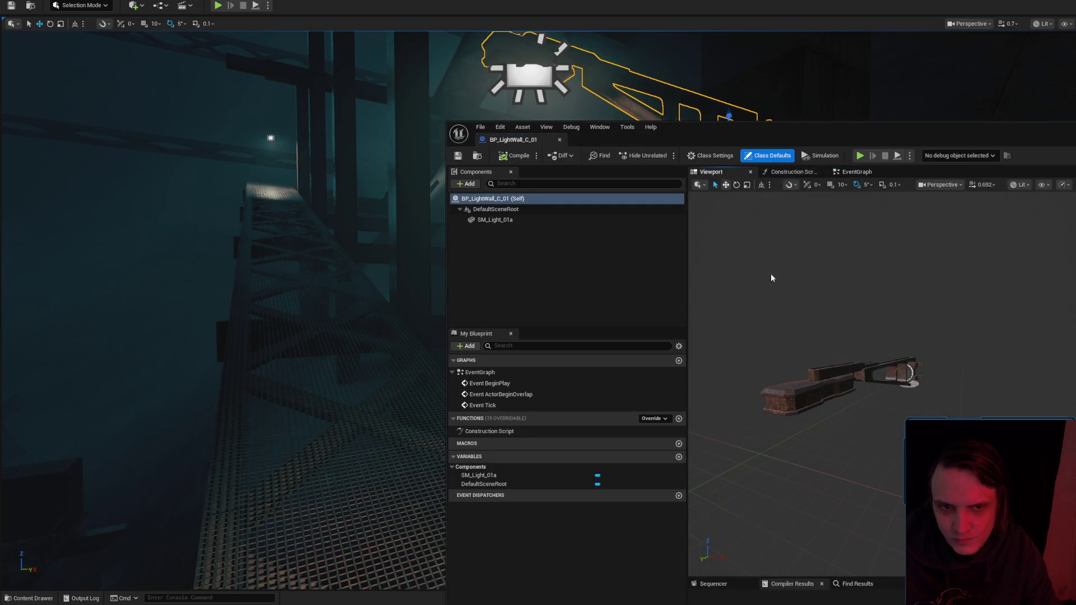
left_click(837, 372)
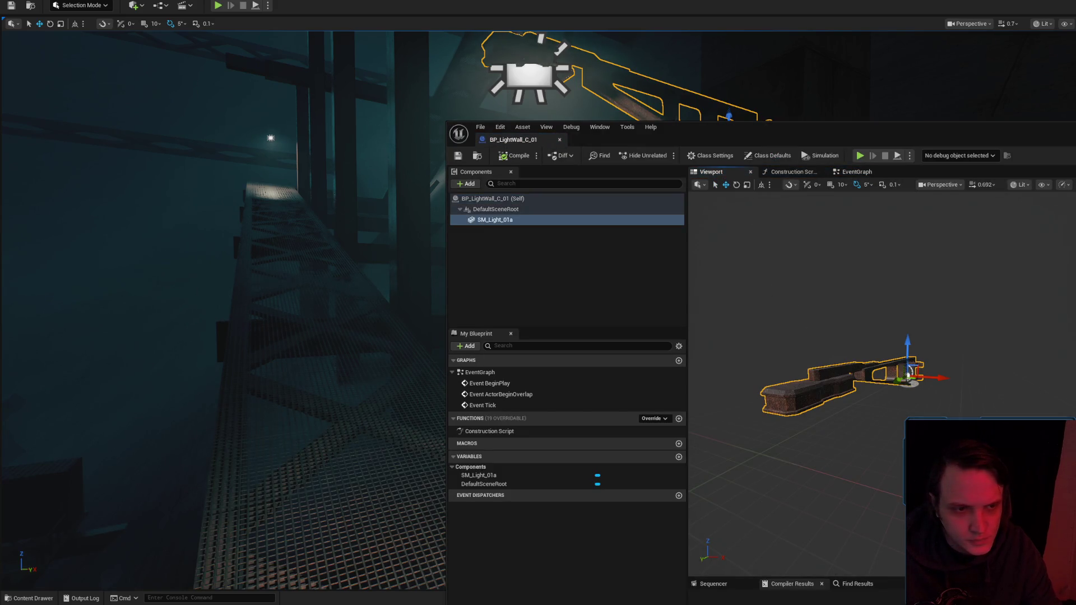
key("ctrl+space")
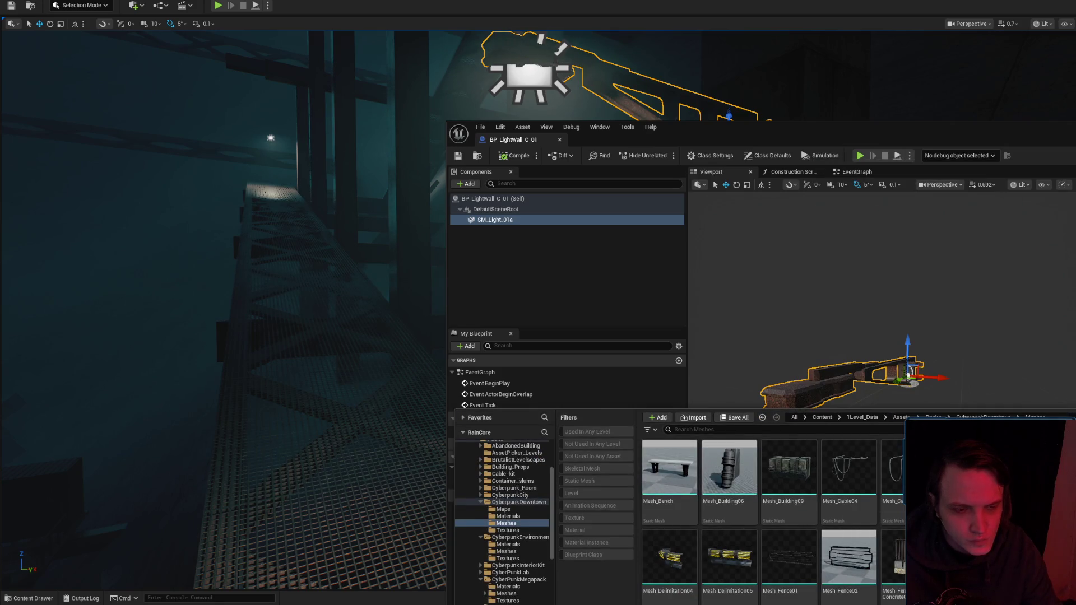
double_click(910, 372)
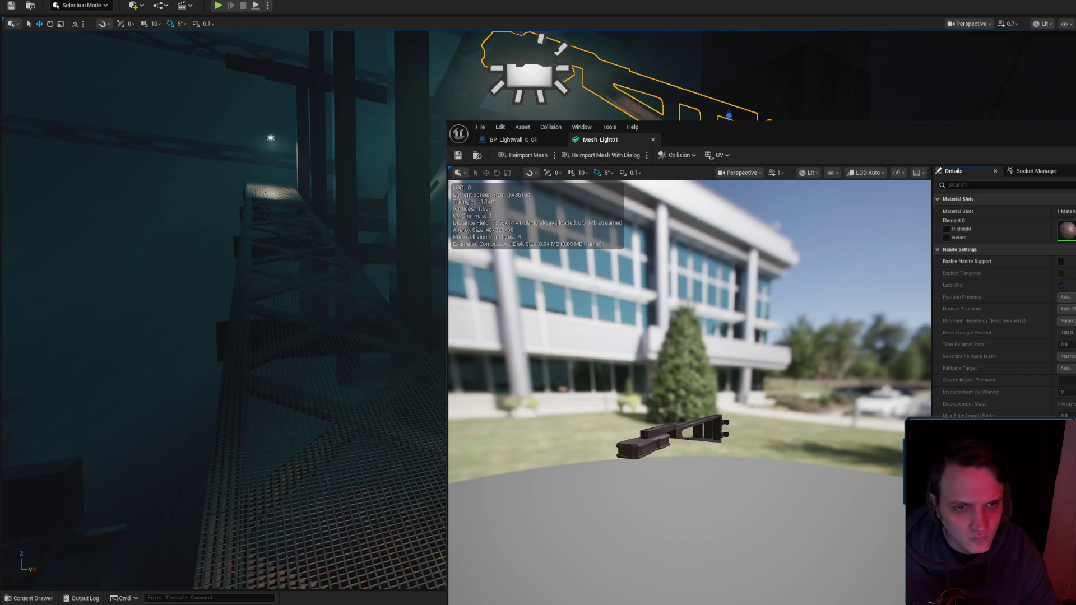
Open the Material_Light01_Inst instance and its parent Material_Light01 material.
key("ctrl+space")
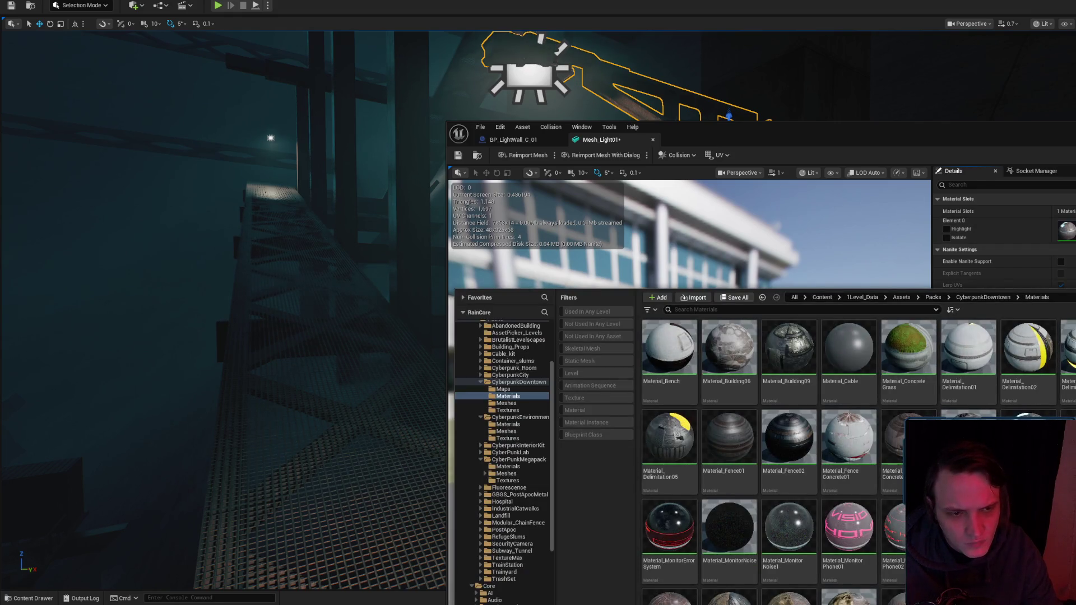
key("Return")
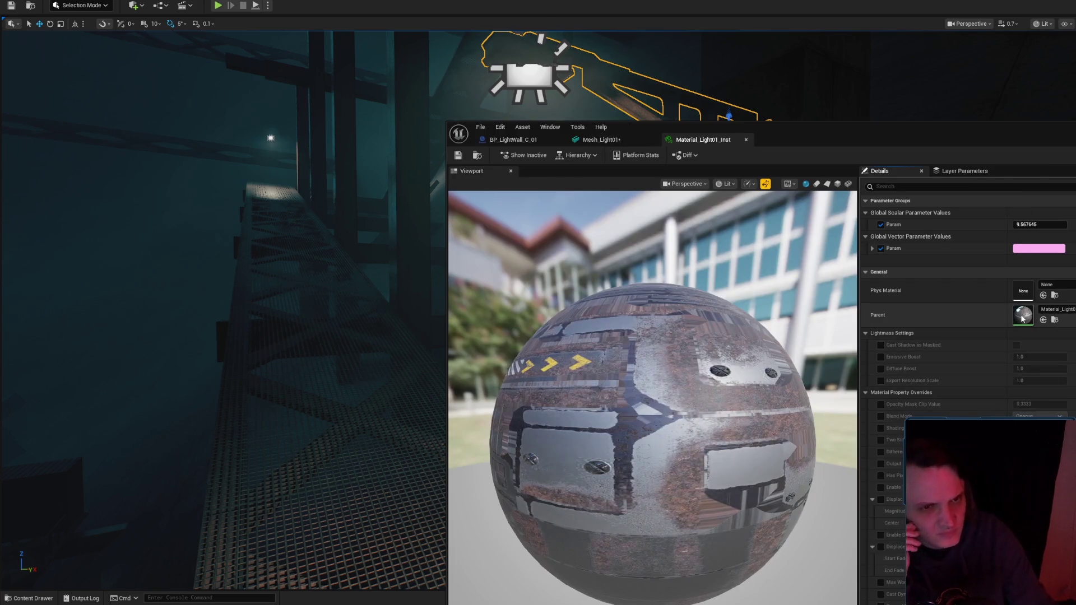
double_click(1022, 315)
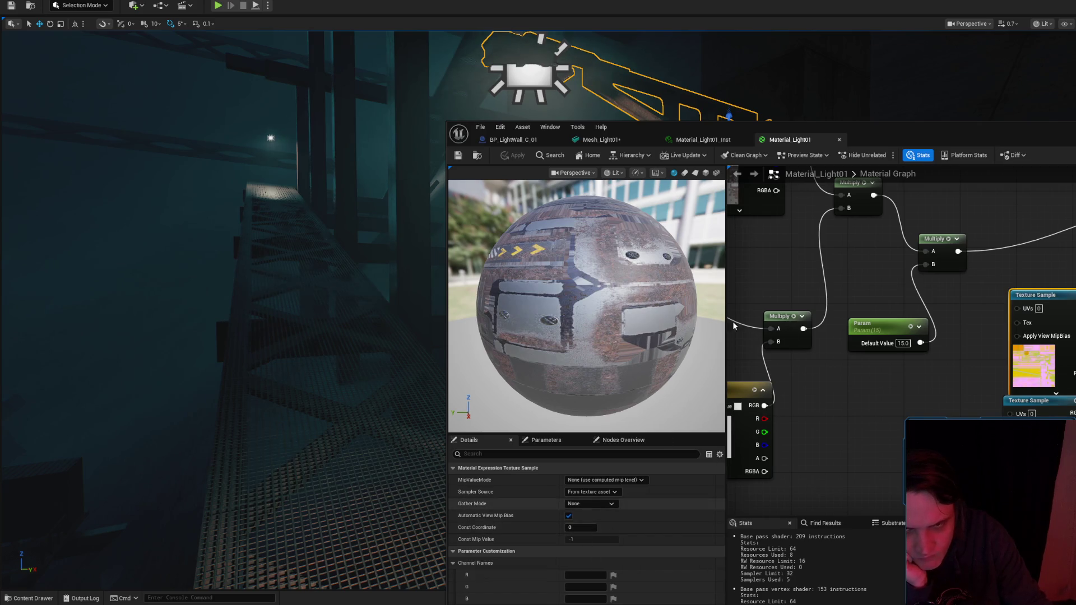
left_click_drag(971, 125, 916, 51)
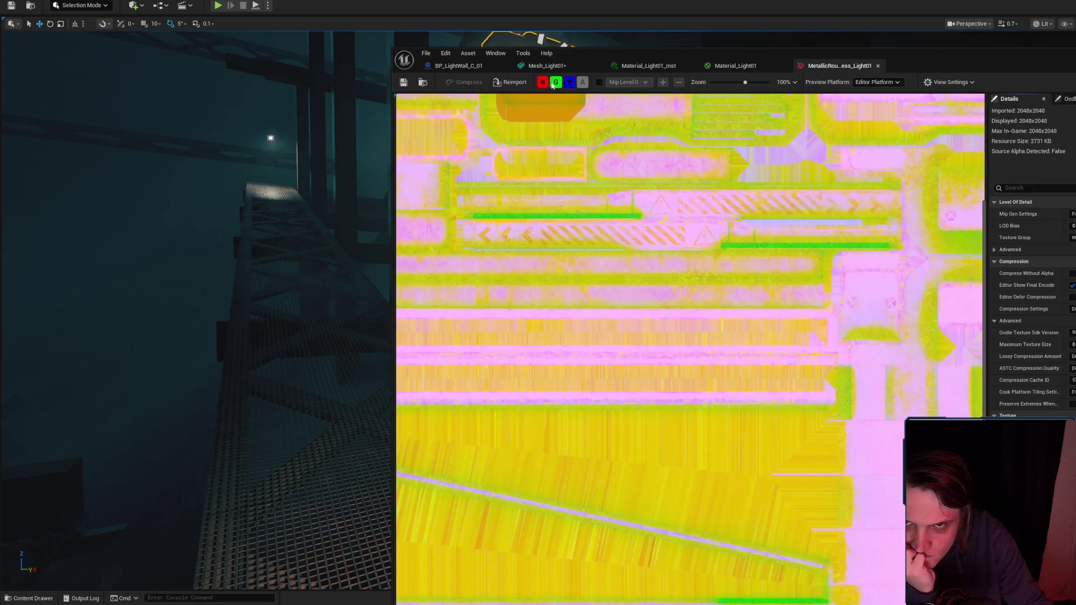
Inspect the MetallicRoughness texture's red, green and blue channels, then close it.
left_click(557, 83)
left_click(569, 82)
scroll(620, 221, "down", 3)
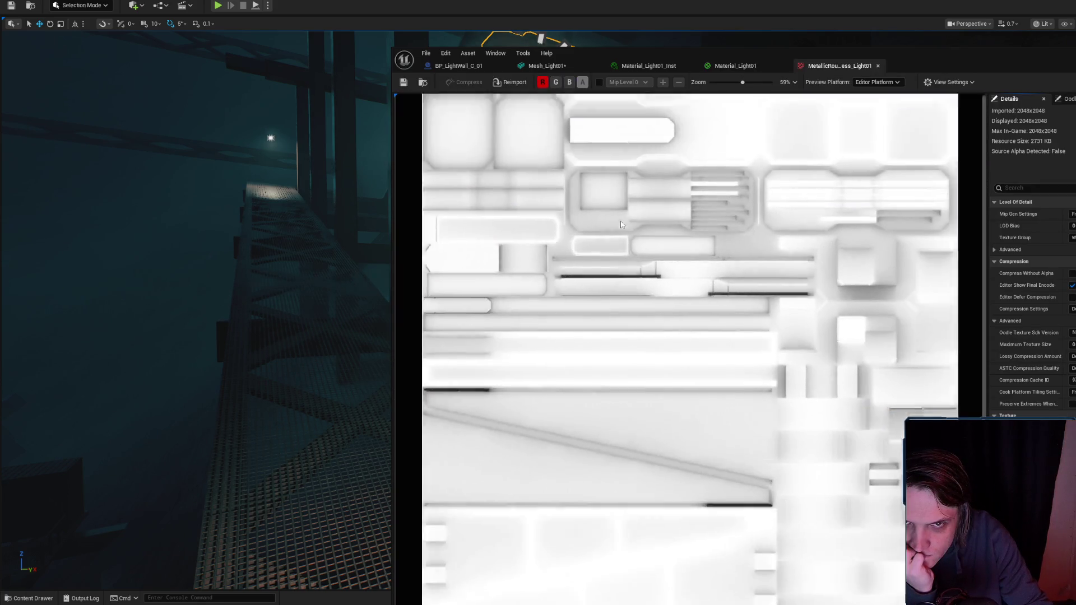
scroll(643, 219, "up", 1)
scroll(651, 219, "up", 1)
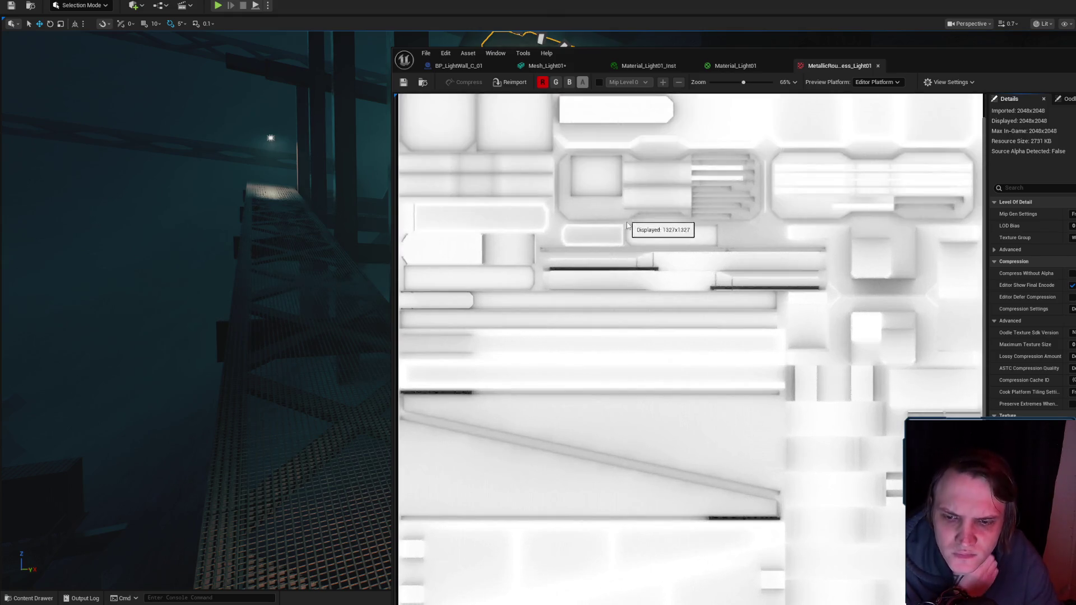
scroll(673, 252, "up", 2)
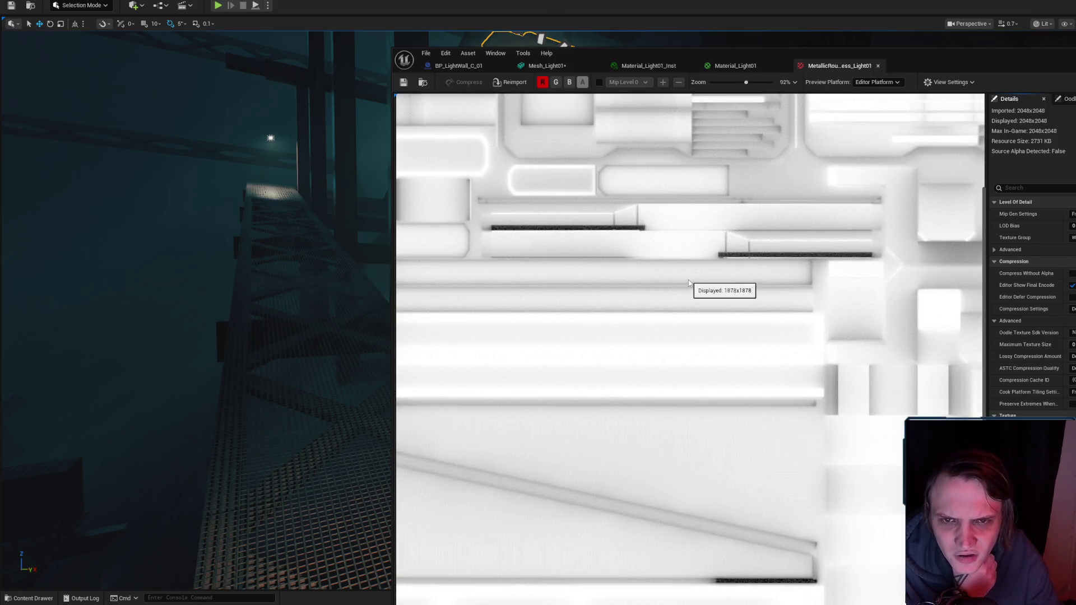
scroll(689, 283, "down", 1)
left_click(543, 83)
left_click(556, 82)
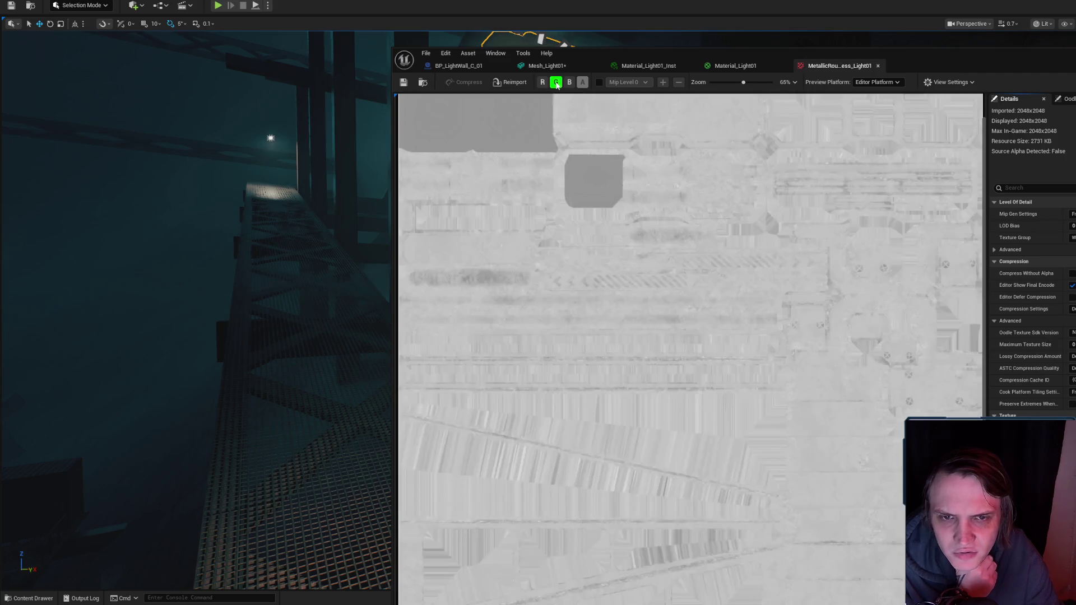
left_click(556, 82)
left_click(571, 83)
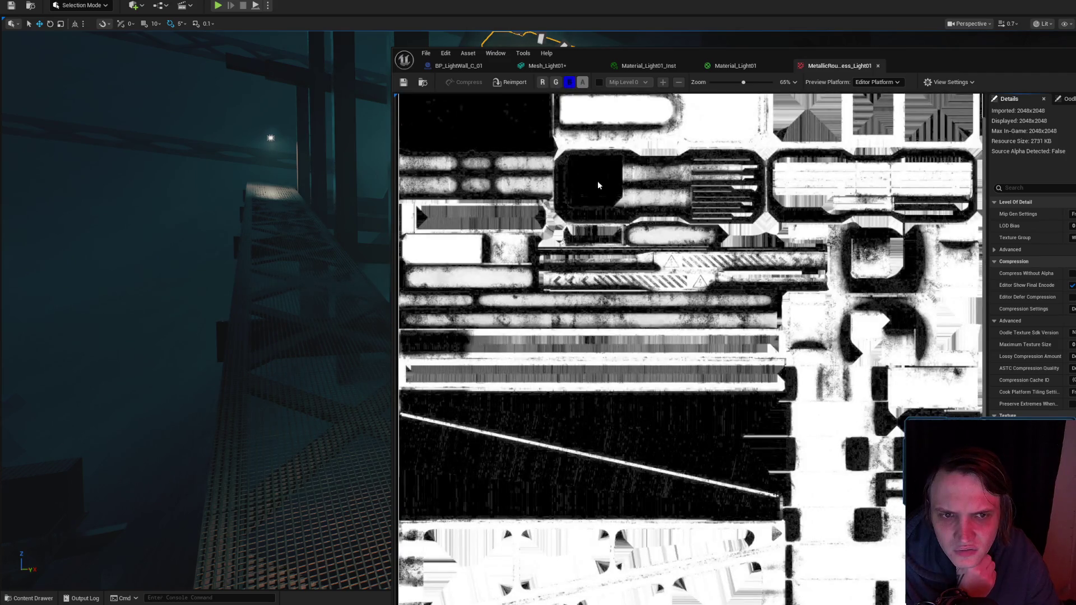
scroll(598, 185, "down", 3)
scroll(636, 231, "up", 3)
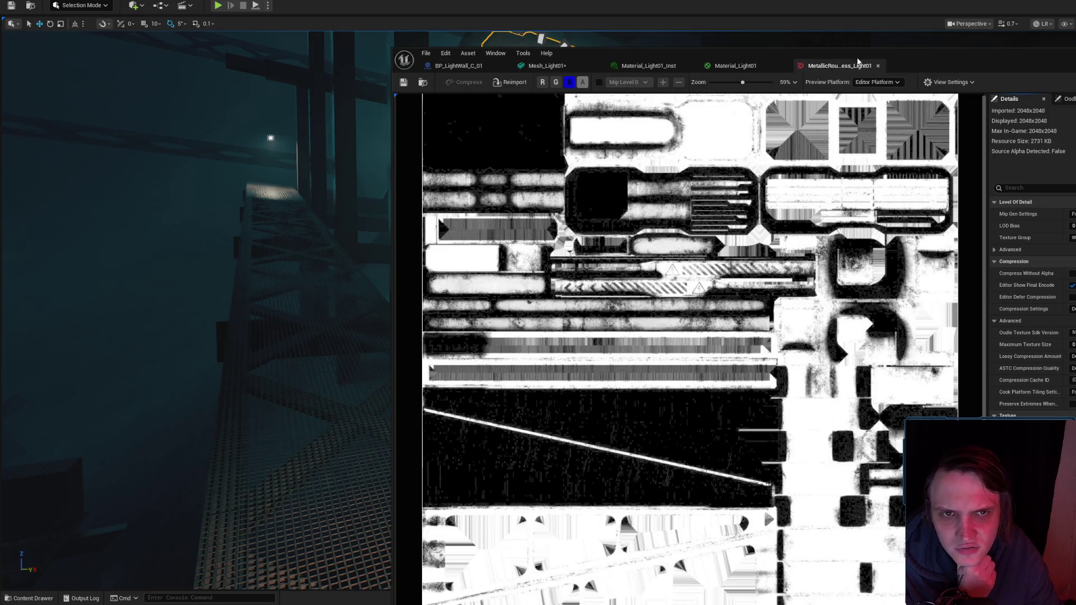
left_click(878, 66)
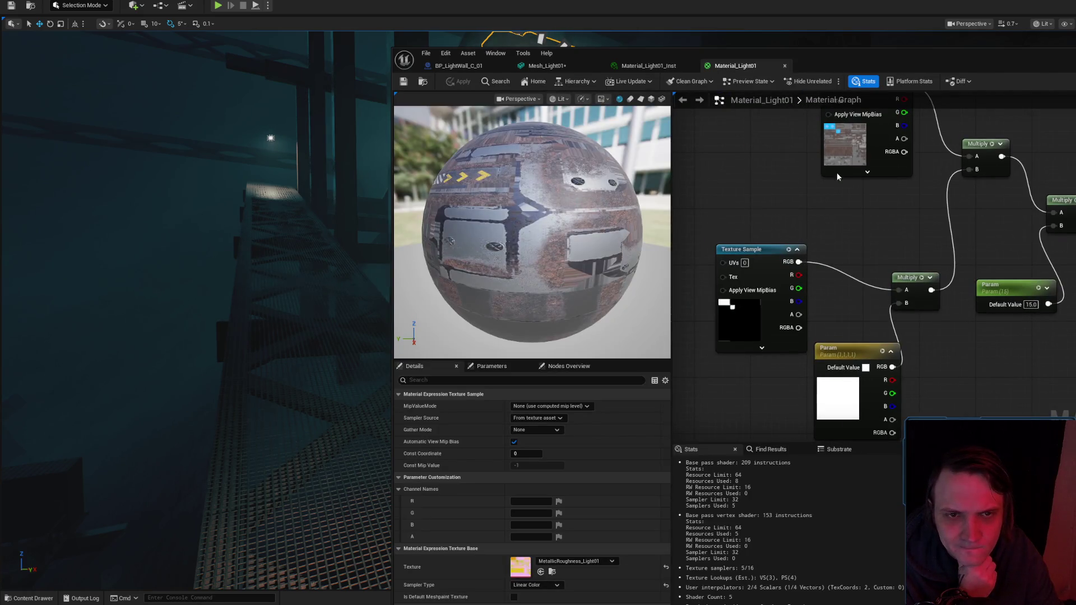
Inspect the Diffuse_Light01 texture's red, green and blue channels, then close it.
left_click(758, 138)
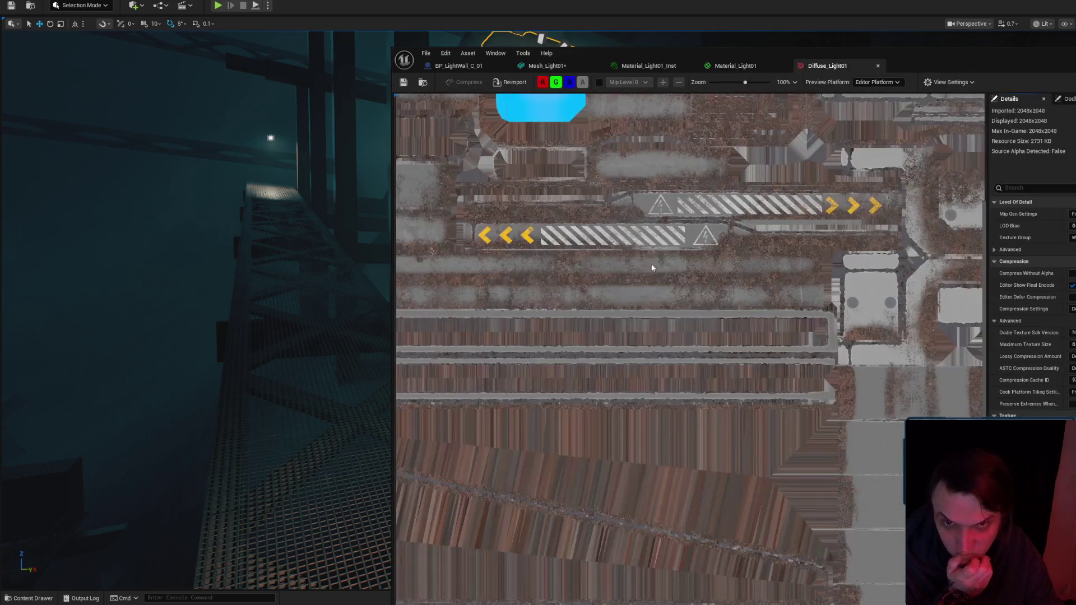
left_click(557, 84)
left_click(570, 84)
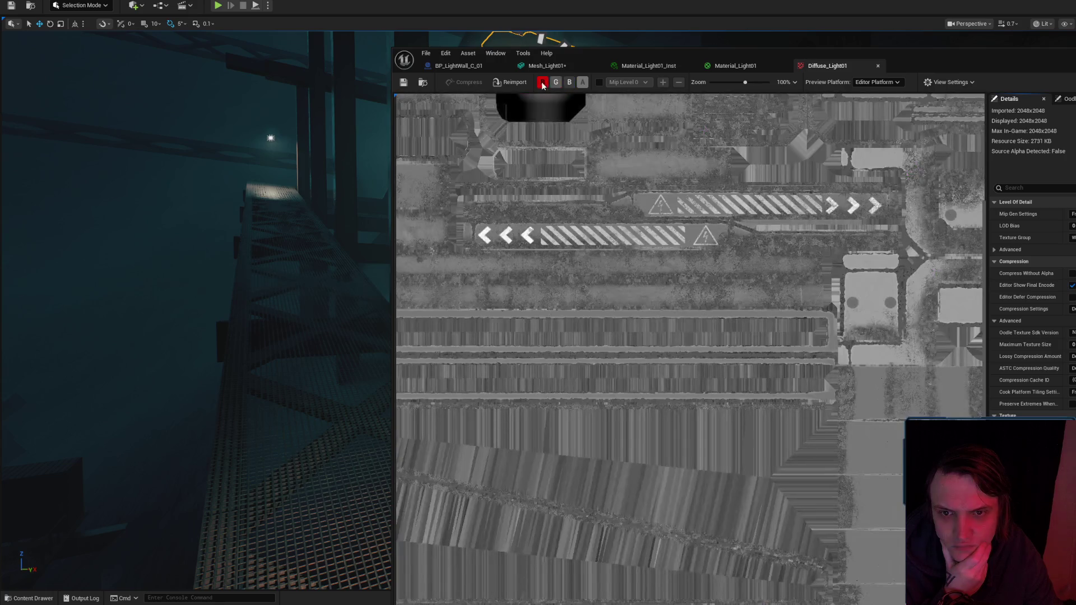
left_click(544, 83)
left_click(556, 83)
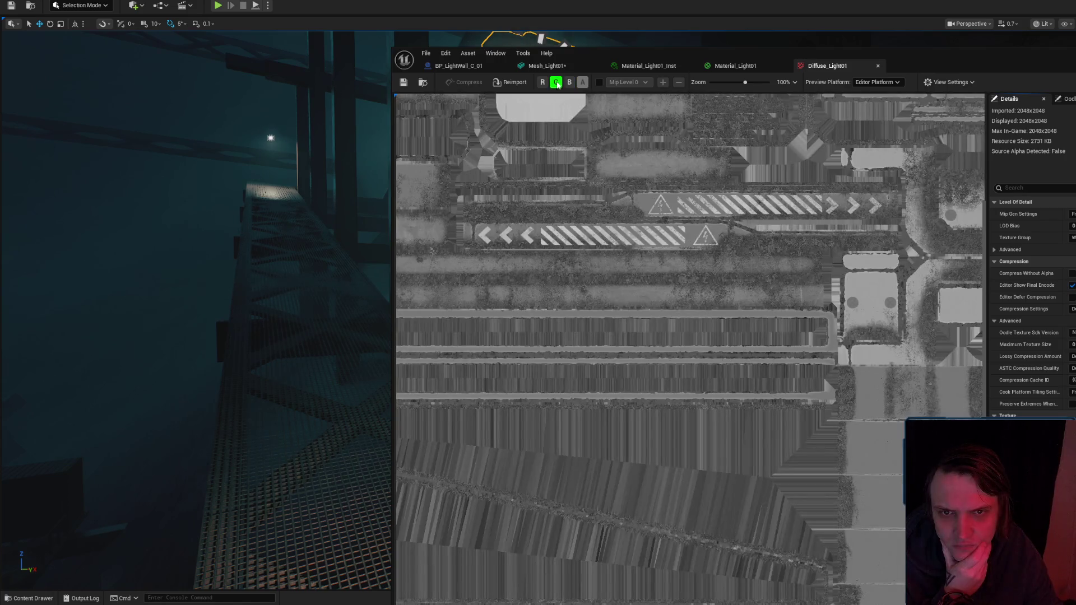
left_click(556, 83)
left_click(570, 83)
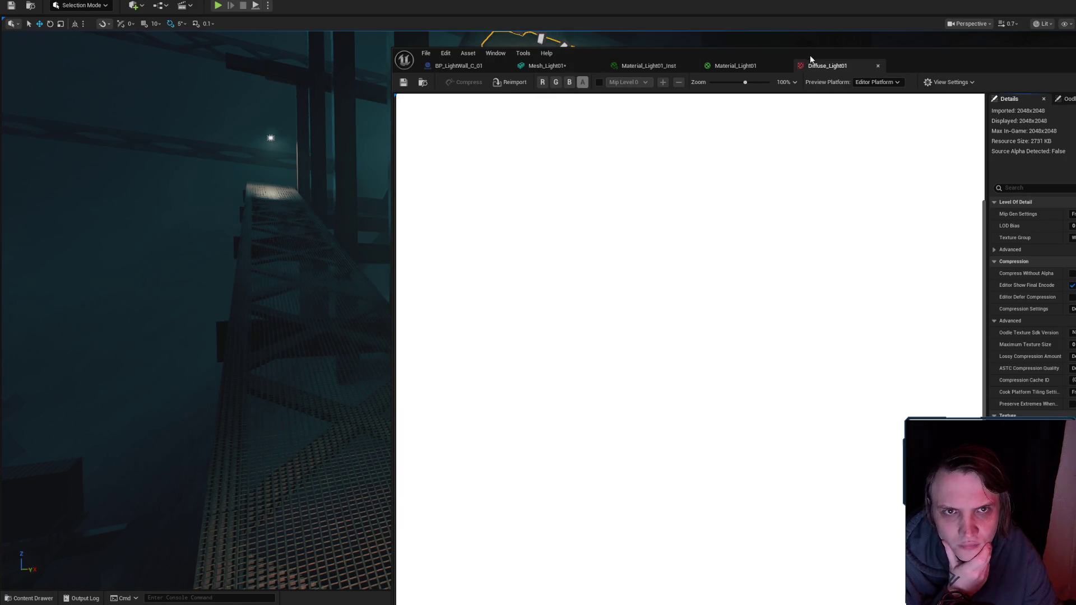
left_click(878, 66)
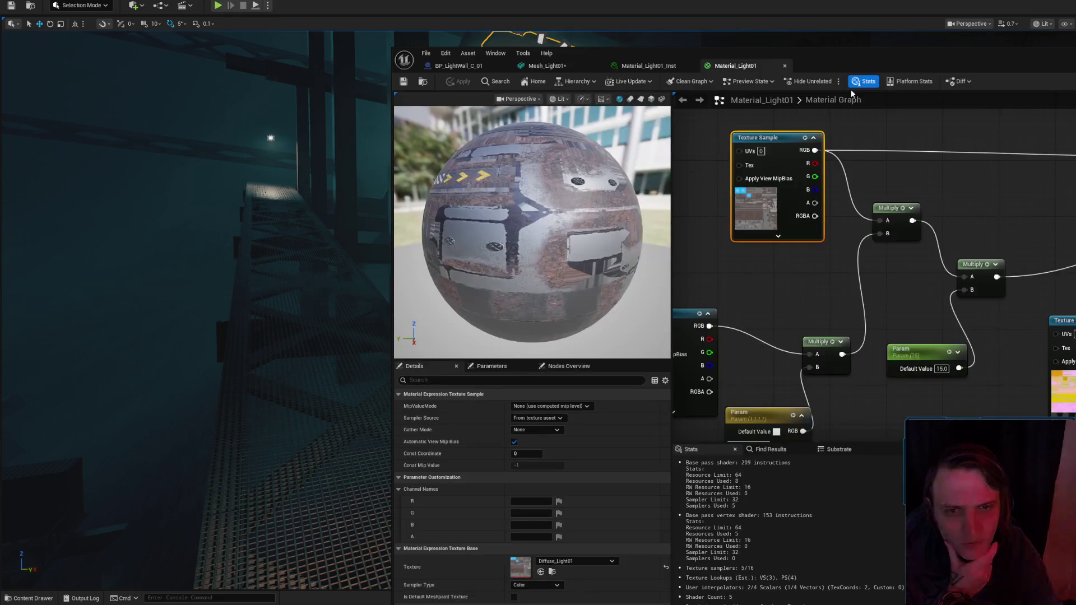
mouse_move(1058, 322)
left_mouse_down()
mouse_move(706, 341)
mouse_move(824, 360)
mouse_move(821, 327)
mouse_move(731, 282)
mouse_move(919, 432)
left_mouse_up()
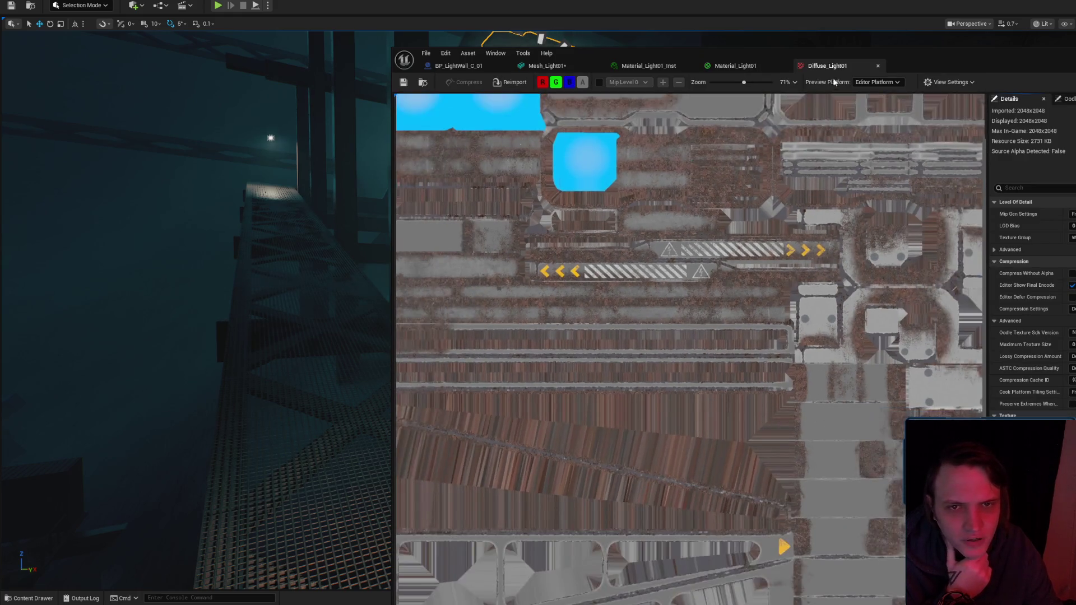
left_click(878, 66)
Close the MetallicRoughness_Light01 texture editor and return to the Mesh_Light01 mesh editor.
mouse_move(908, 274)
left_mouse_down()
mouse_move(975, 274)
mouse_move(1065, 206)
mouse_move(908, 201)
mouse_move(860, 148)
mouse_move(877, 247)
left_mouse_up()
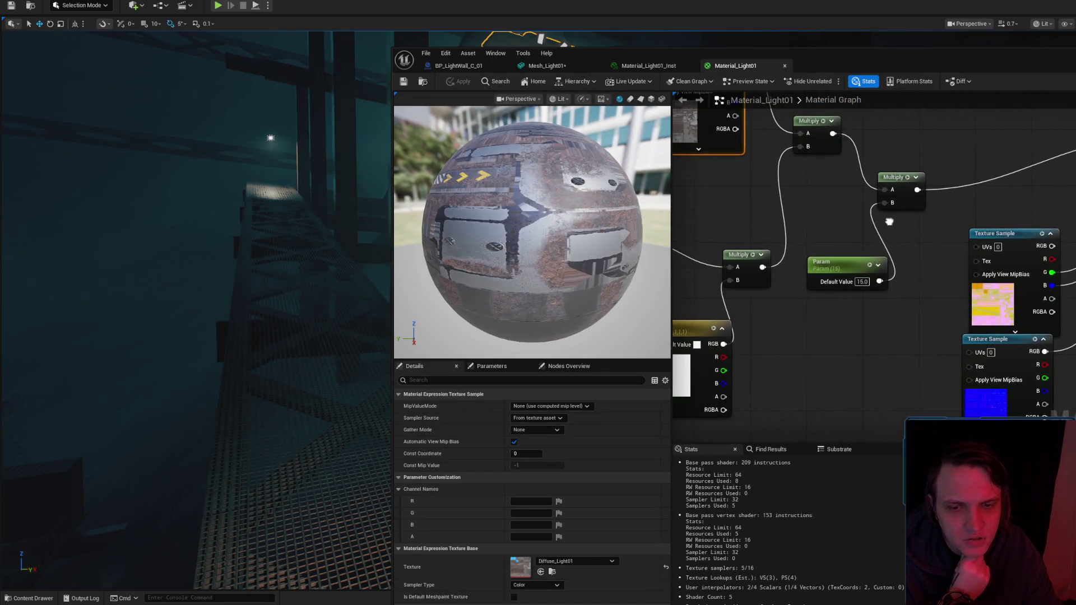
left_click(1006, 290)
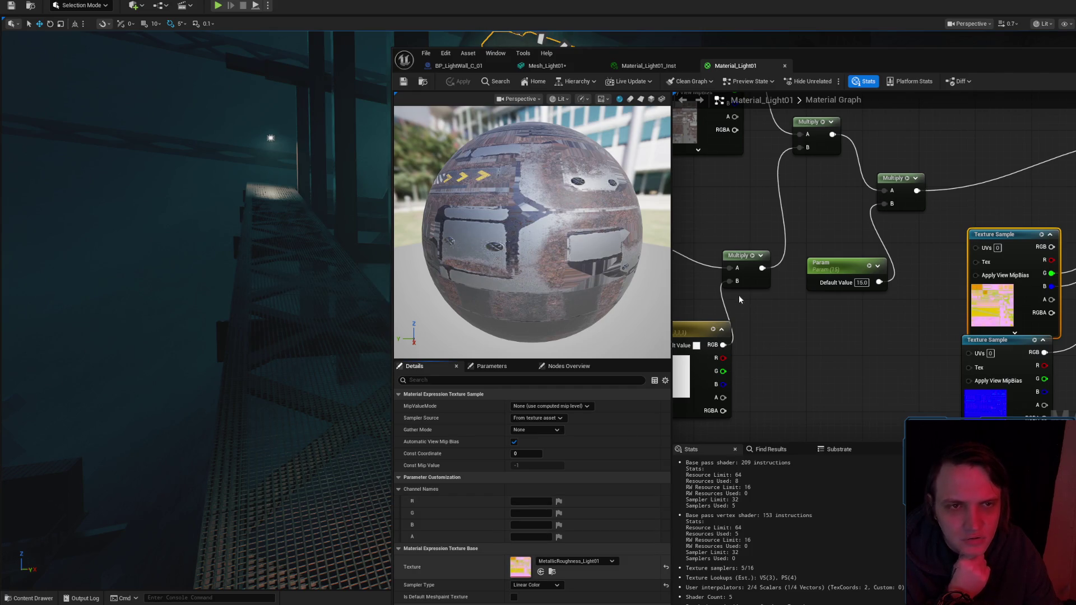
scroll(826, 322, "down", 3)
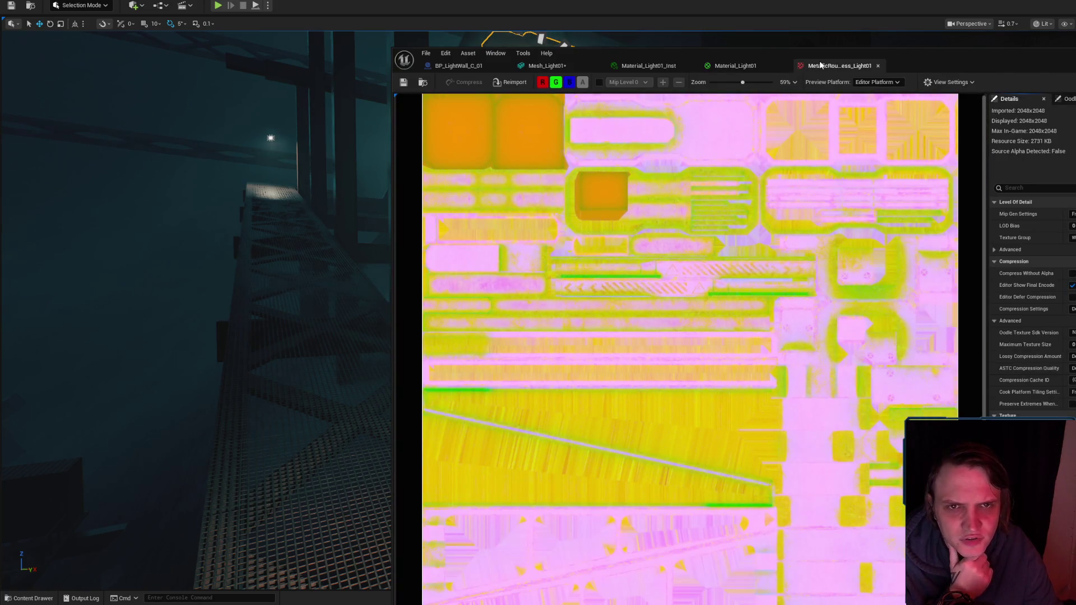
middle_click(821, 66)
key("ctrl+space")
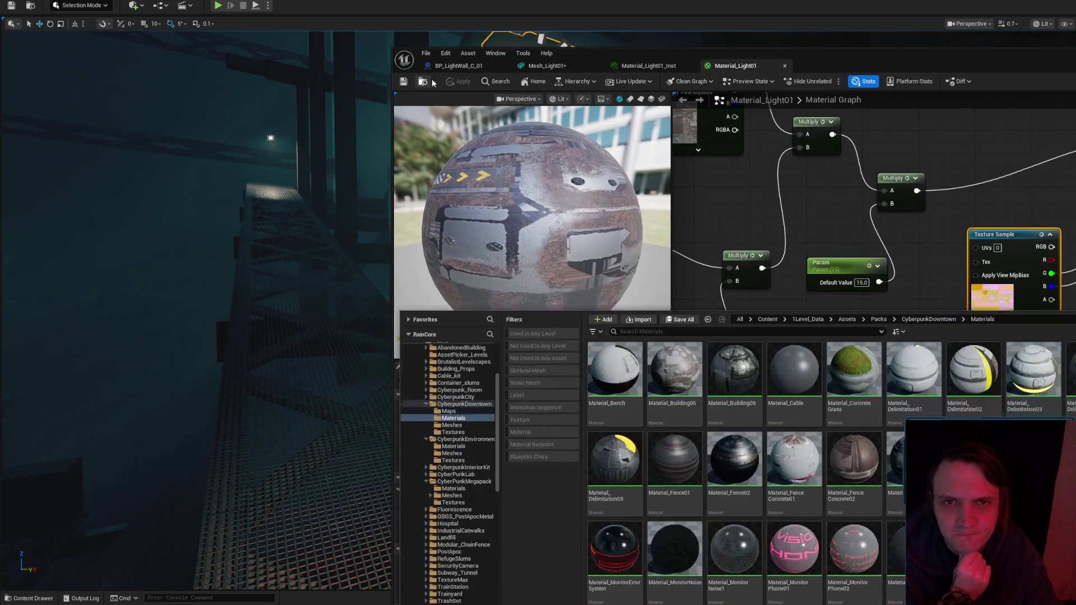
left_click(548, 66)
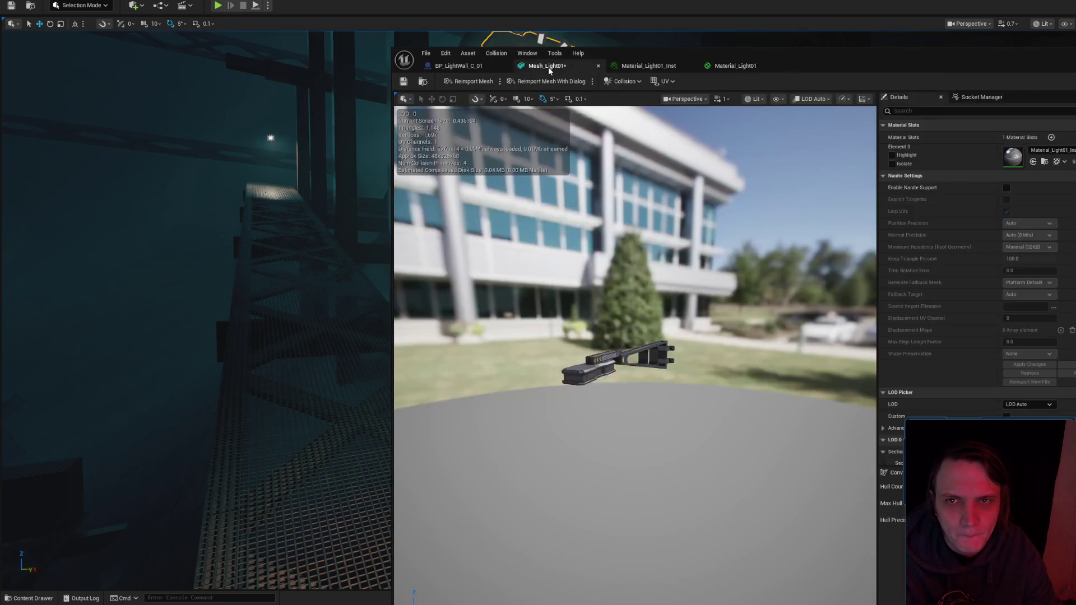
Assign M_Cheap_Rusty to Mesh_Light01's material slot and save the mesh.
left_click(1041, 150)
type("ap")
type("p")
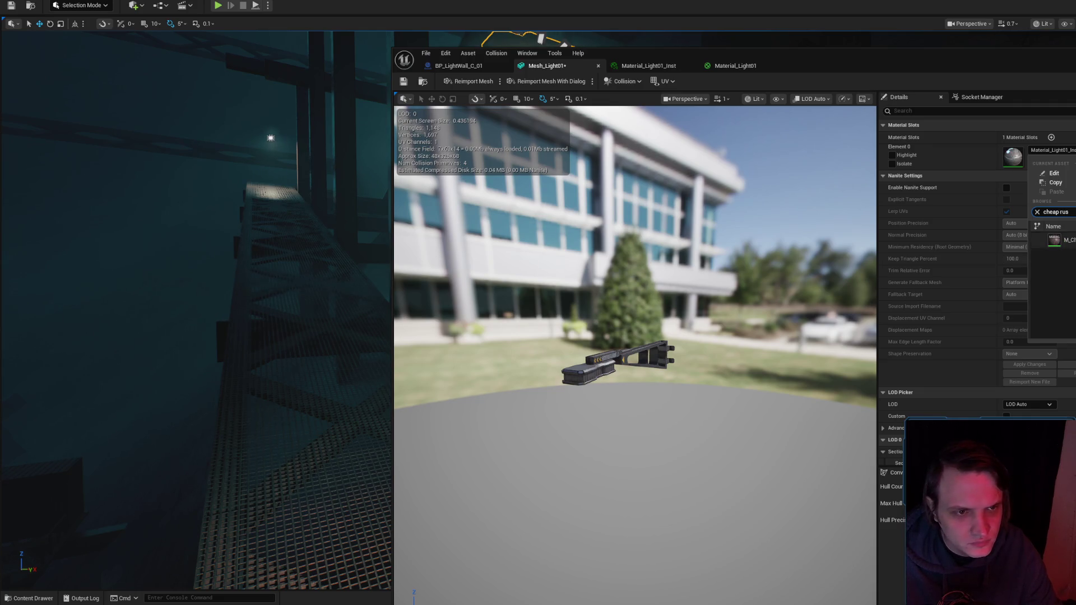
left_click(1060, 240)
scroll(561, 115, "up", 2)
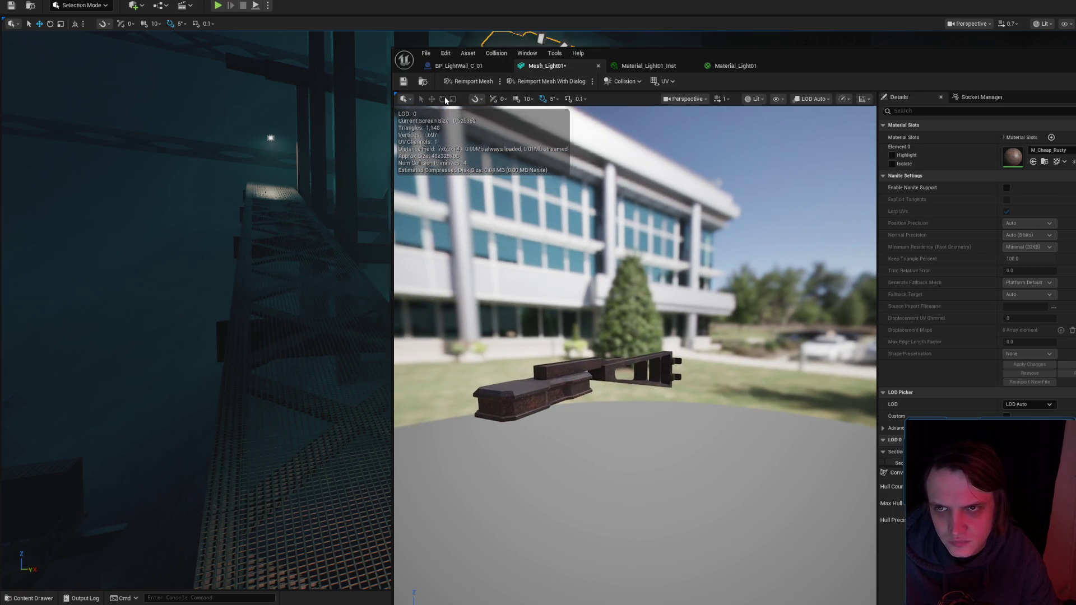
left_click(404, 82)
Force-delete the old Material_Light01 and Material_Light01_Inst assets.
left_click(734, 66)
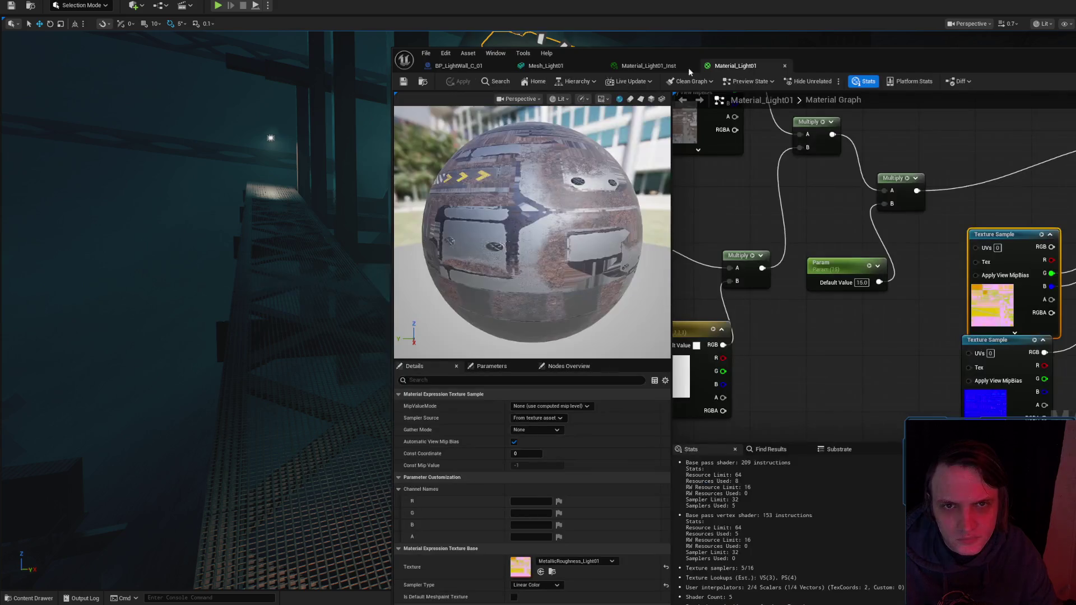
left_click(424, 83)
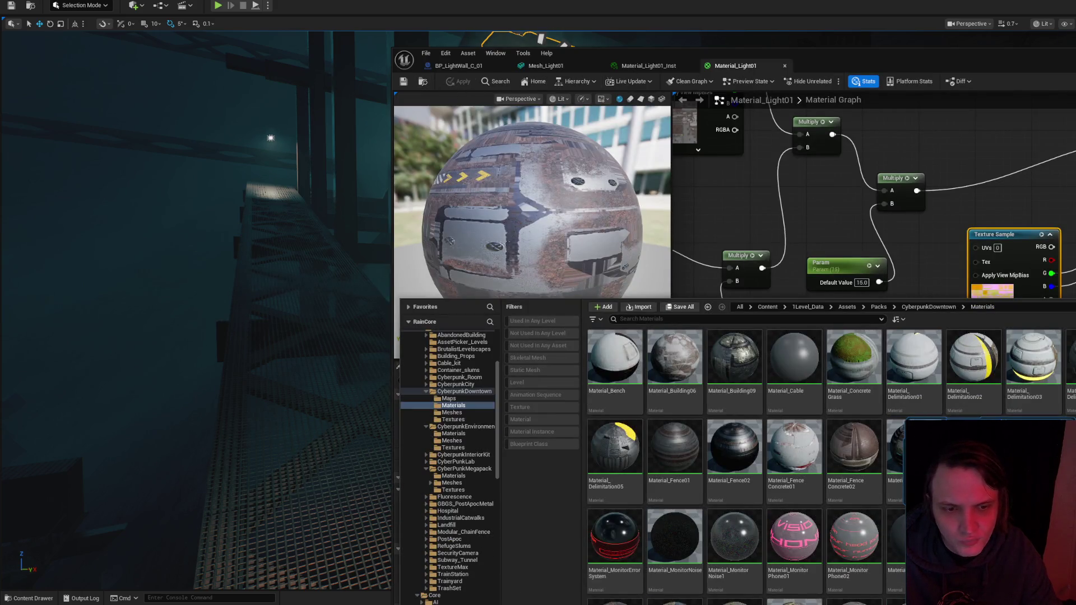
key("Delete")
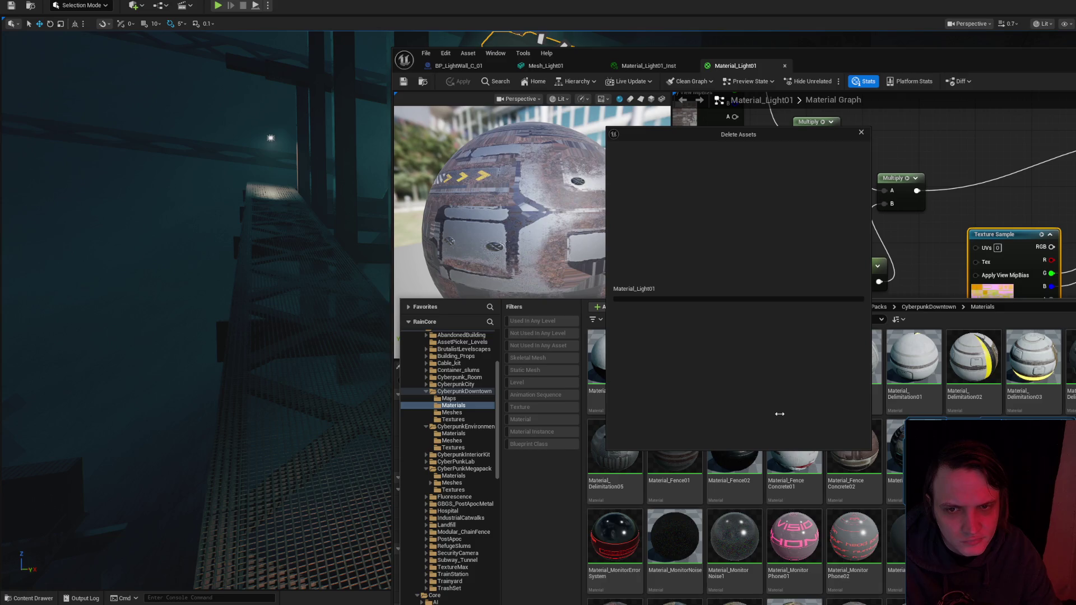
double_click(651, 310)
left_click(738, 436)
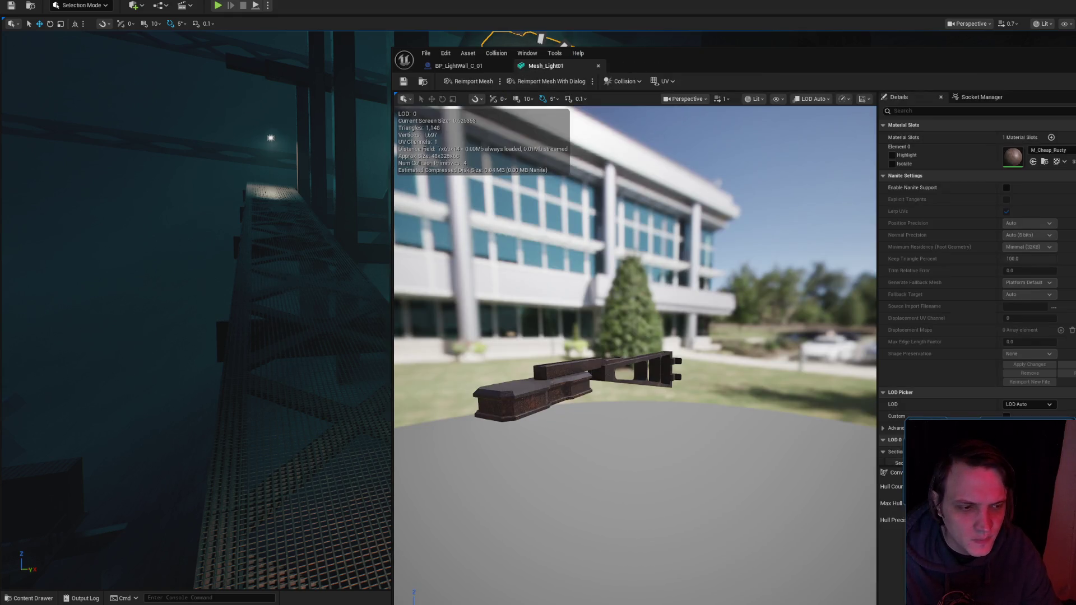
Save all modified content, including the Level_3_Game level.
key("ctrl+shift+s")
left_click(815, 391)
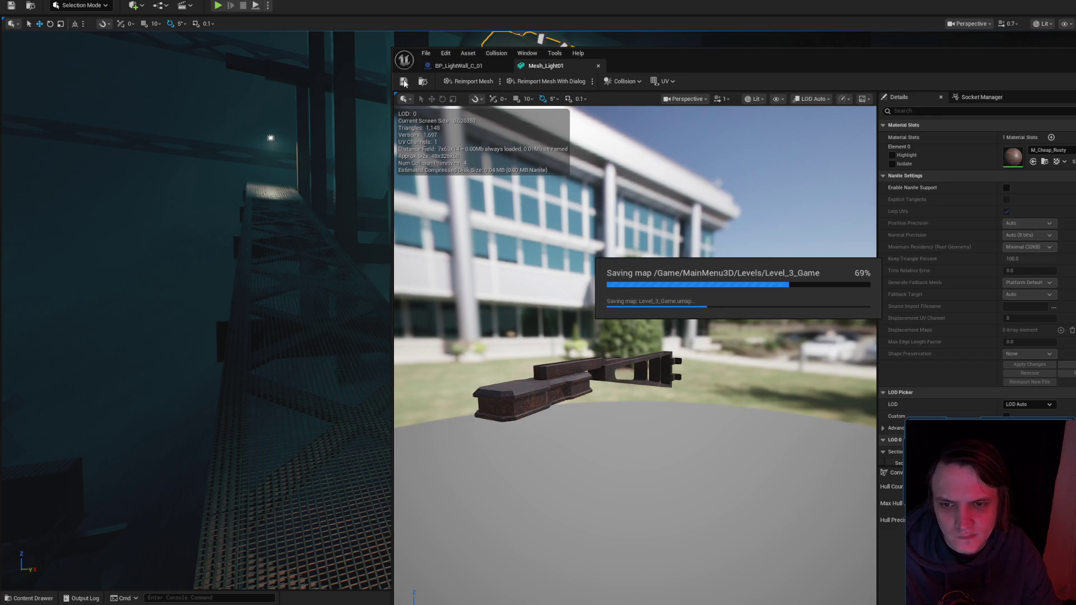
left_click(458, 66)
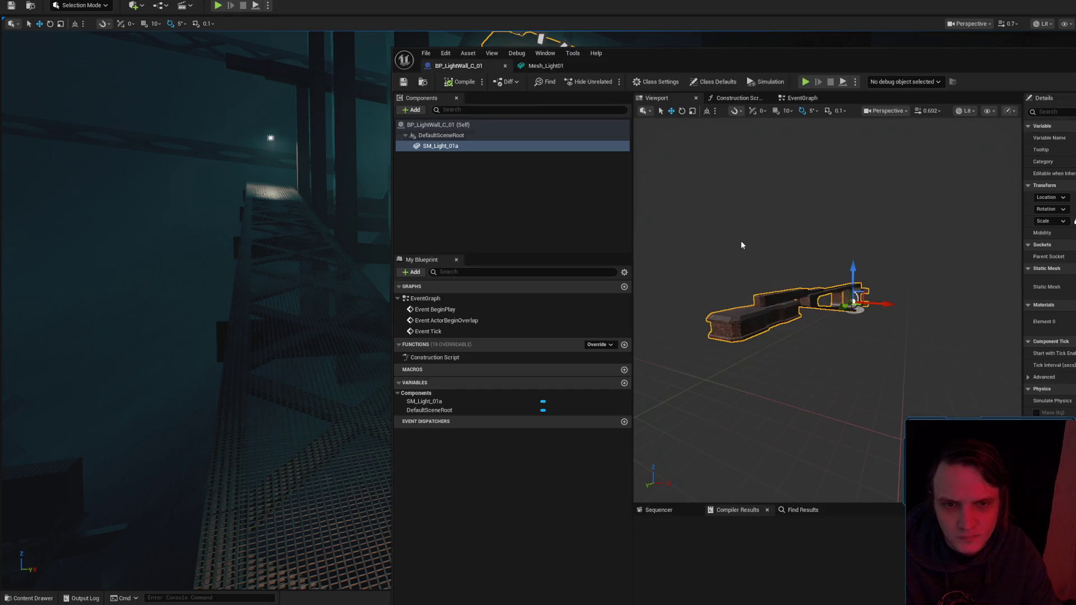
Add a RectLight component under SM_Light_01a in BP_LightWall_C_01.
left_click(413, 110)
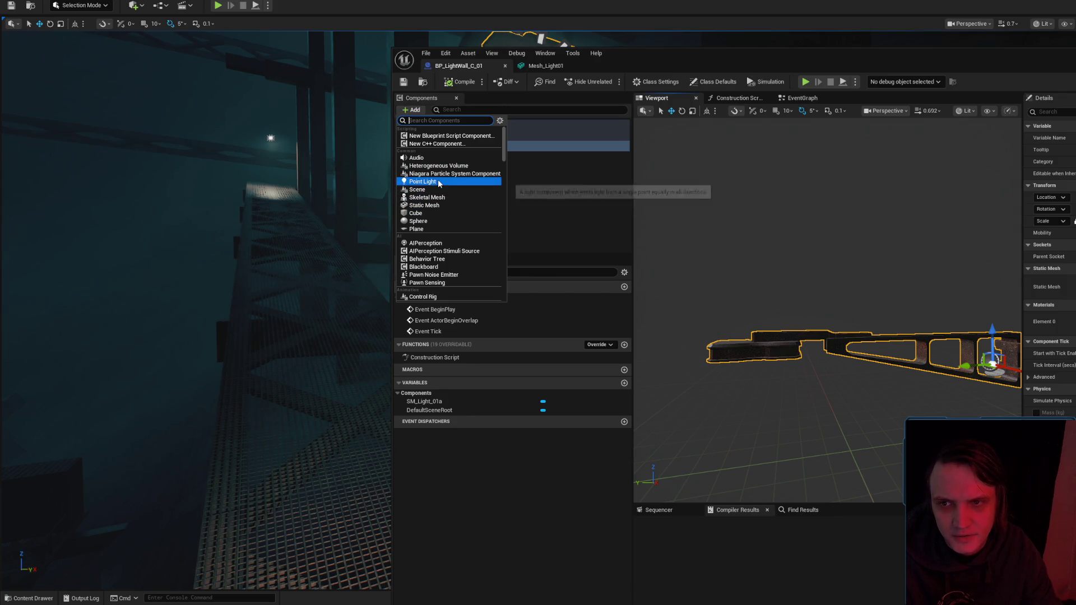
type("rec")
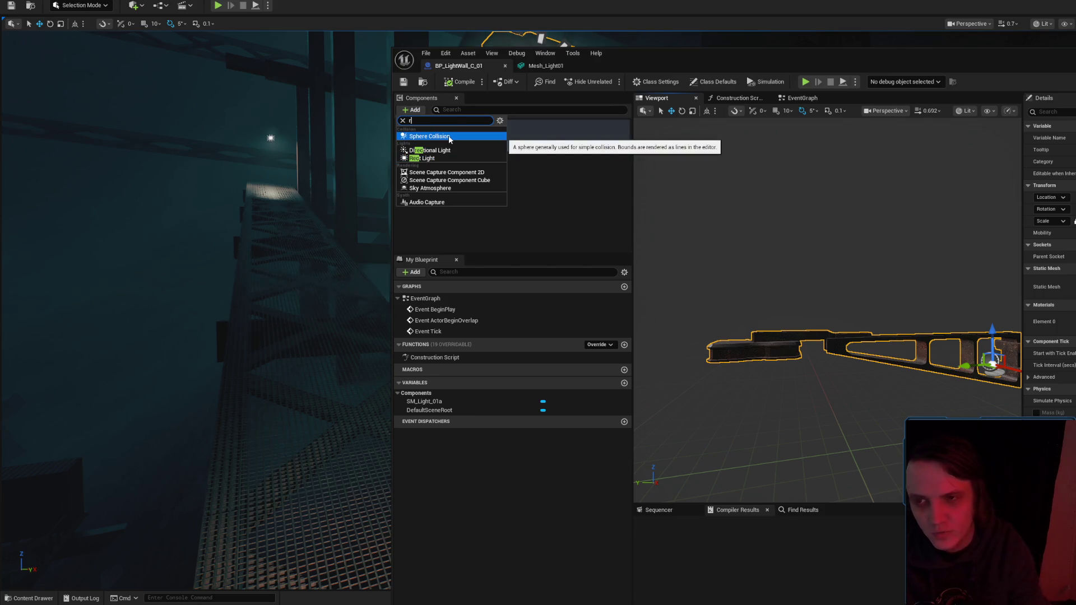
key("BackSpace")
key("BackSpace")
key("BackSpace")
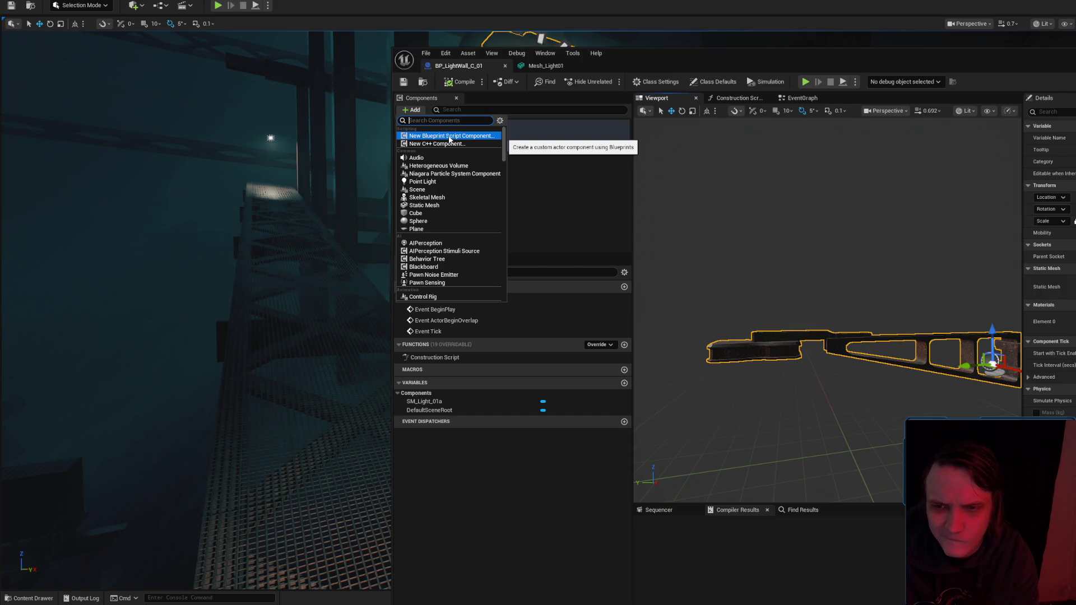
type("rect")
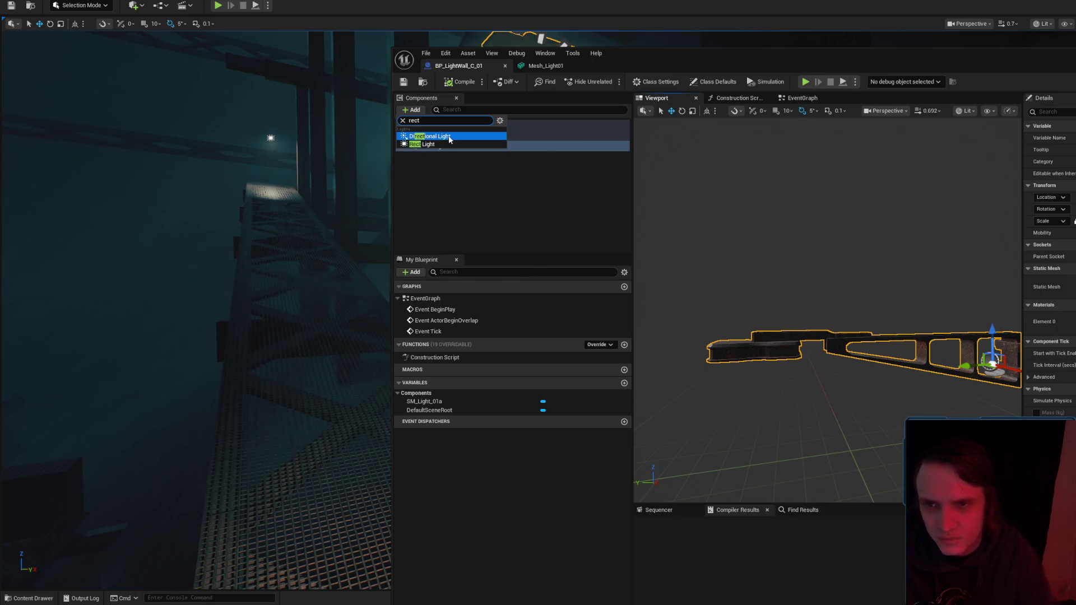
left_click(443, 136)
left_click(682, 238)
Tilt the rect light by -65 degrees and move it out to the lamp head.
key("f")
mouse_move(690, 296)
left_mouse_down()
mouse_move(728, 314)
mouse_move(746, 305)
left_mouse_up()
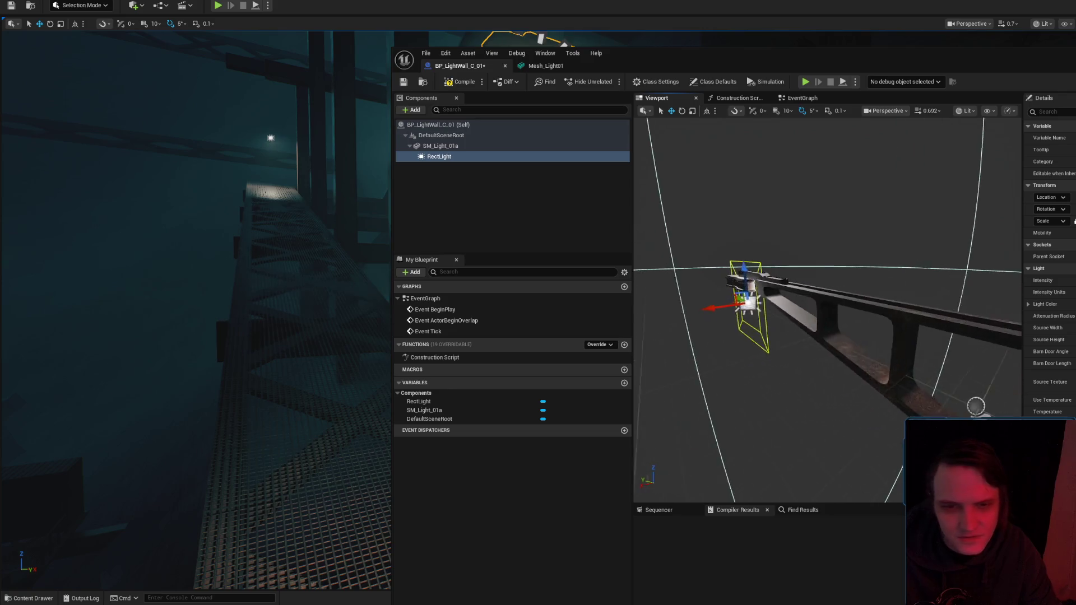
key("e")
left_click_drag(722, 350, 684, 314)
mouse_move(813, 314)
left_mouse_down()
mouse_move(785, 269)
mouse_move(789, 297)
mouse_move(774, 271)
left_mouse_up()
key("w")
left_click_drag(787, 315, 793, 281)
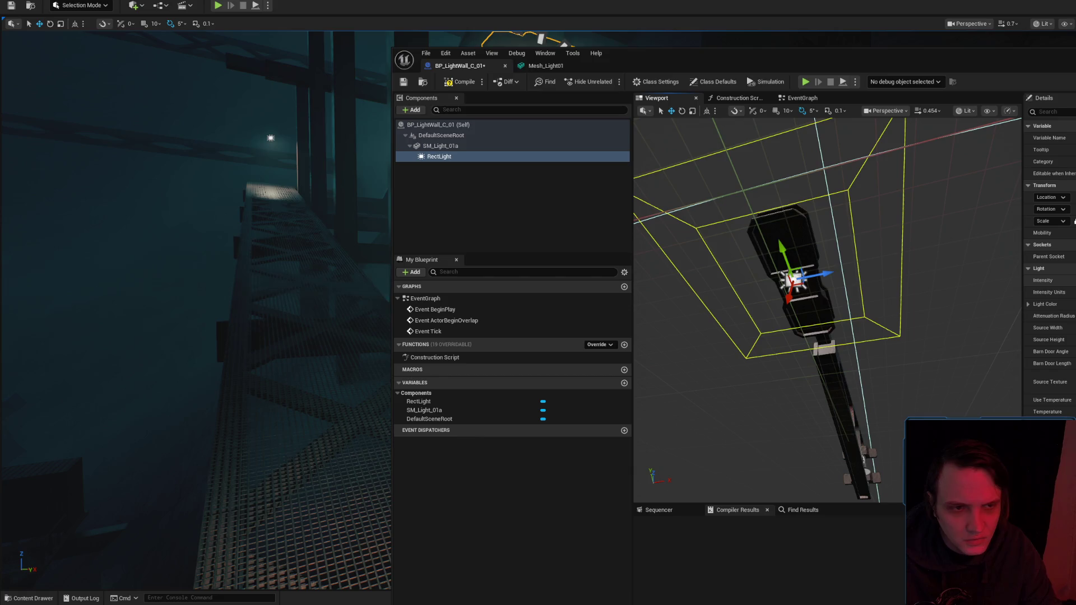
mouse_move(841, 52)
left_mouse_down()
mouse_move(725, 349)
mouse_move(724, 455)
left_mouse_up()
left_click(530, 75)
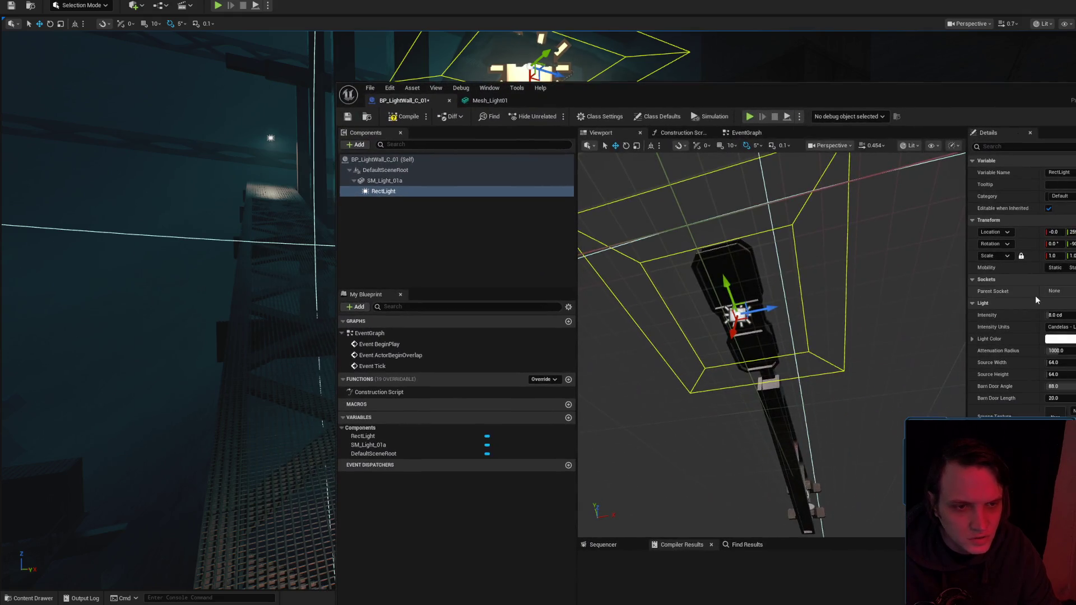
Give the rect light 40 cd intensity, 88 source width and very short barn doors, then compile.
left_click(1059, 315)
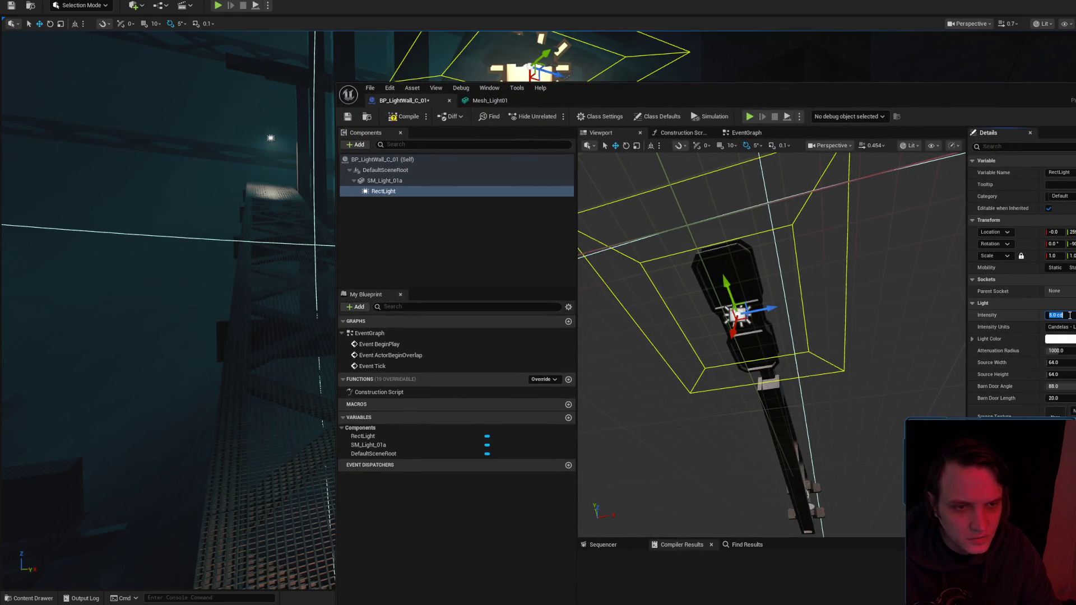
type("40")
key("Return")
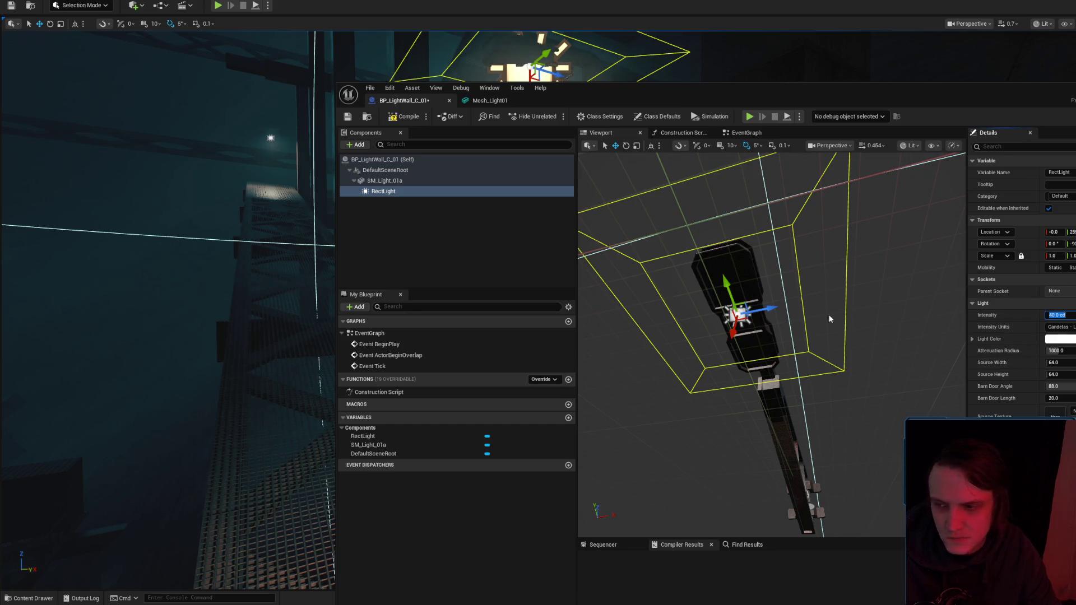
left_click(1059, 363)
type("88")
key("Return")
mouse_move(1054, 363)
left_mouse_down()
mouse_move(1032, 363)
mouse_move(1052, 374)
mouse_move(1037, 374)
mouse_move(1050, 363)
mouse_move(1031, 363)
mouse_move(1066, 363)
left_mouse_up()
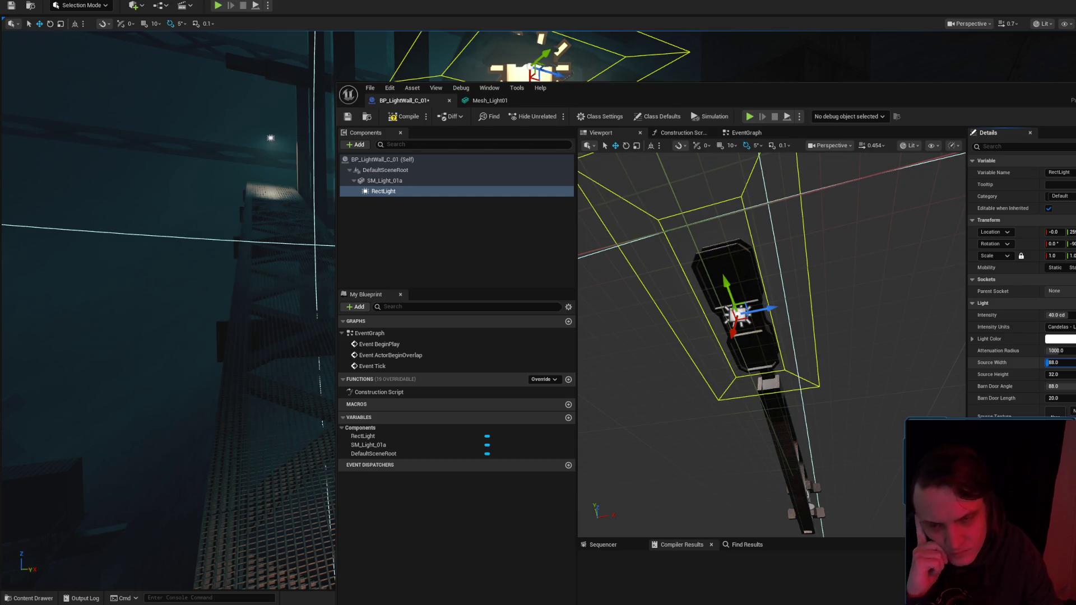
left_click_drag(727, 281, 732, 299)
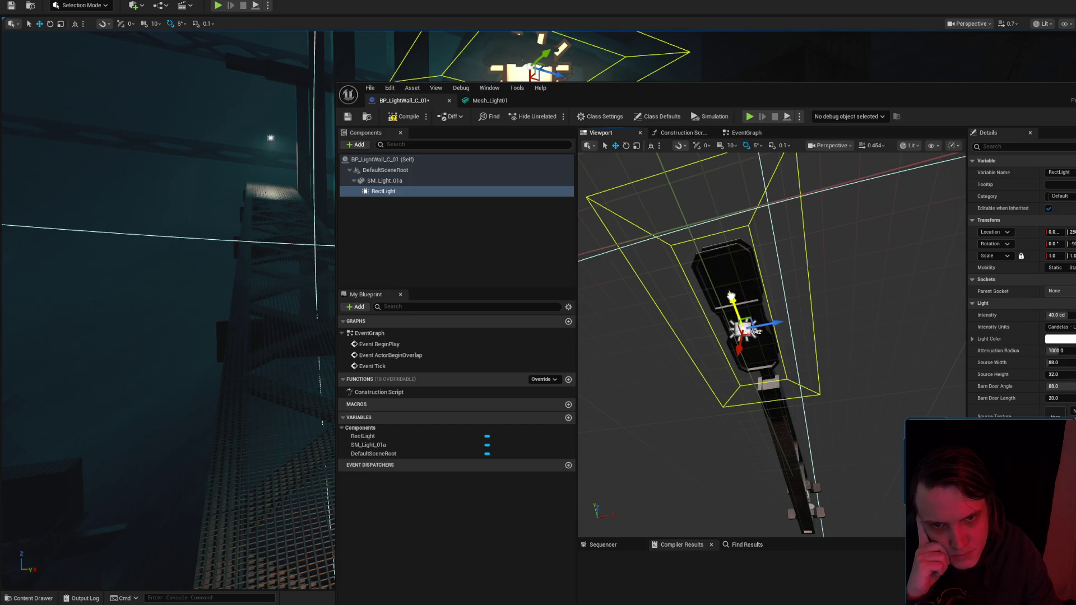
mouse_move(1062, 398)
left_mouse_down()
mouse_move(1017, 398)
mouse_move(1032, 398)
left_mouse_up()
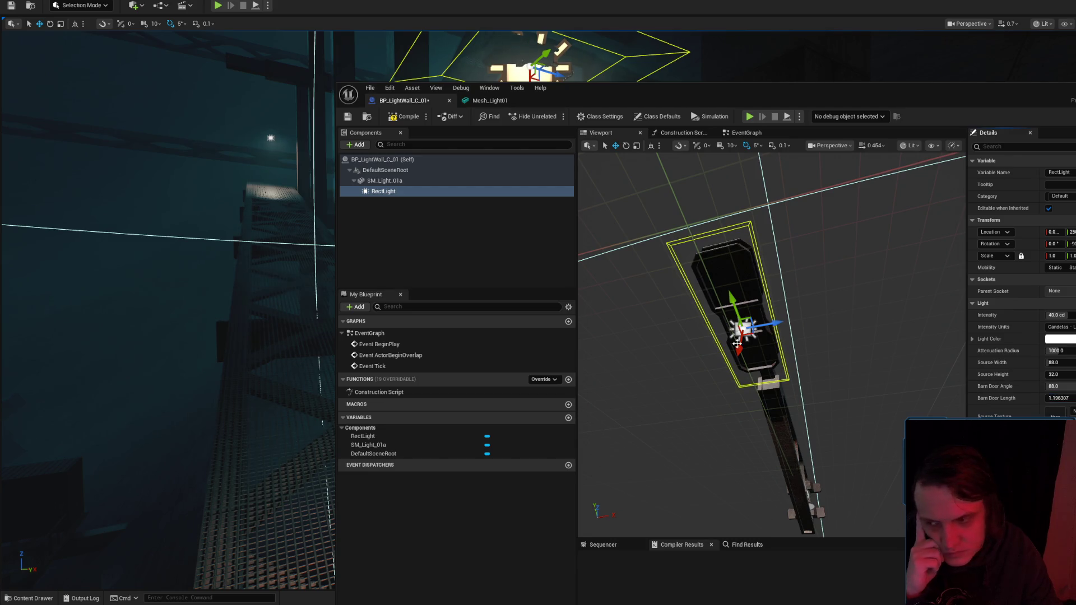
left_click(399, 116)
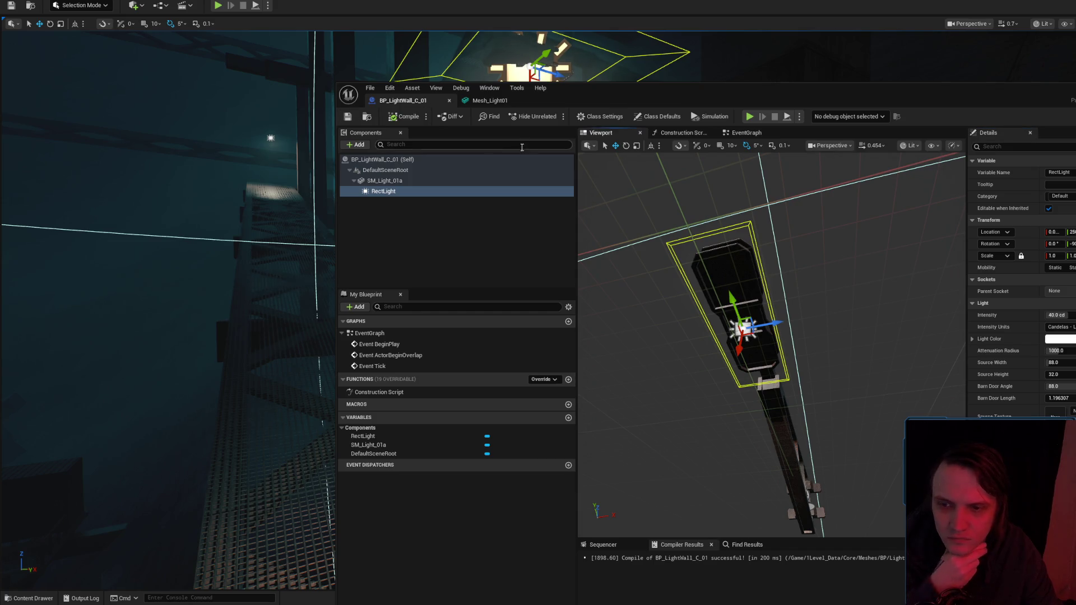
Set the rect light's Max Distance Fade Range to 10000 and recompile the blueprint.
type("dea")
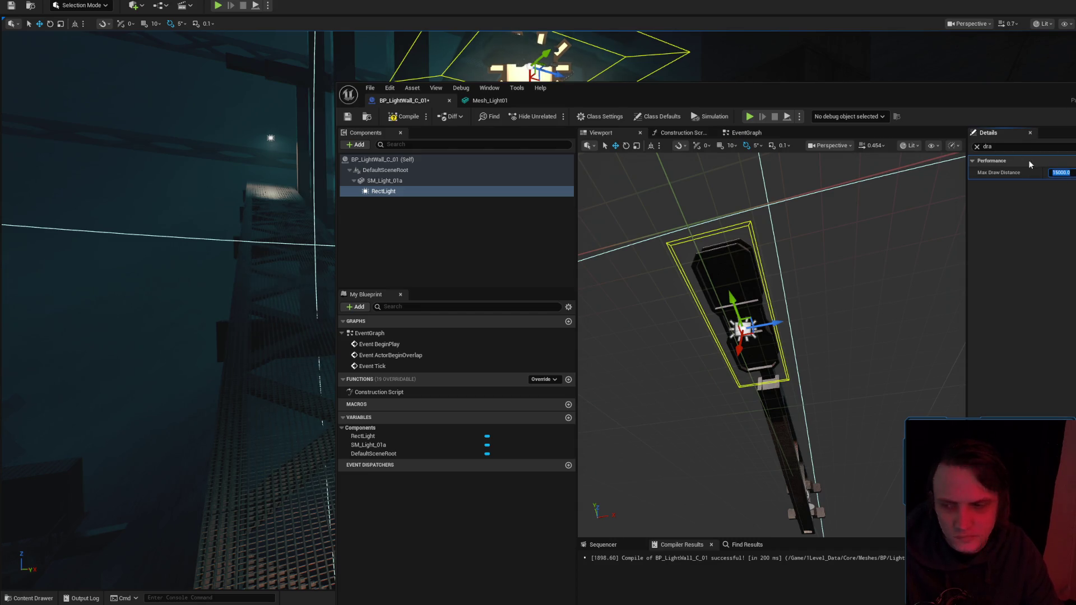
left_click(977, 148)
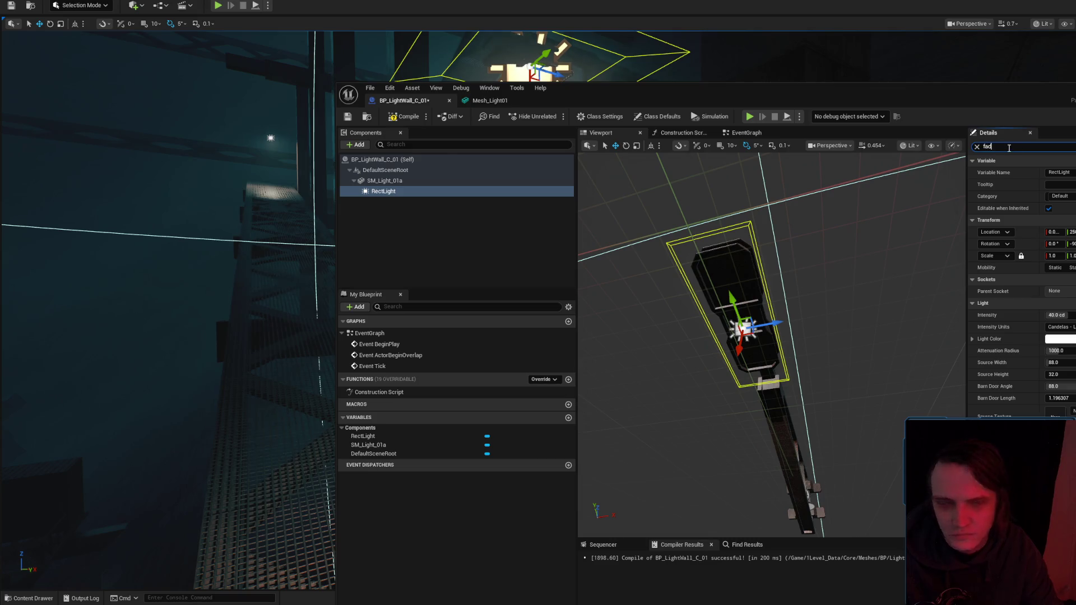
type("e")
left_click(1060, 196)
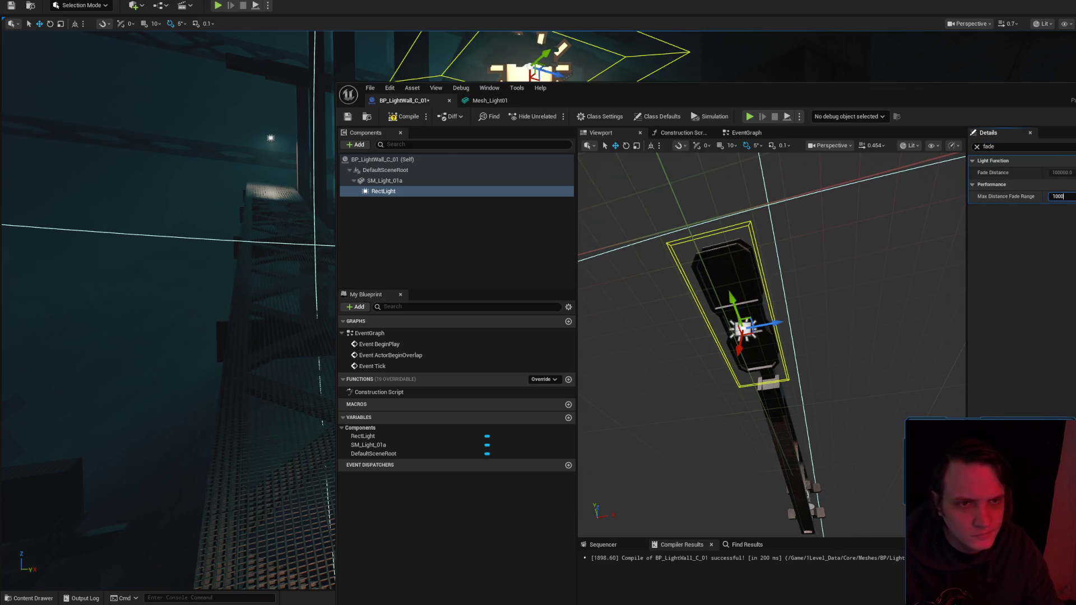
left_click(401, 116)
mouse_move(681, 103)
left_mouse_down()
mouse_move(487, 77)
mouse_move(487, 94)
left_mouse_up()
left_click(300, 98)
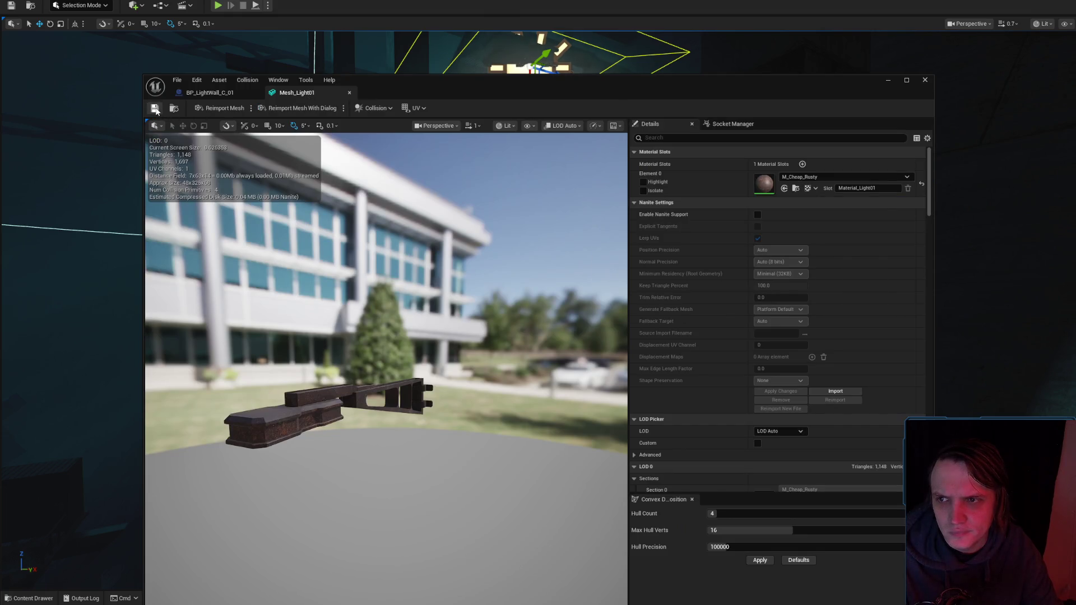